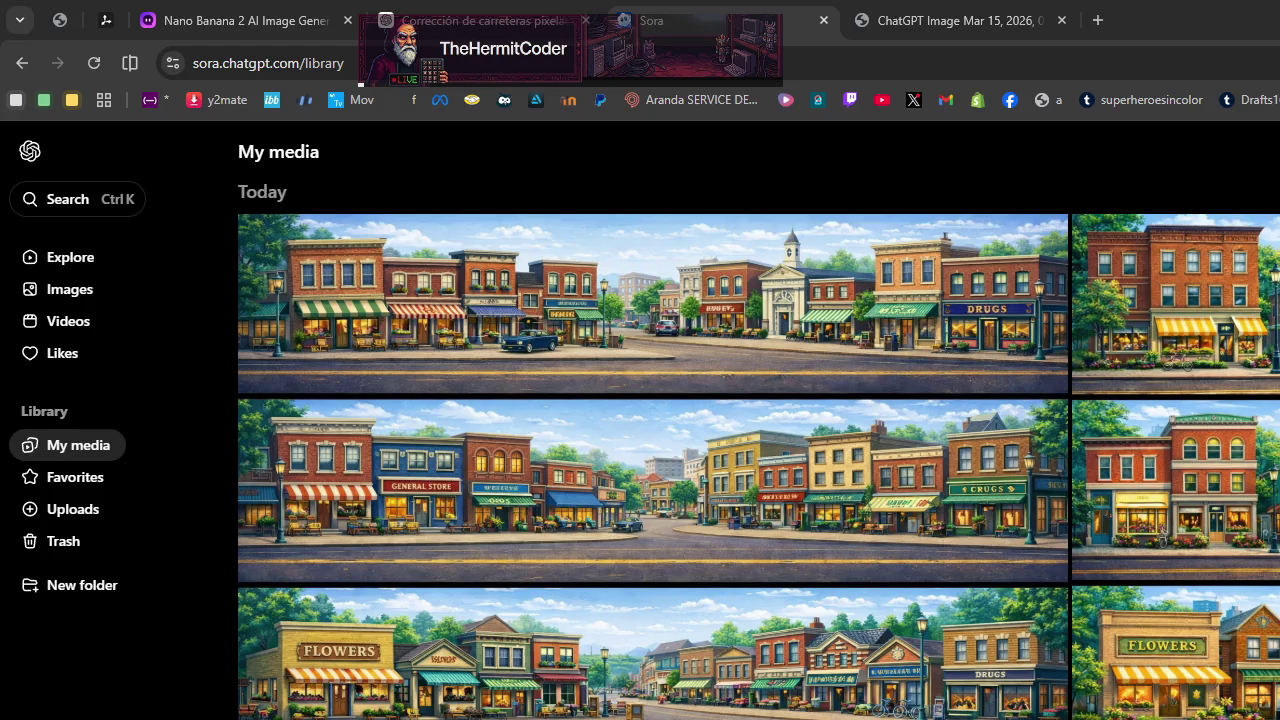
# - Switch from the Sora library in Chrome to the desert road image in Paint
pyautogui.hotkey('alt', 'Tab')
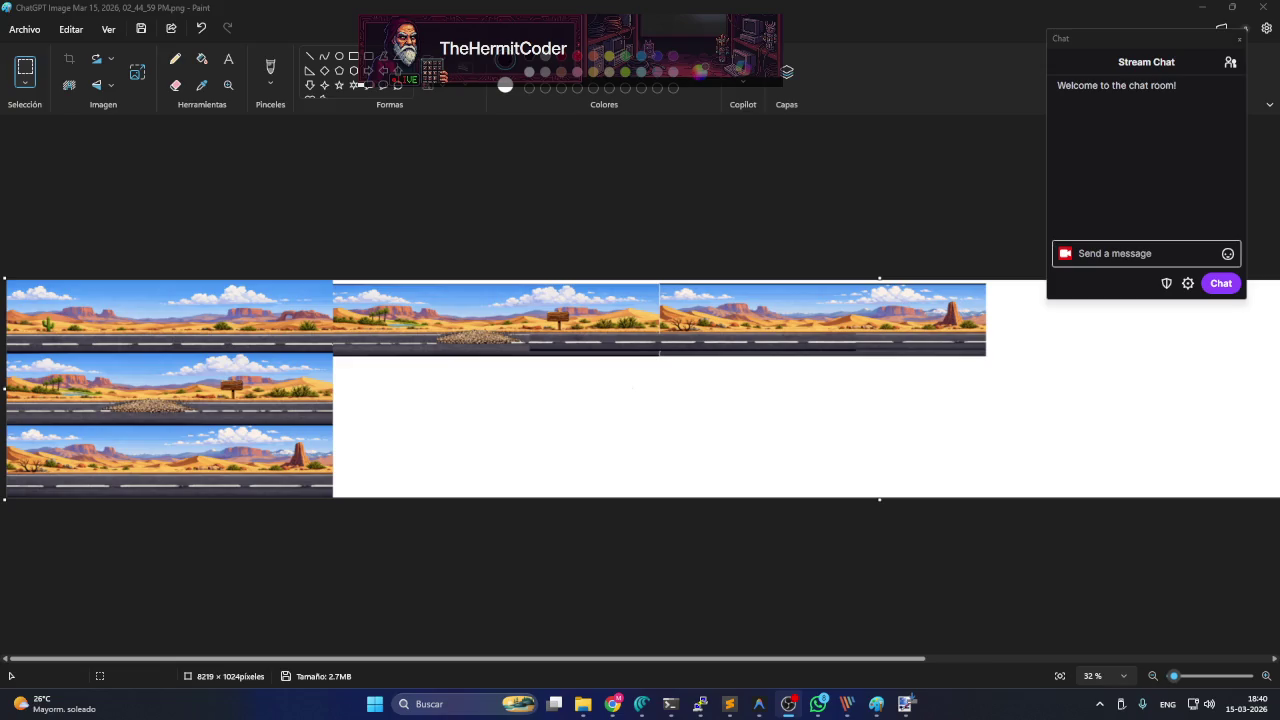
# - Launch Paint.NET from the taskbar to get a blank 800 × 600 image
pyautogui.click(905, 703)
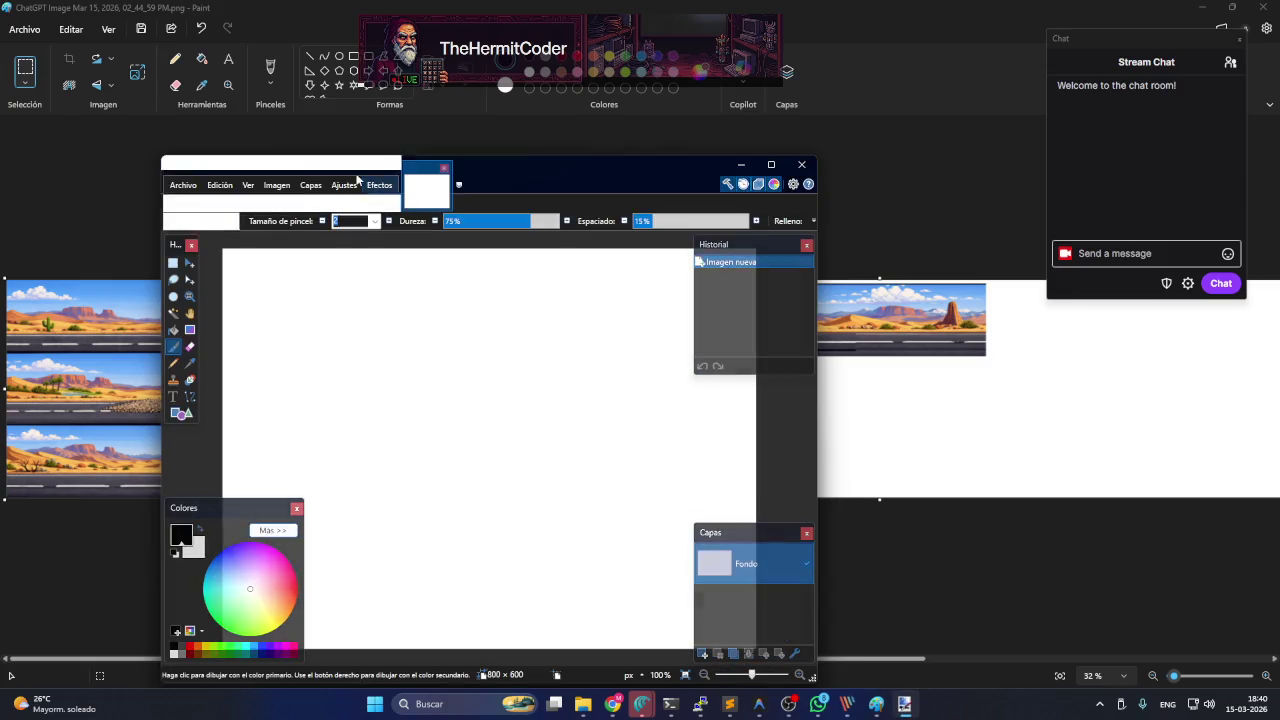
# - Paste the desert road strips into Paint.NET, expanding the canvas to 8219 × 1024
pyautogui.moveTo(532, 172); pyautogui.dragTo(846, 93)
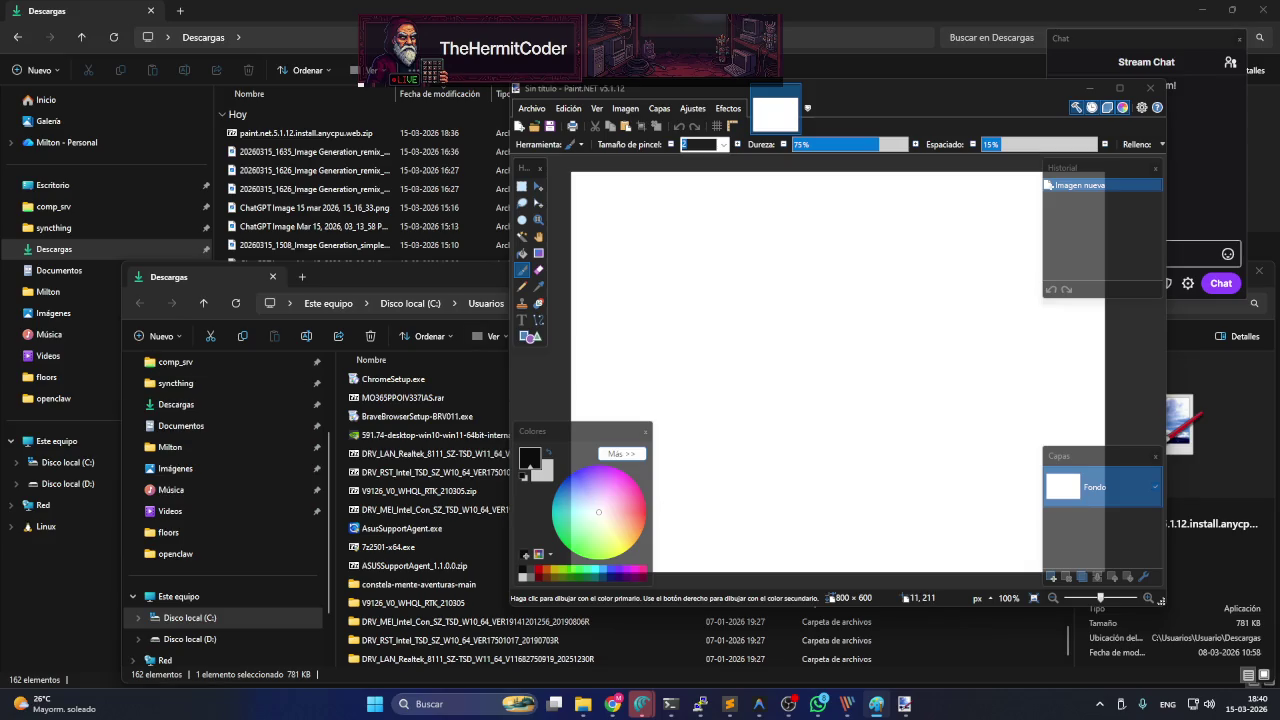
pyautogui.click(828, 267)
pyautogui.hotkey('ctrl', 'v')
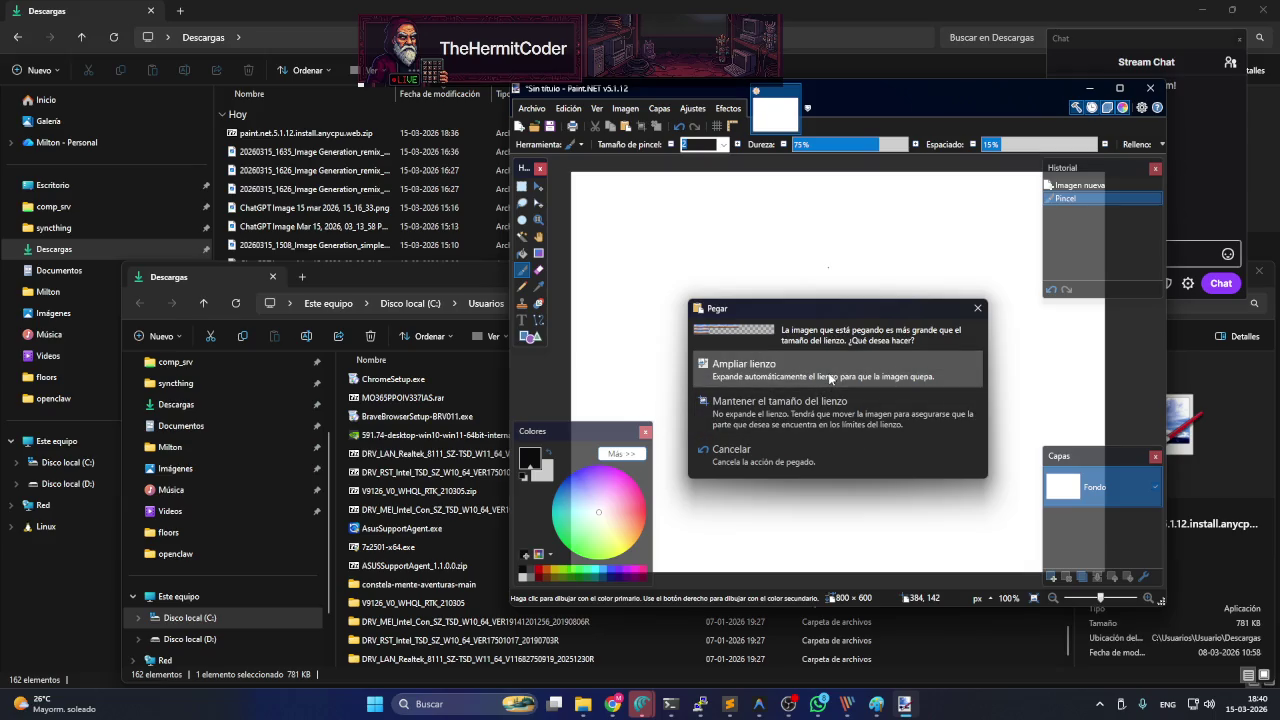
pyautogui.click(829, 377)
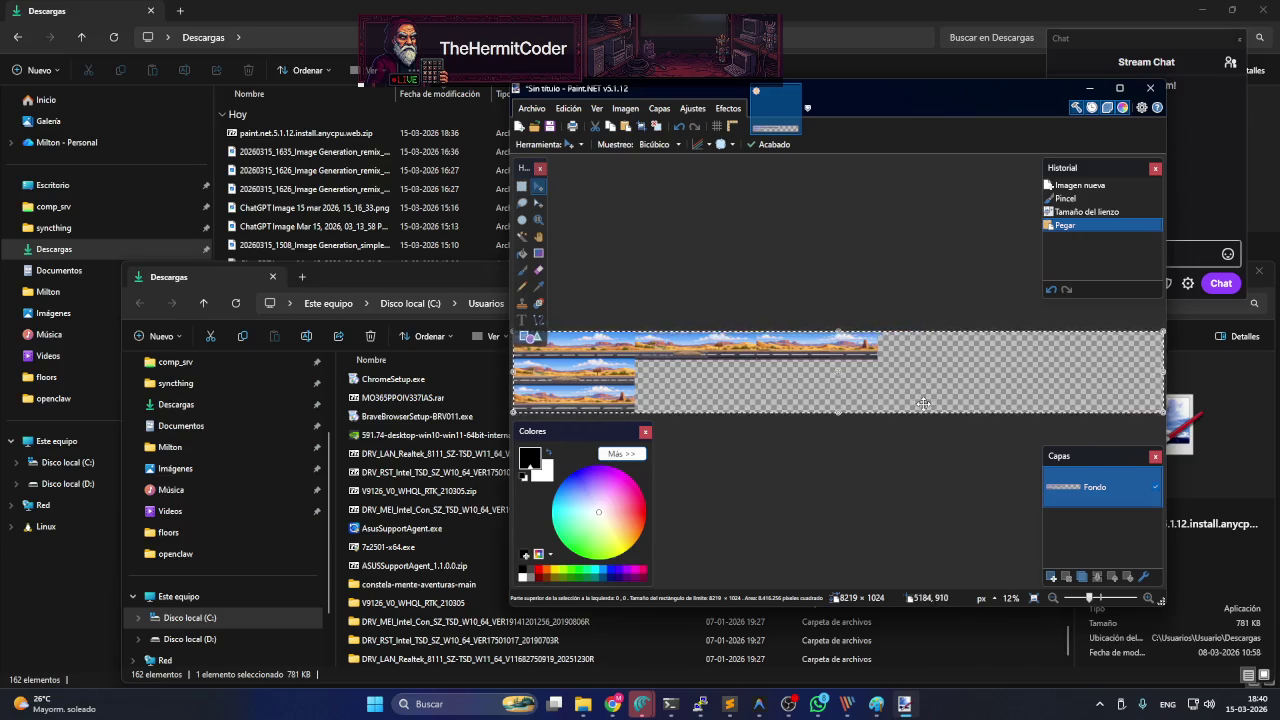
pyautogui.scroll(-1, 921, 411)
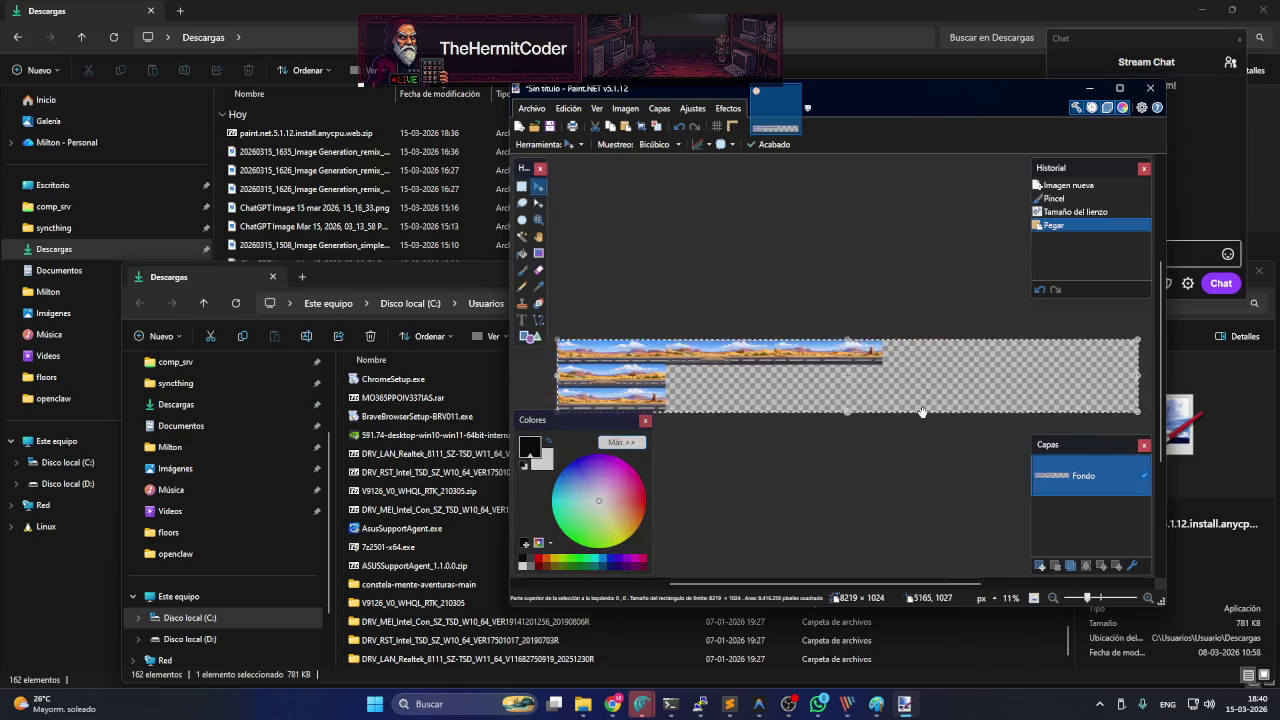
# - Undo a trial narrowing of the paste and re-paste the strips at original size
pyautogui.click(989, 449)
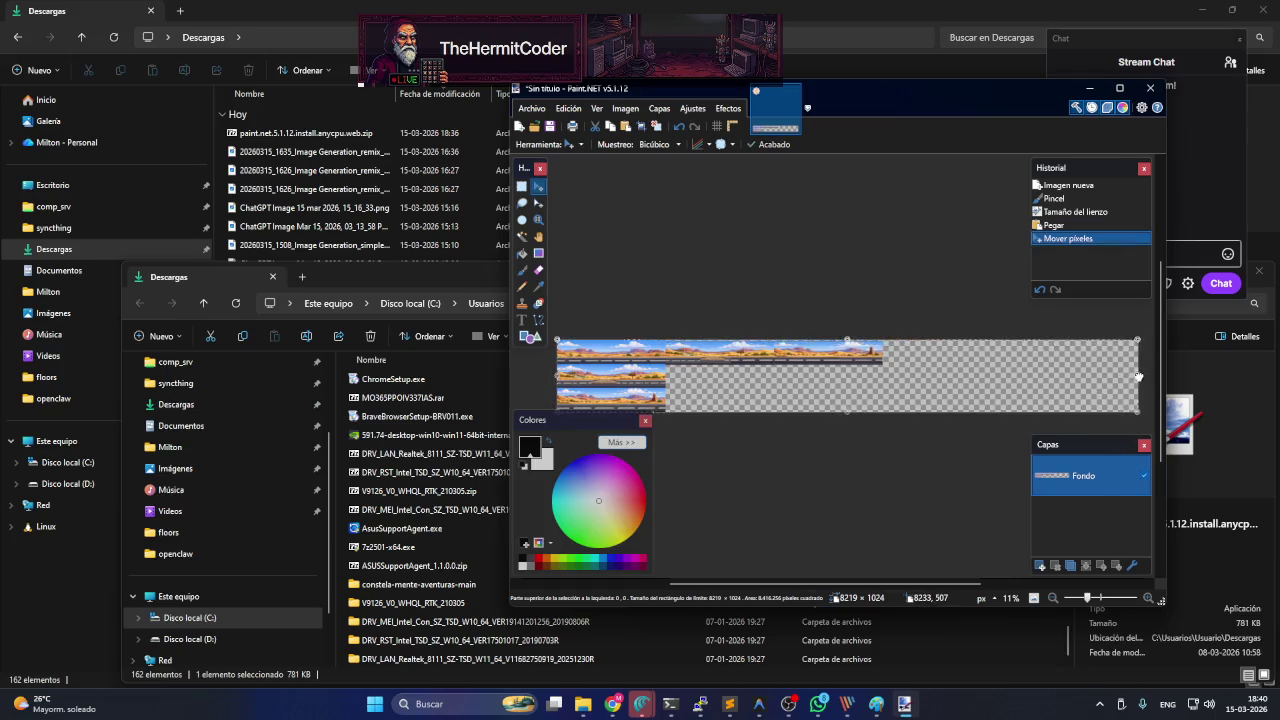
pyautogui.moveTo(1137, 377); pyautogui.dragTo(898, 373)
pyautogui.hotkey('ctrl', 'z')
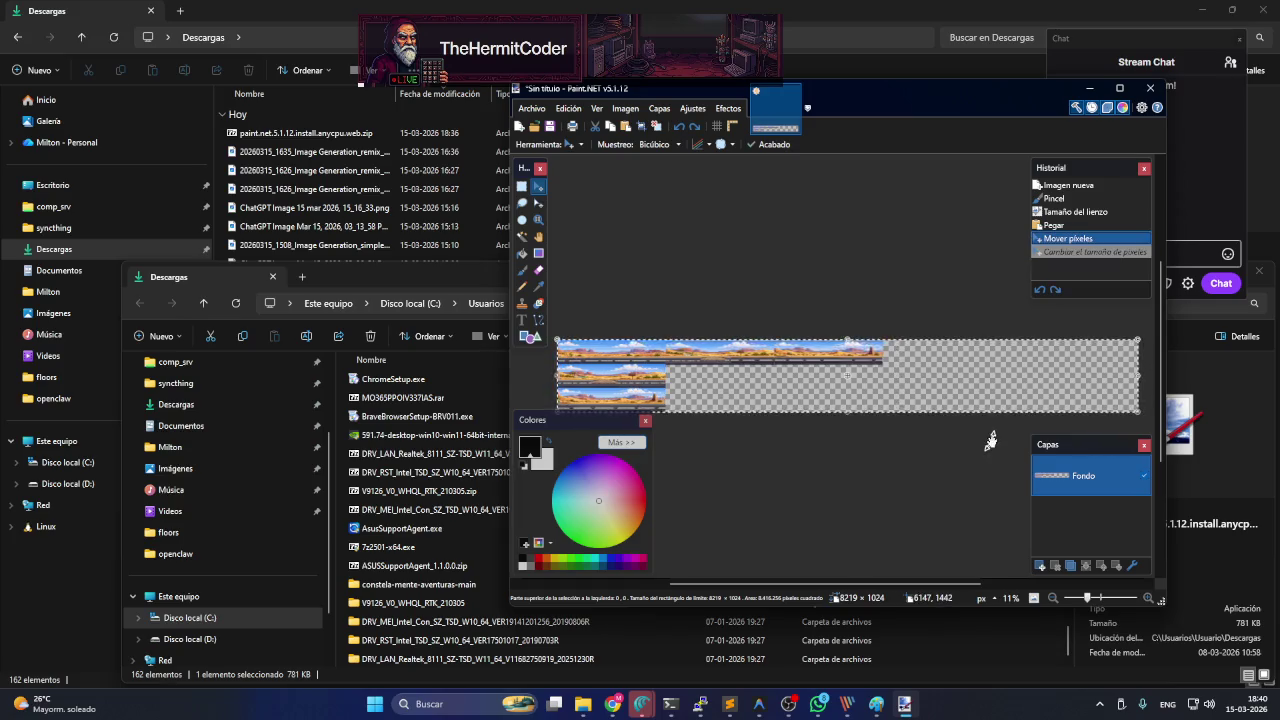
pyautogui.hotkey('ctrl', 'z')
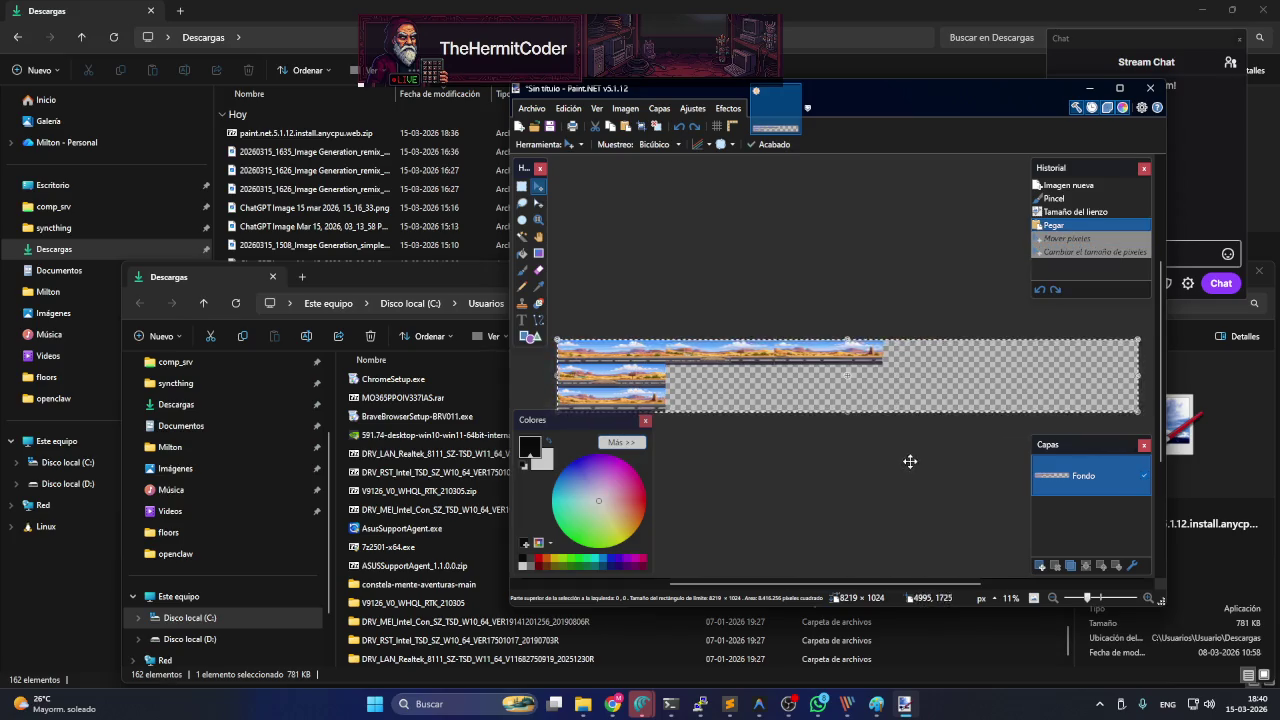
pyautogui.hotkey('ctrl', 'v')
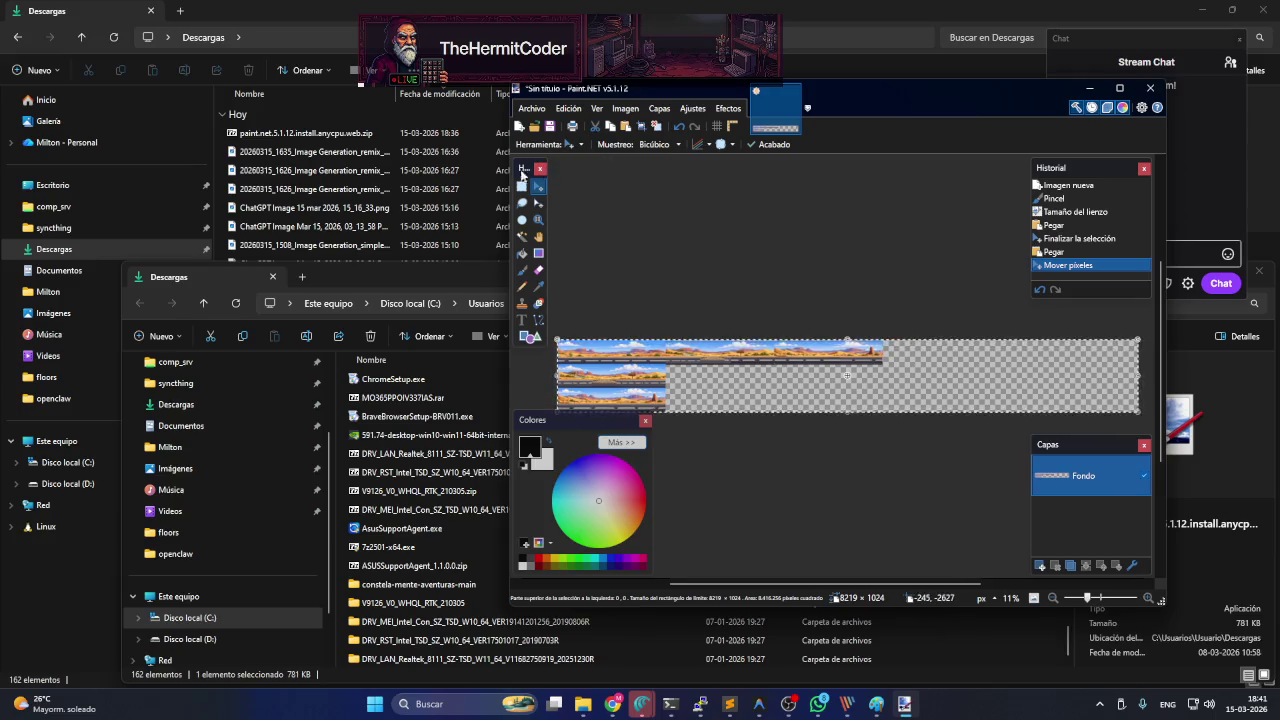
pyautogui.click(521, 186)
# - Rectangle-select the area covered by the desert strips out to the canvas's left edge
pyautogui.click(885, 331)
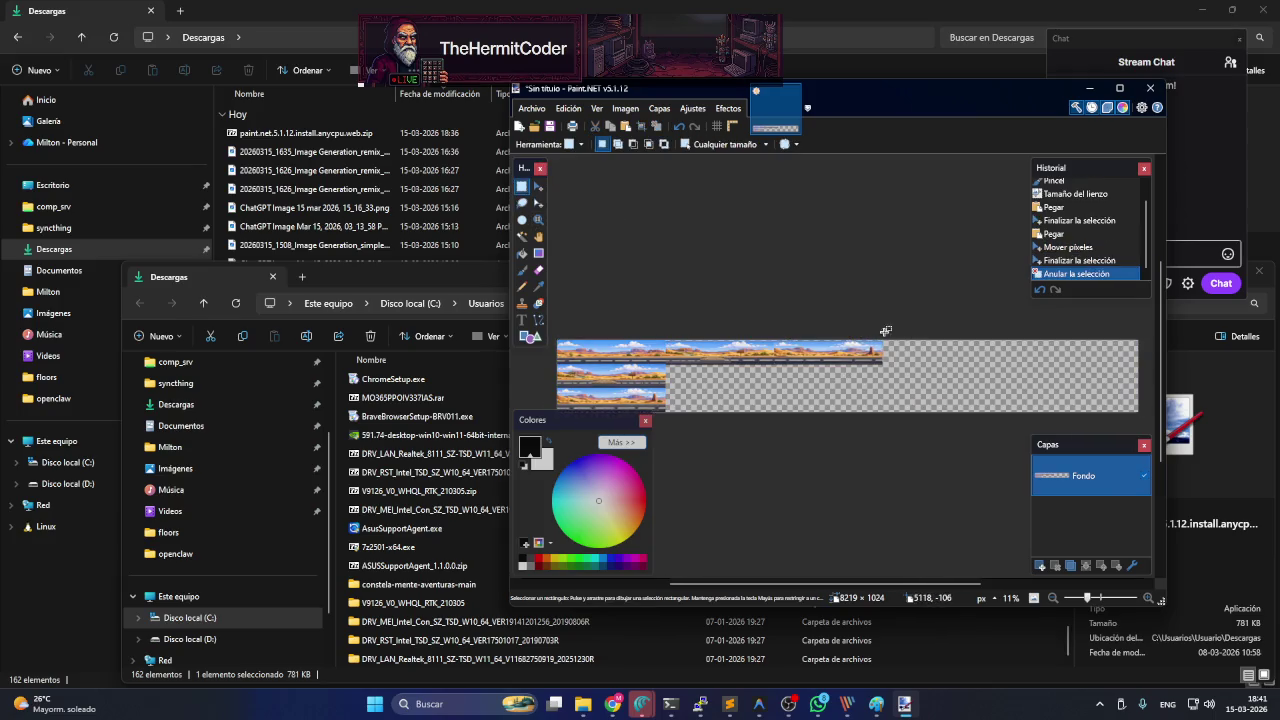
pyautogui.moveTo(885, 331)
pyautogui.mouseDown()
pyautogui.moveTo(590, 421)
pyautogui.moveTo(557, 409)
pyautogui.mouseUp()
pyautogui.doubleClick(866, 88)
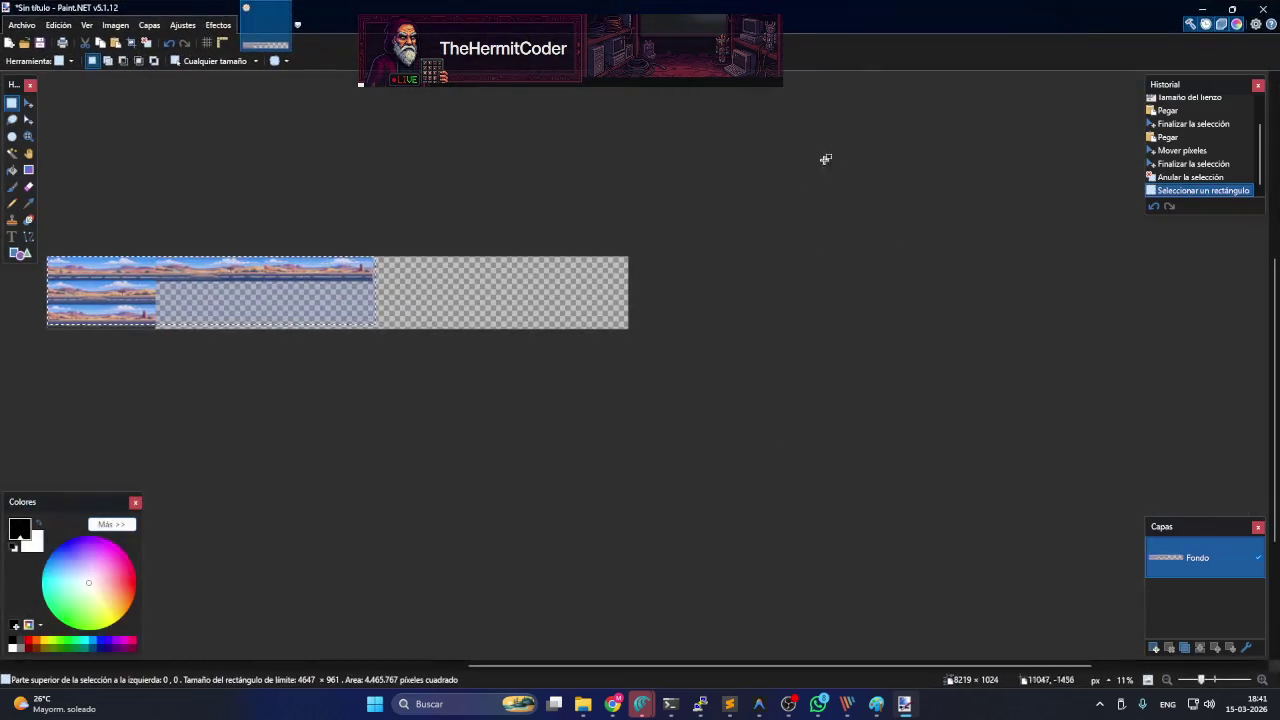
pyautogui.scroll(1, 218, 436)
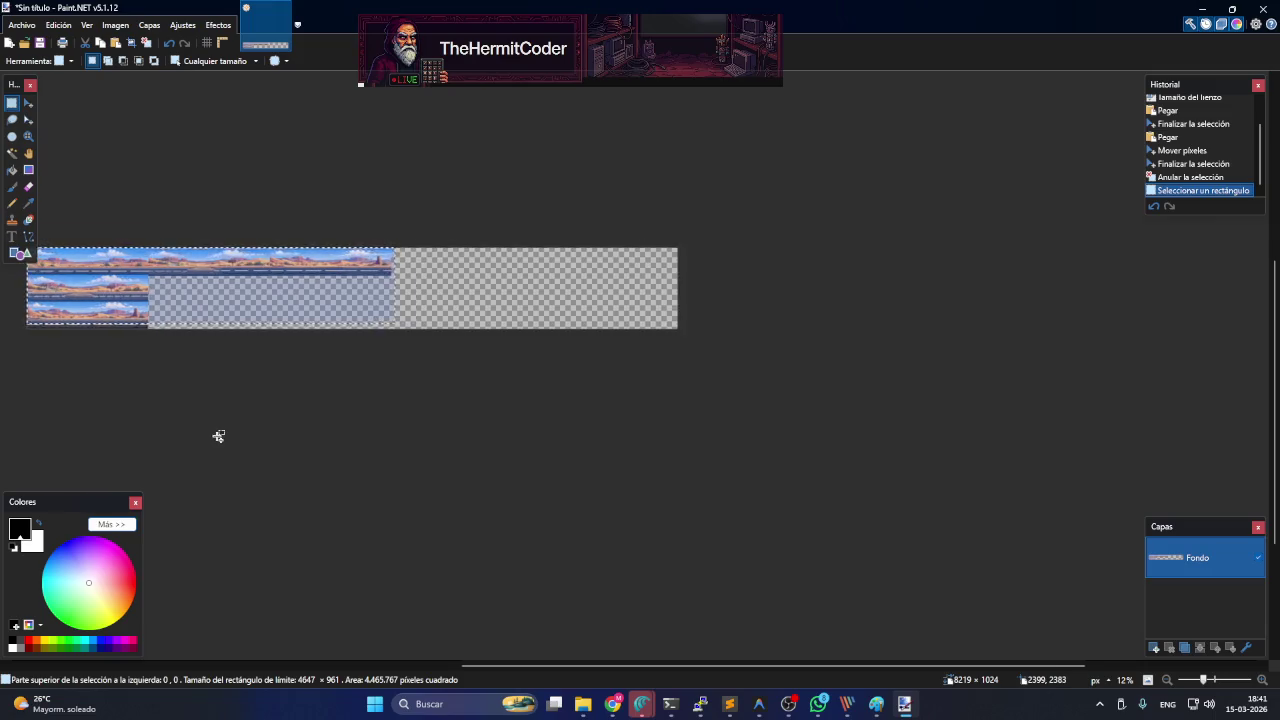
pyautogui.scroll(2, 218, 436)
pyautogui.scroll(1, 297, 434)
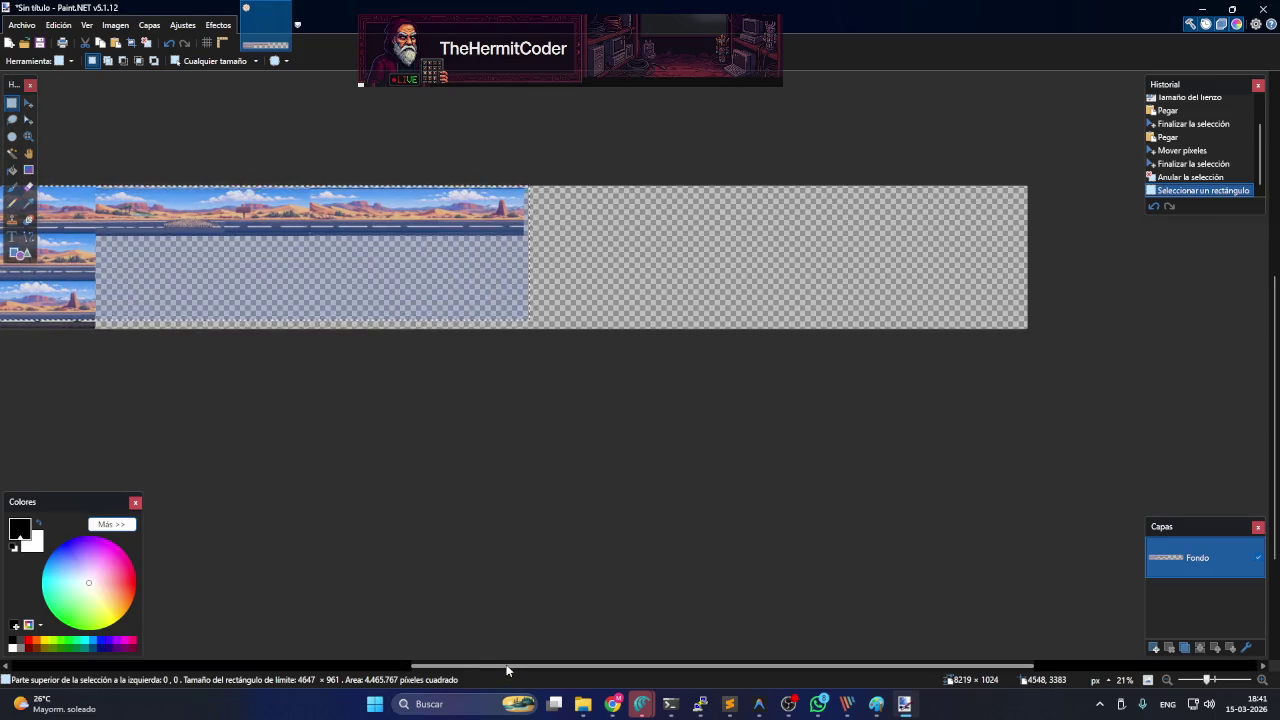
pyautogui.moveTo(507, 671); pyautogui.dragTo(368, 666)
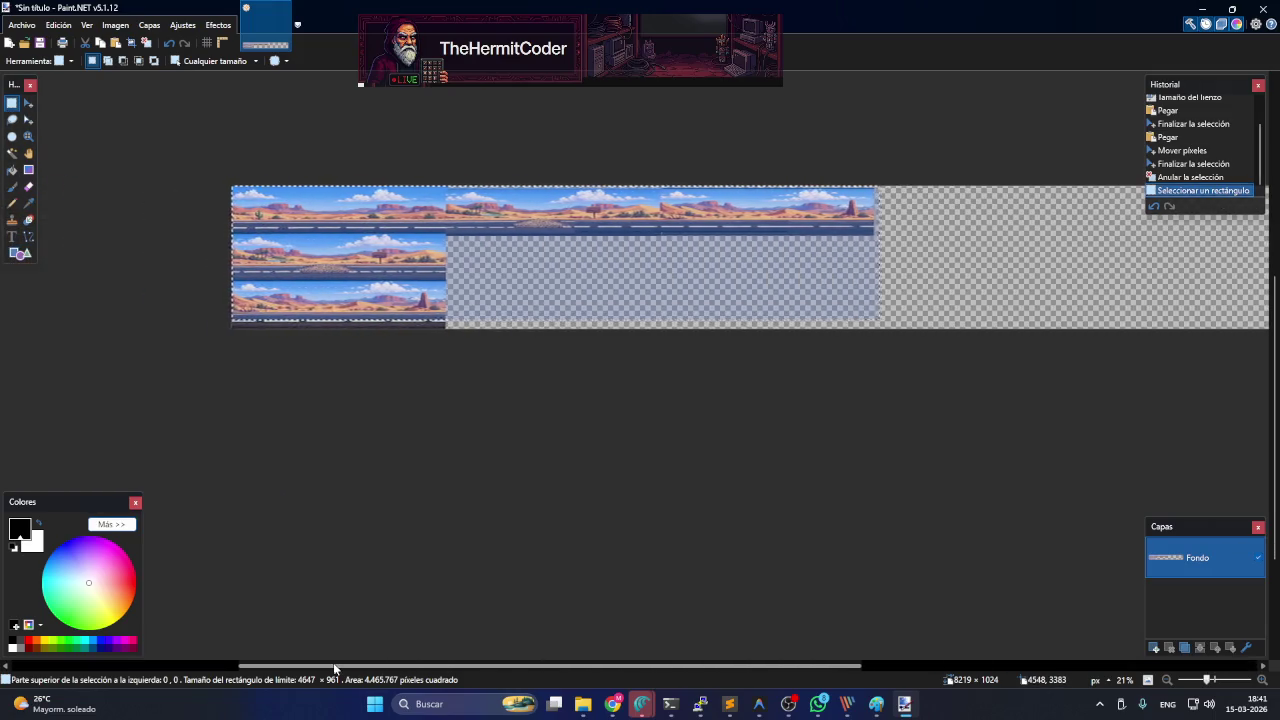
# - Crop the image to the selection, leaving 4647 × 961 pixels
pyautogui.click(66, 26)
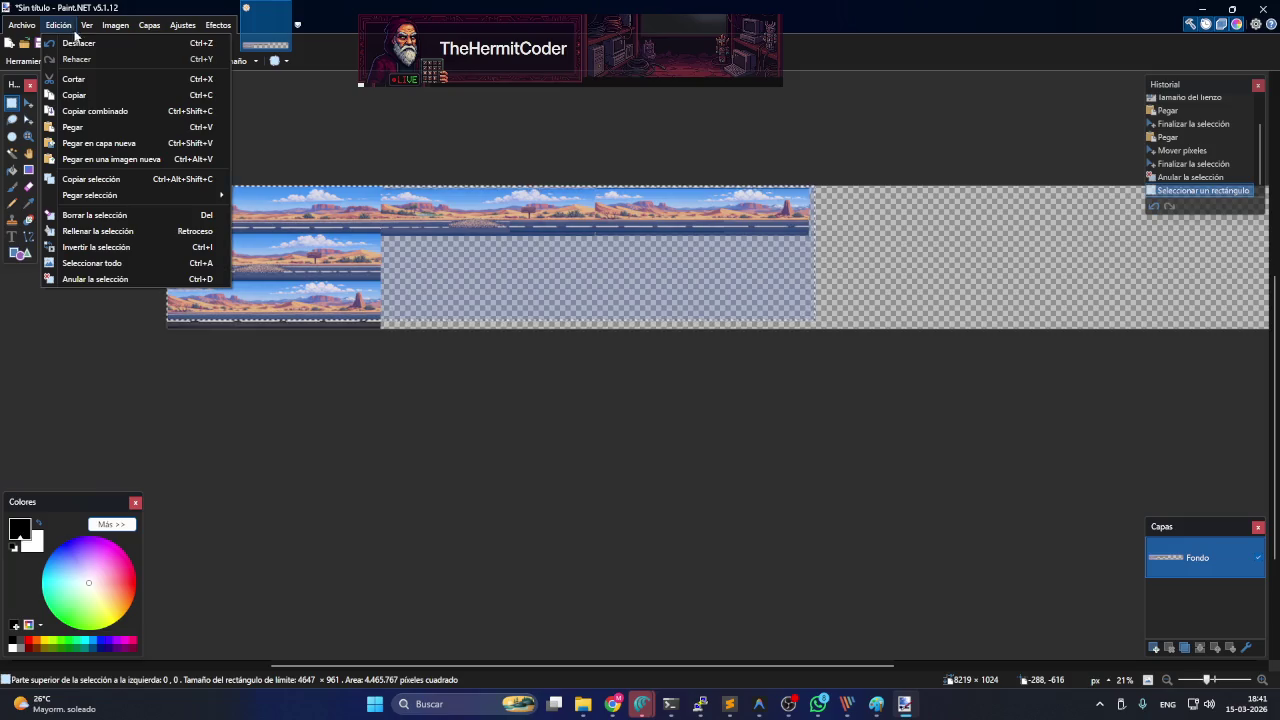
pyautogui.click(68, 28)
pyautogui.click(110, 28)
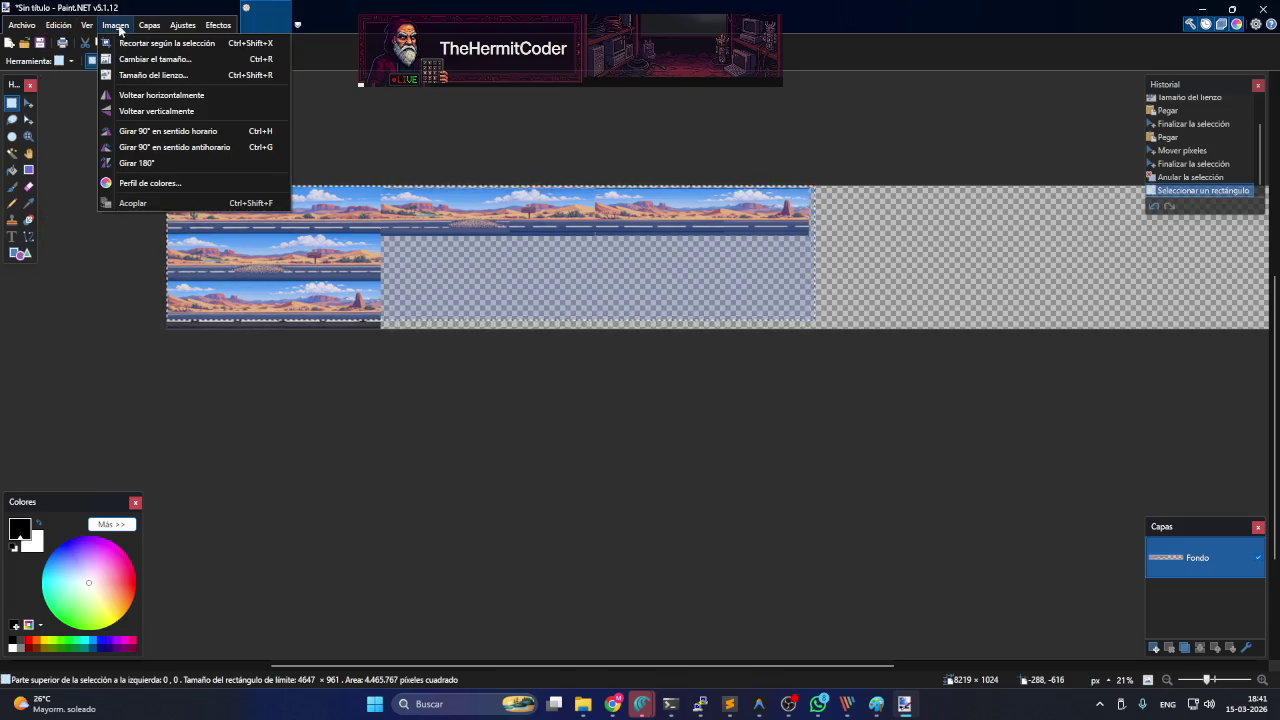
pyautogui.click(125, 45)
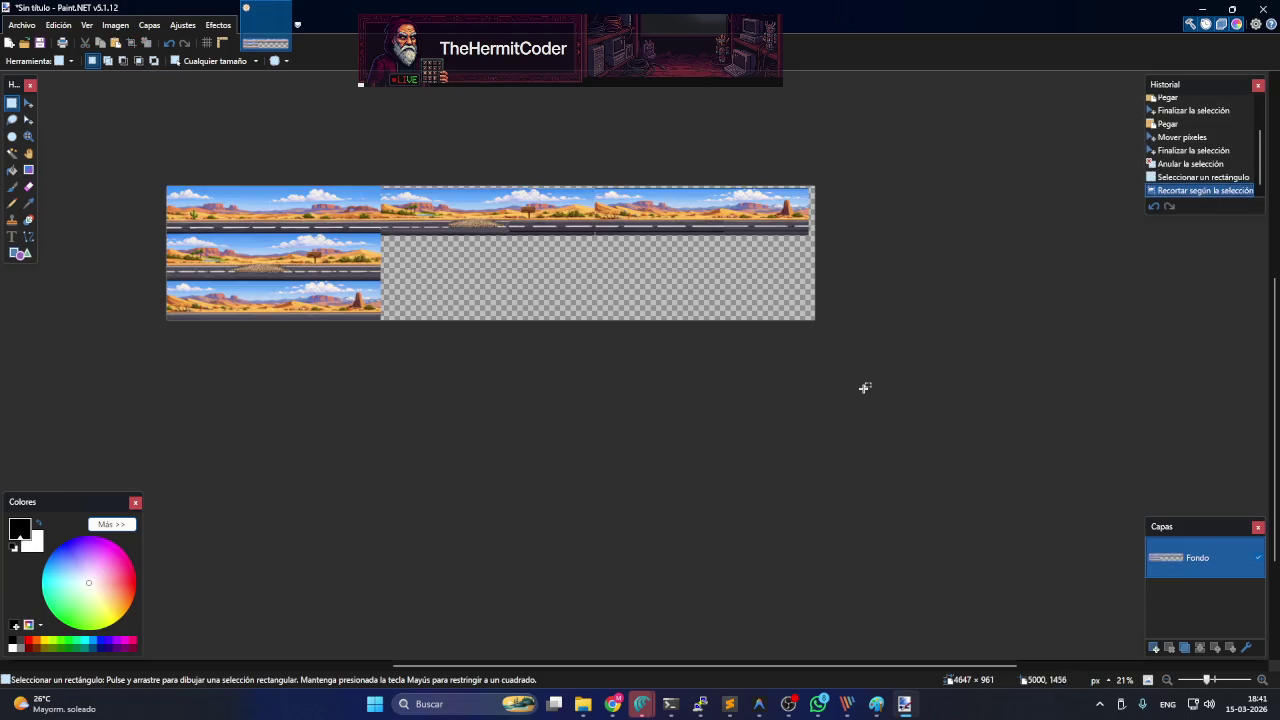
pyautogui.scroll(5, 389, 349)
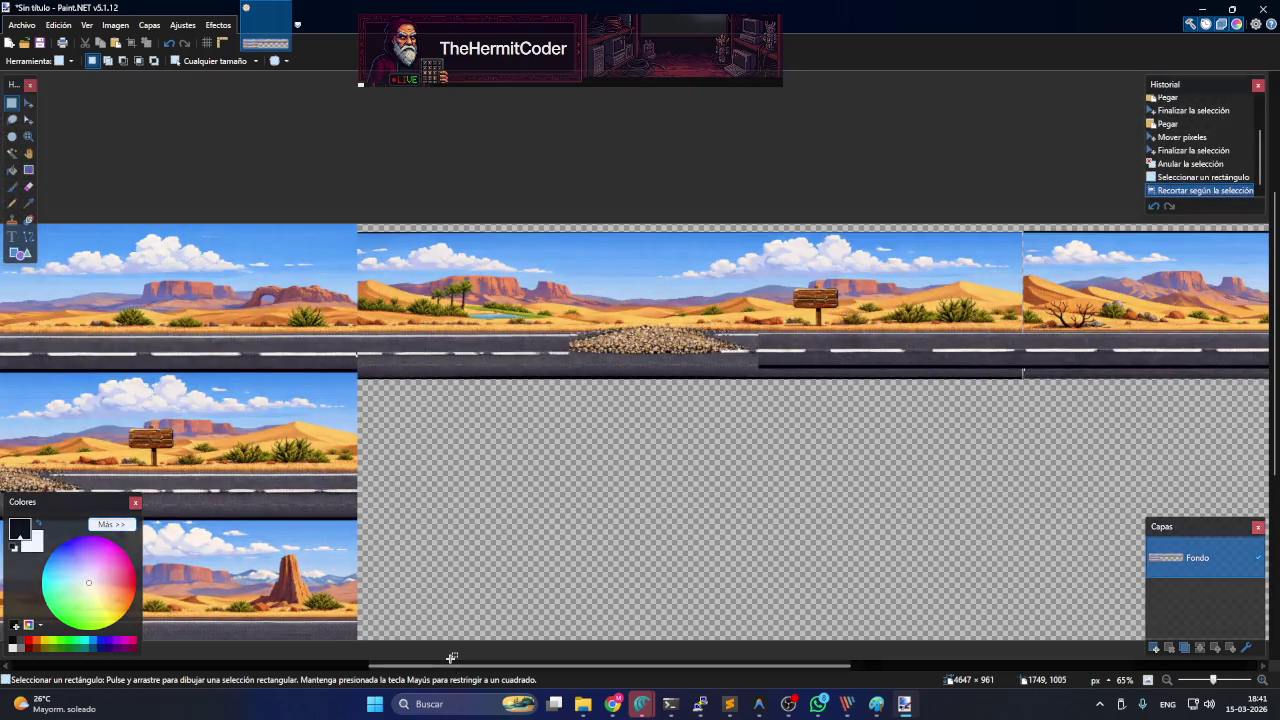
pyautogui.moveTo(452, 667)
pyautogui.mouseDown()
pyautogui.moveTo(245, 663)
pyautogui.moveTo(381, 663)
pyautogui.mouseUp()
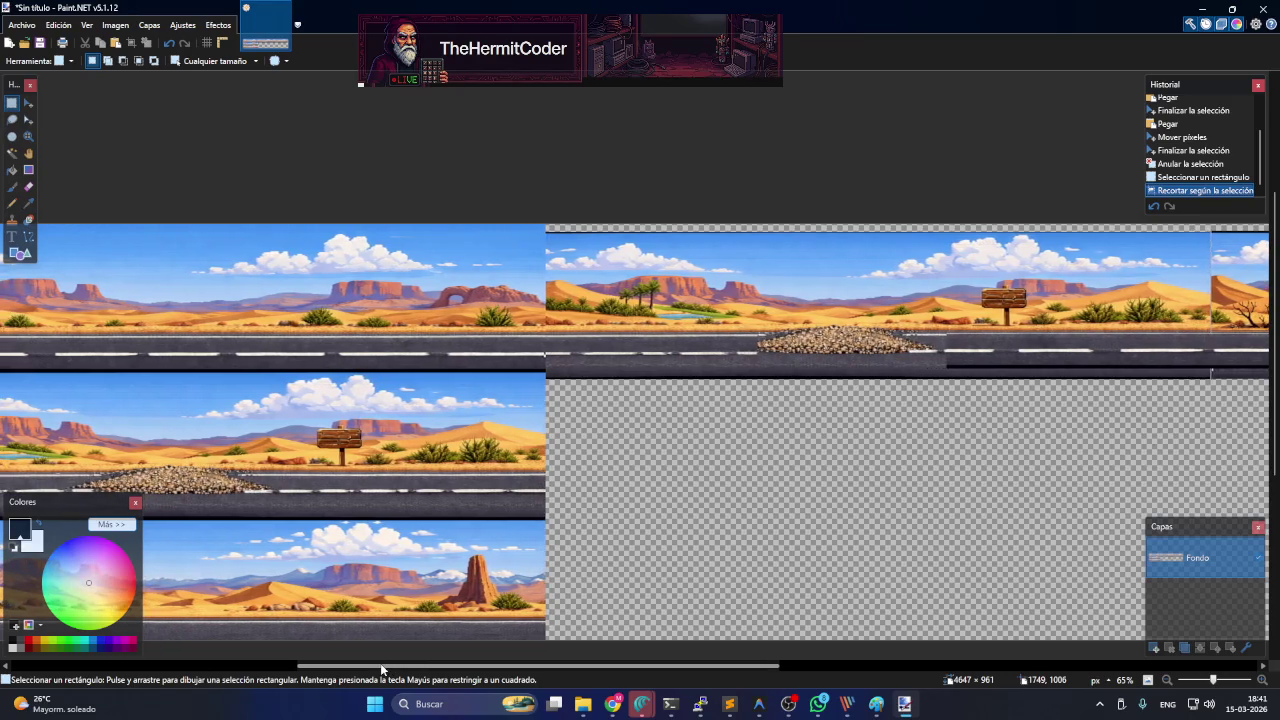
pyautogui.moveTo(381, 663); pyautogui.dragTo(630, 614)
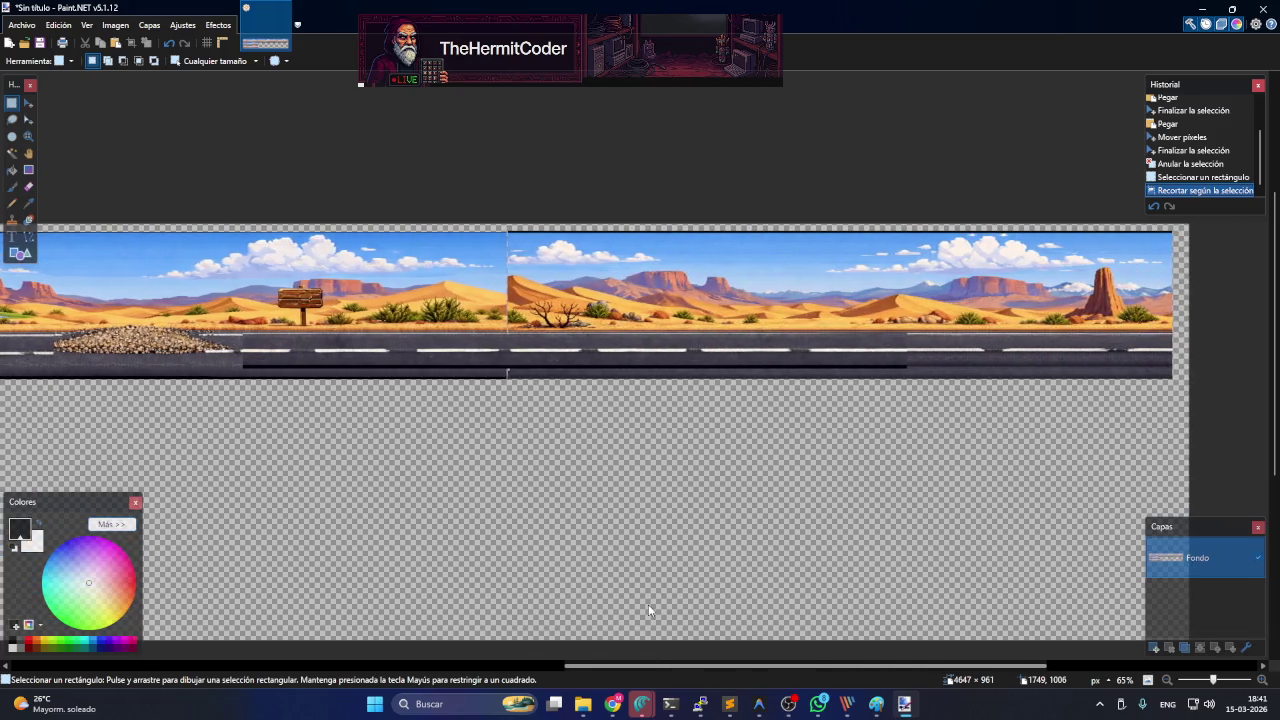
pyautogui.moveTo(630, 617); pyautogui.dragTo(394, 576)
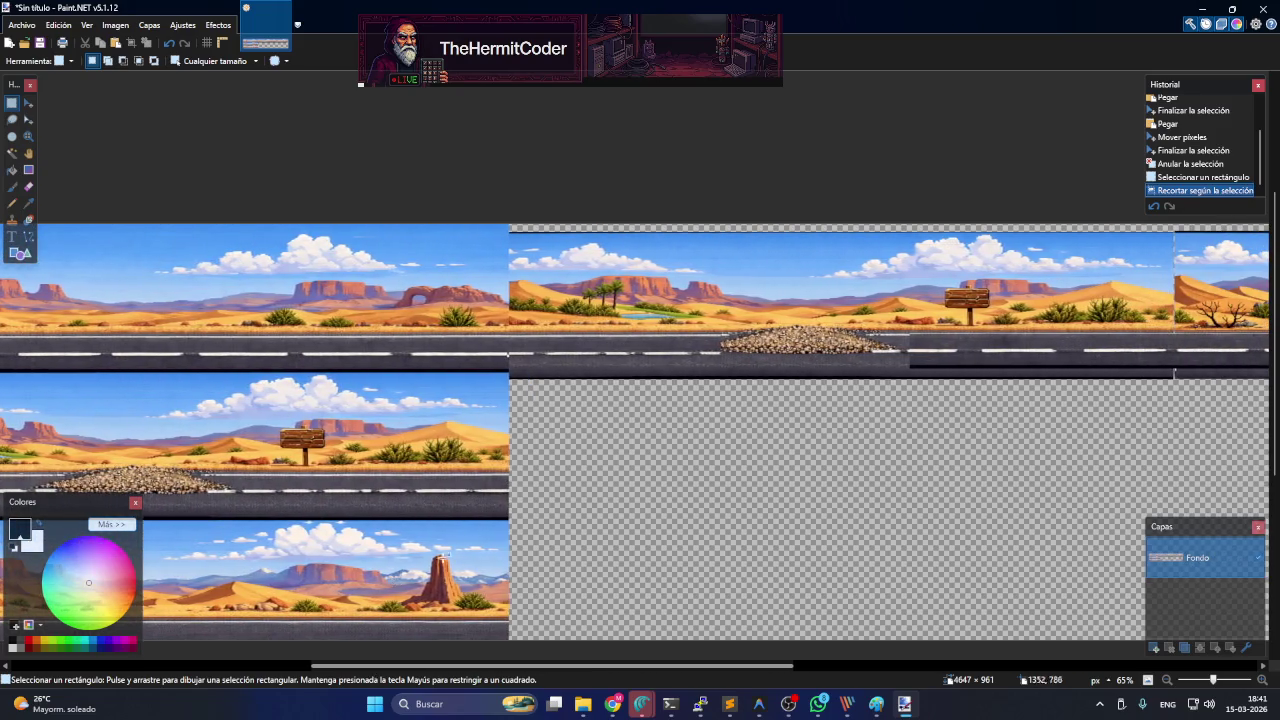
pyautogui.scroll(2, 665, 368)
pyautogui.scroll(2, 423, 266)
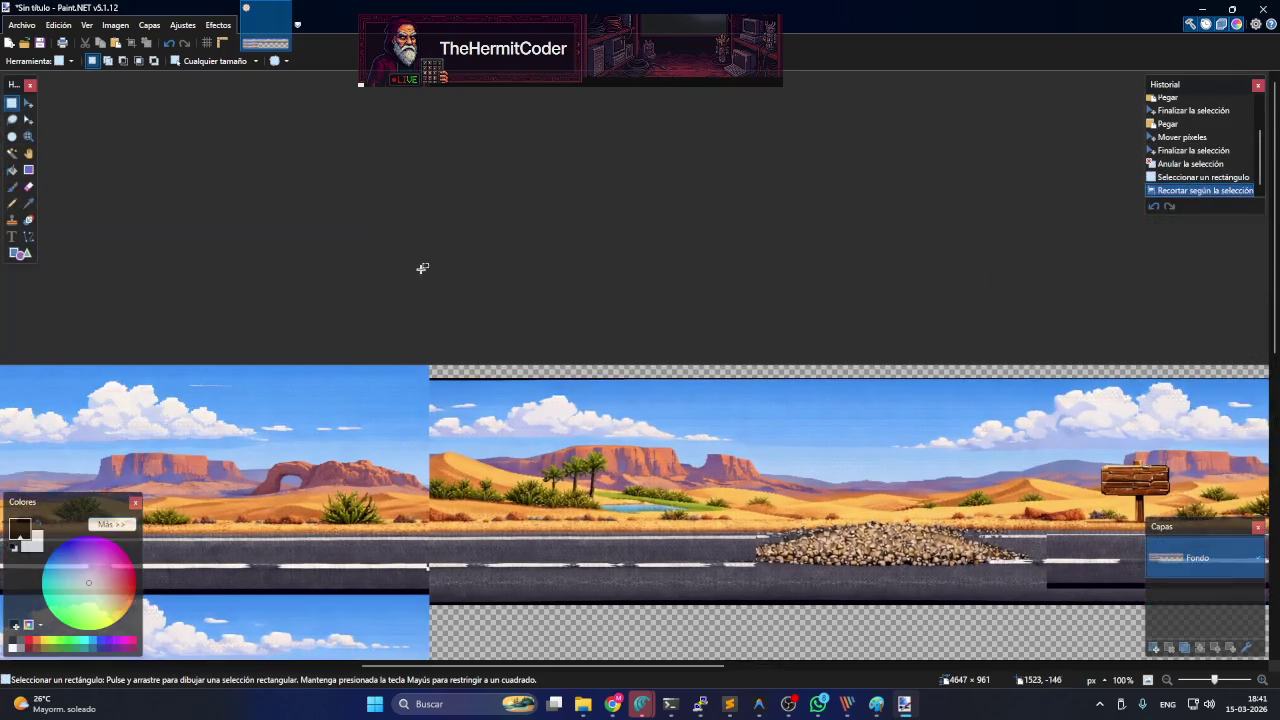
pyautogui.scroll(-2, 420, 283)
pyautogui.scroll(1, 420, 283)
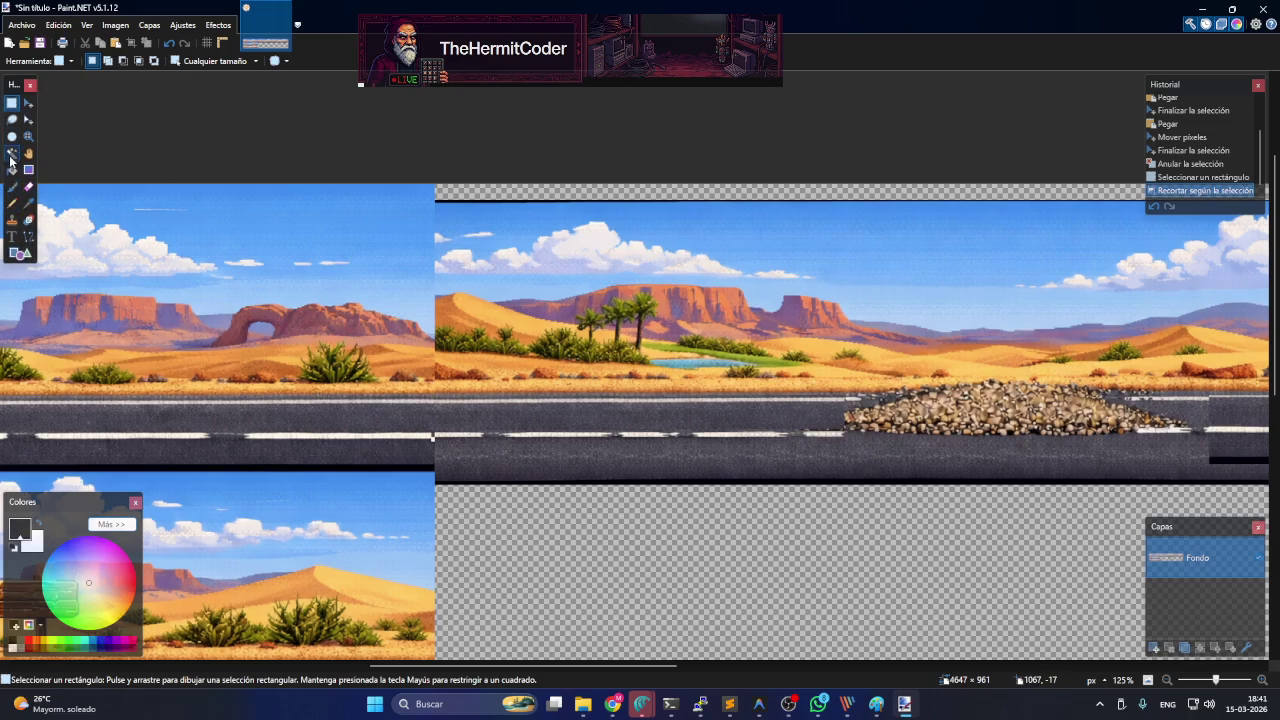
# - Try a Clone Stamp stroke over the dune's left edge, then undo it
pyautogui.click(12, 222)
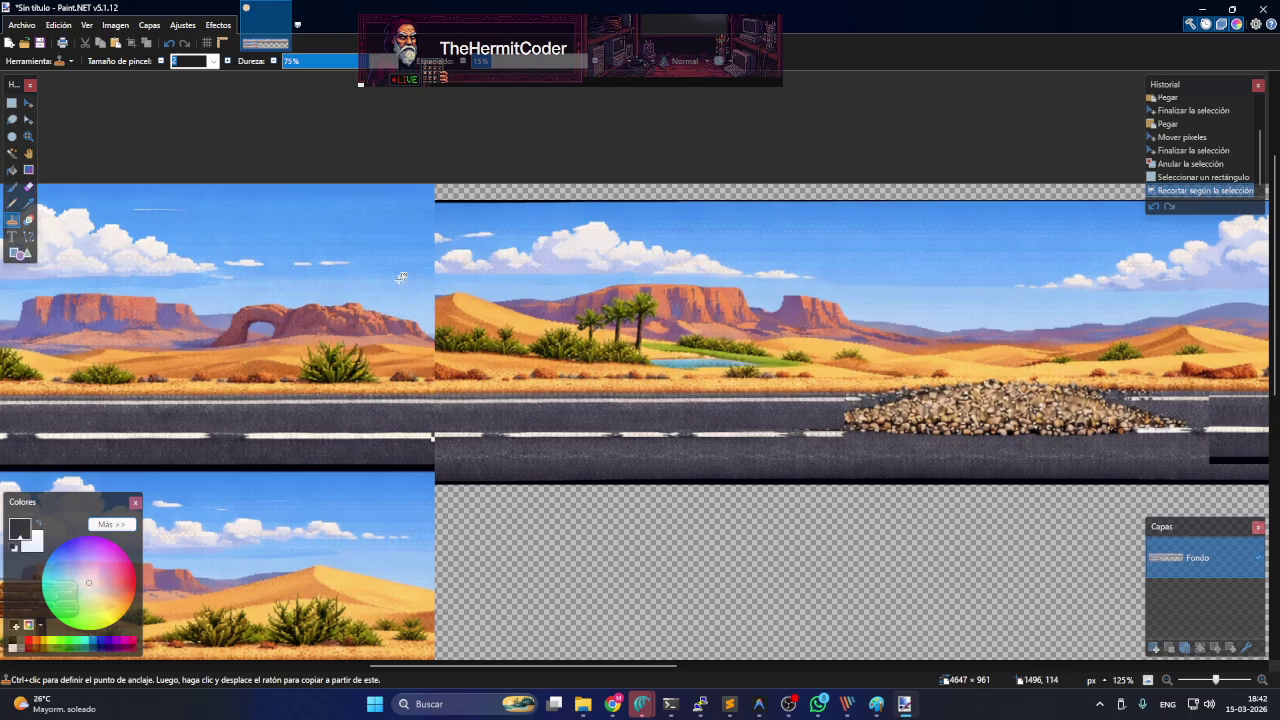
pyautogui.scroll(3, 392, 281)
pyautogui.scroll(2, 391, 304)
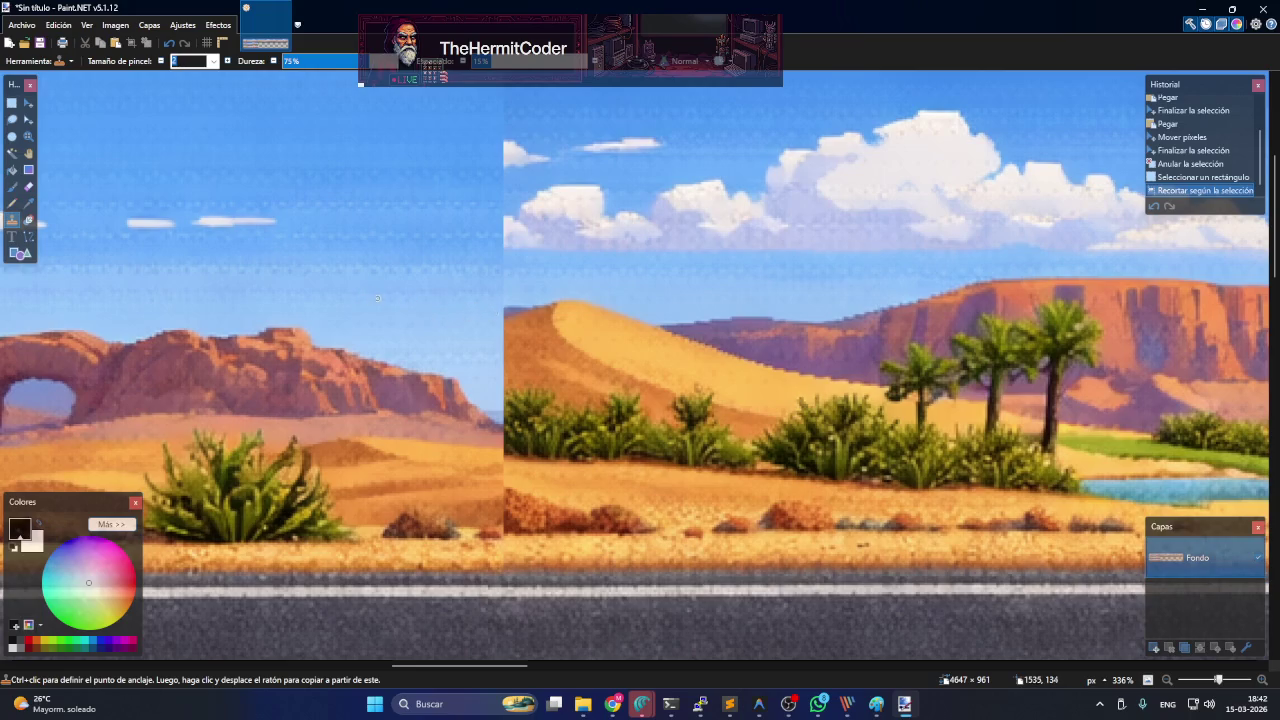
pyautogui.moveTo(506, 306)
pyautogui.mouseDown()
pyautogui.moveTo(540, 328)
pyautogui.moveTo(546, 310)
pyautogui.moveTo(452, 281)
pyautogui.mouseUp()
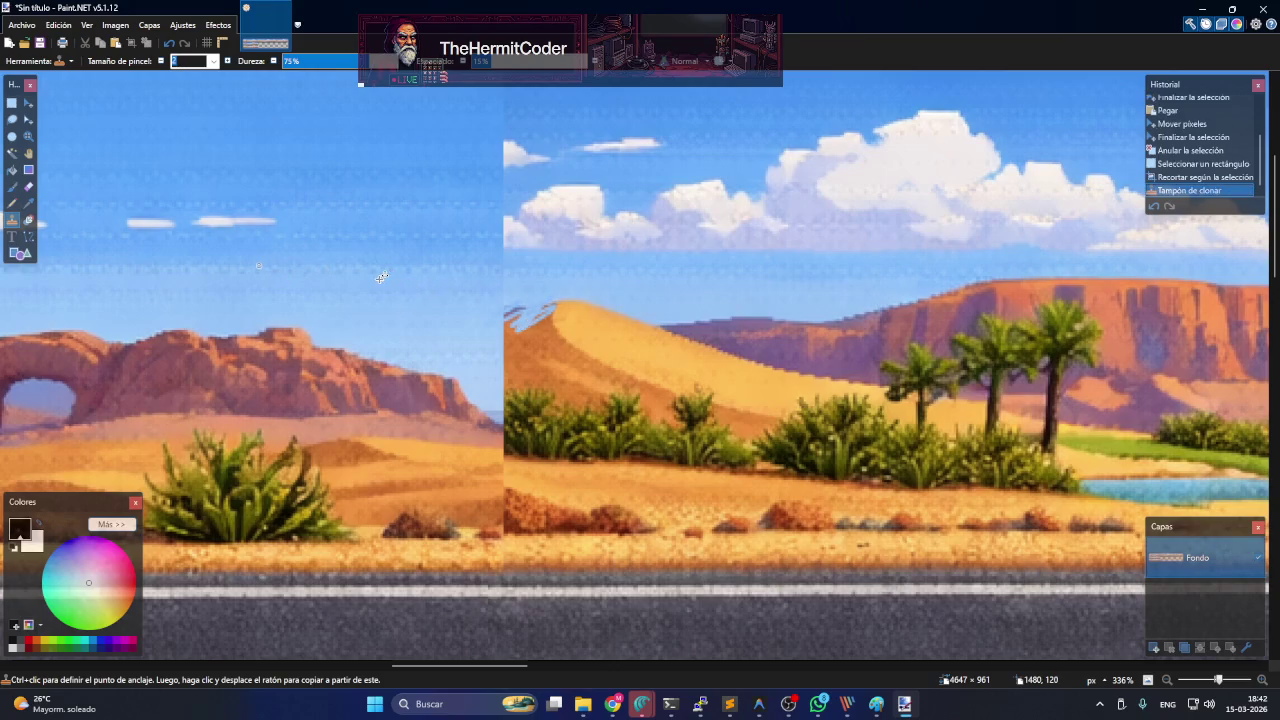
pyautogui.click(172, 44)
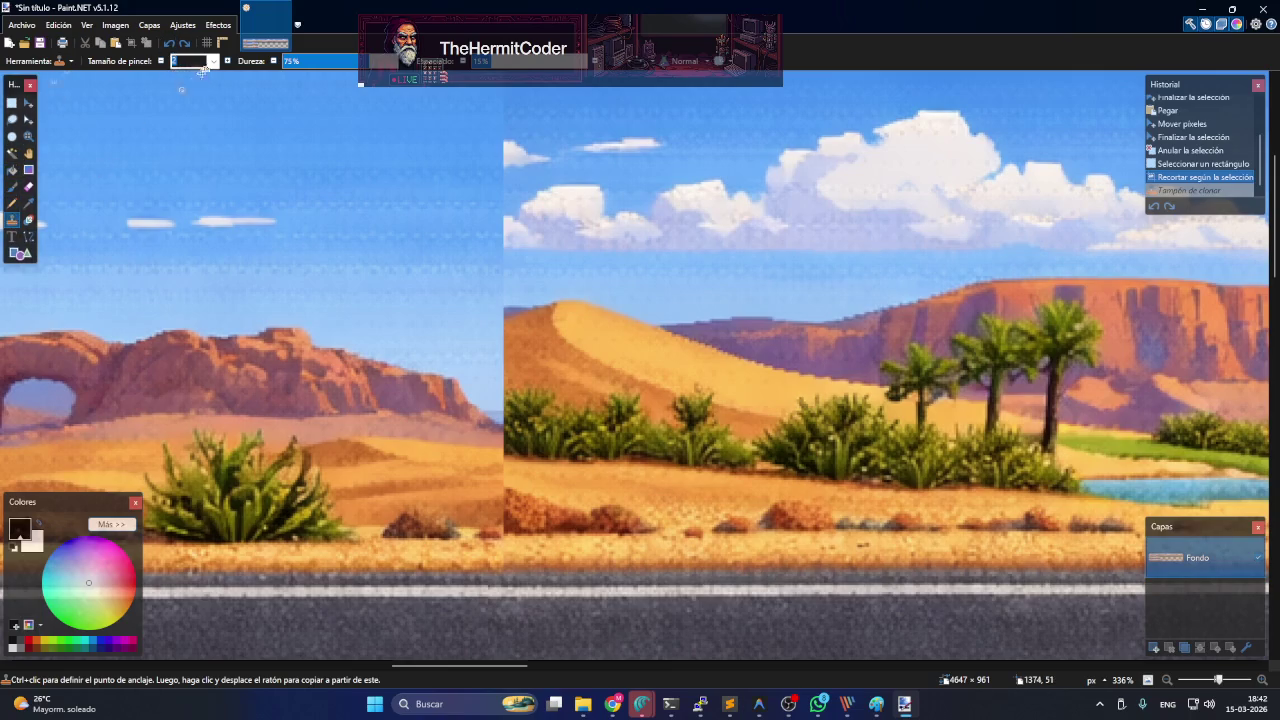
# - Set the clone brush to size 7 and 63% hardness, then stamp over the seam by the dune
pyautogui.click(214, 61)
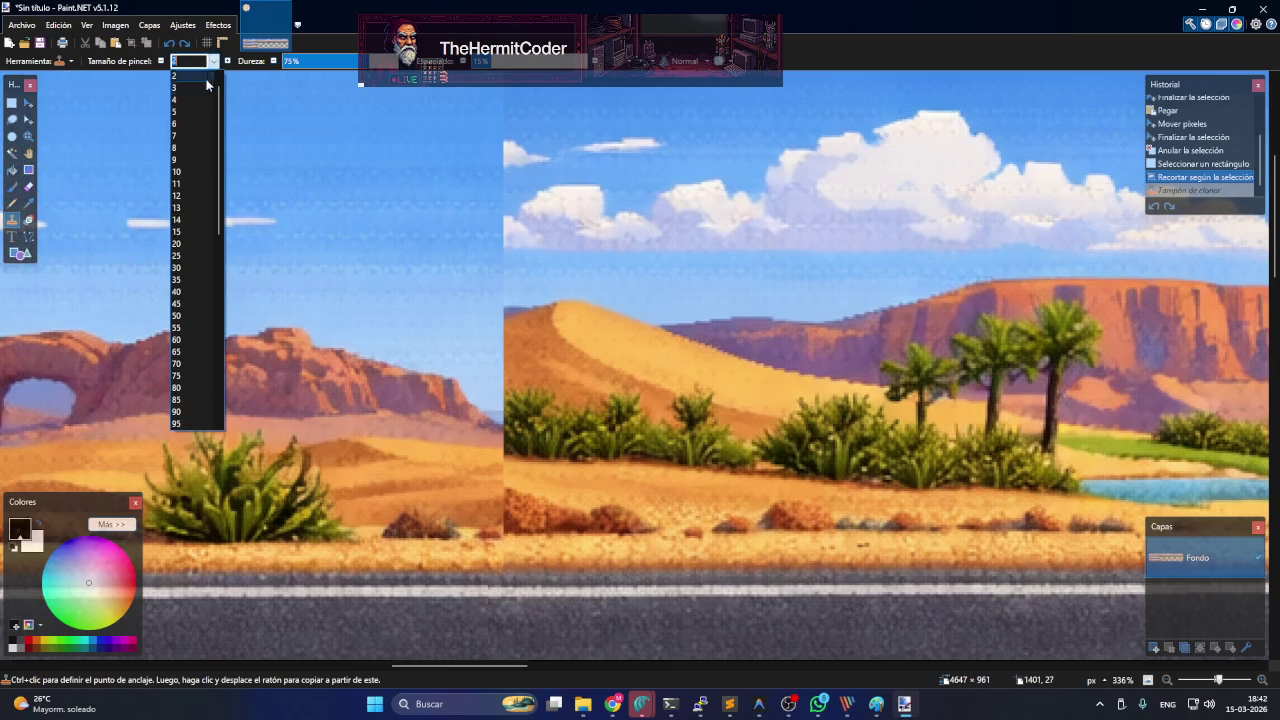
pyautogui.click(183, 137)
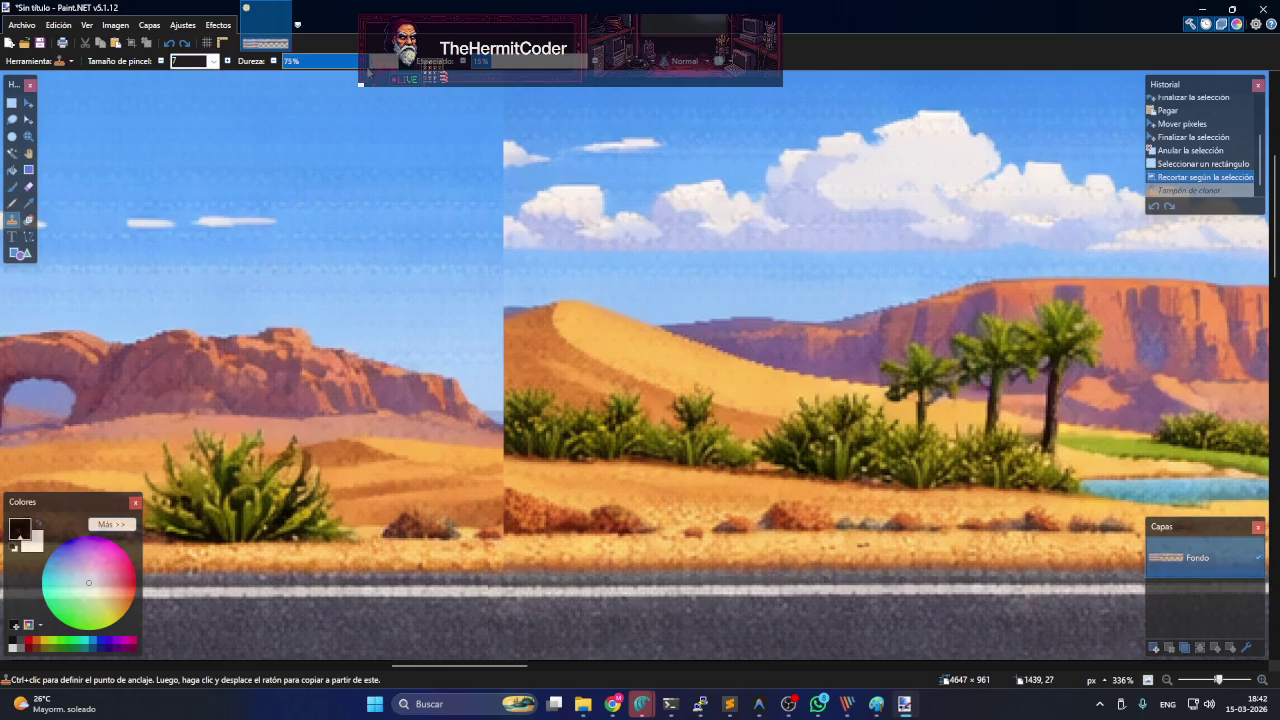
pyautogui.moveTo(352, 75); pyautogui.dragTo(356, 72)
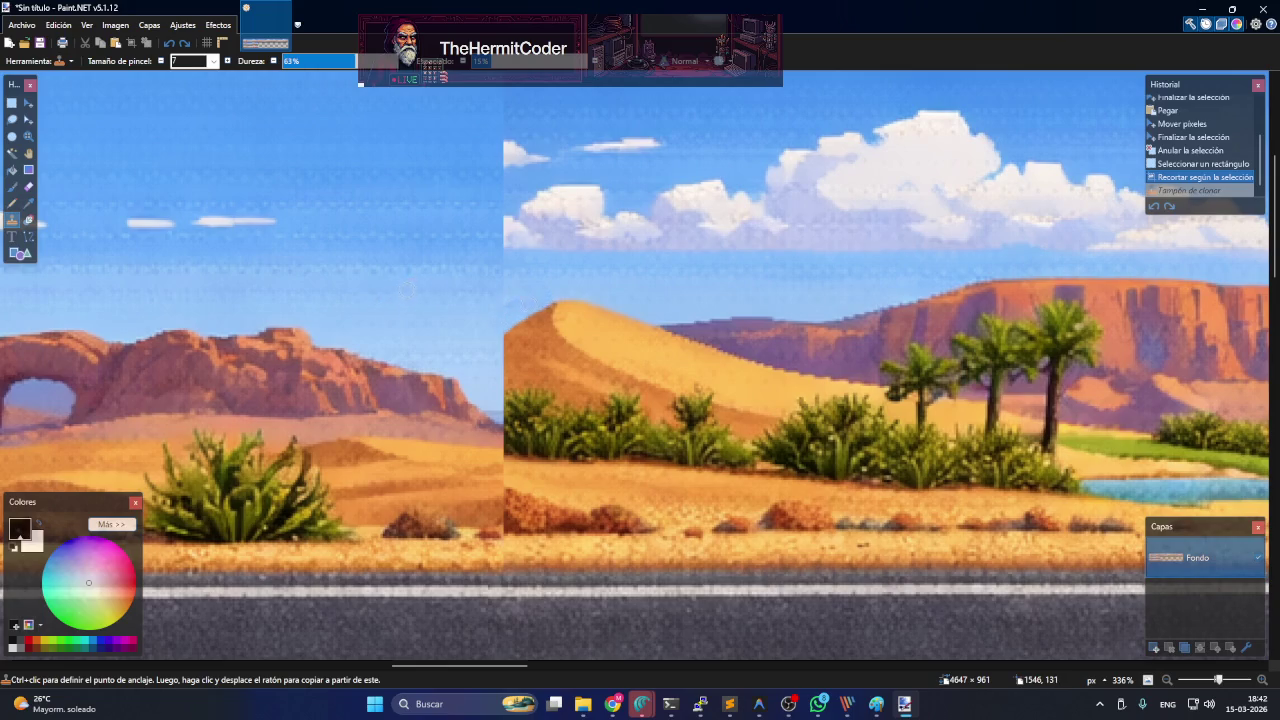
pyautogui.moveTo(500, 363); pyautogui.dragTo(502, 365)
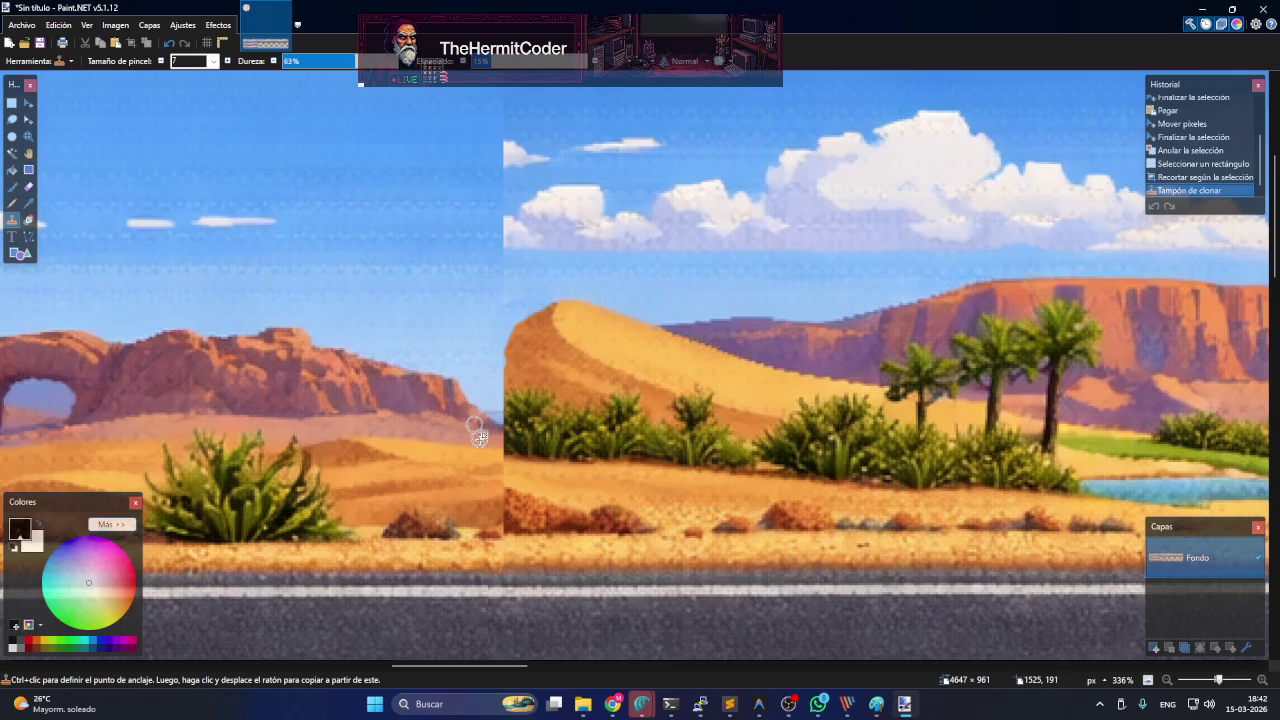
pyautogui.moveTo(494, 468); pyautogui.dragTo(498, 470)
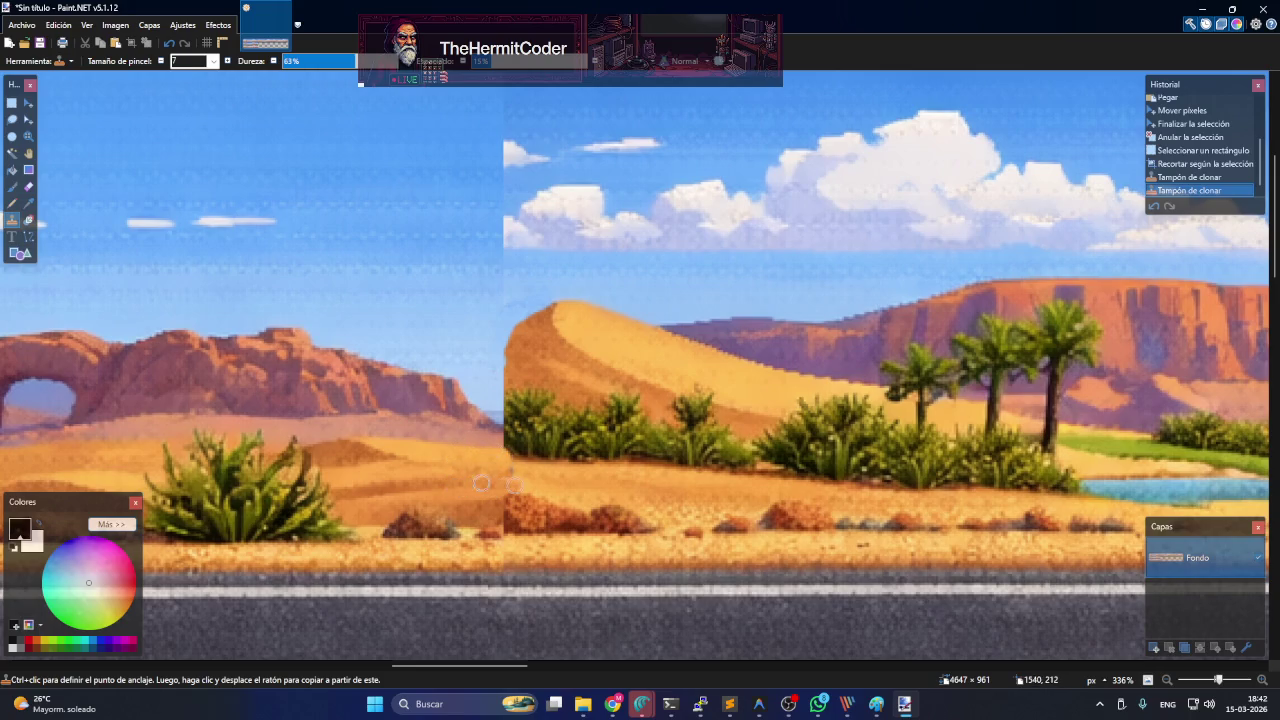
pyautogui.moveTo(510, 486); pyautogui.dragTo(505, 490)
pyautogui.click(491, 447)
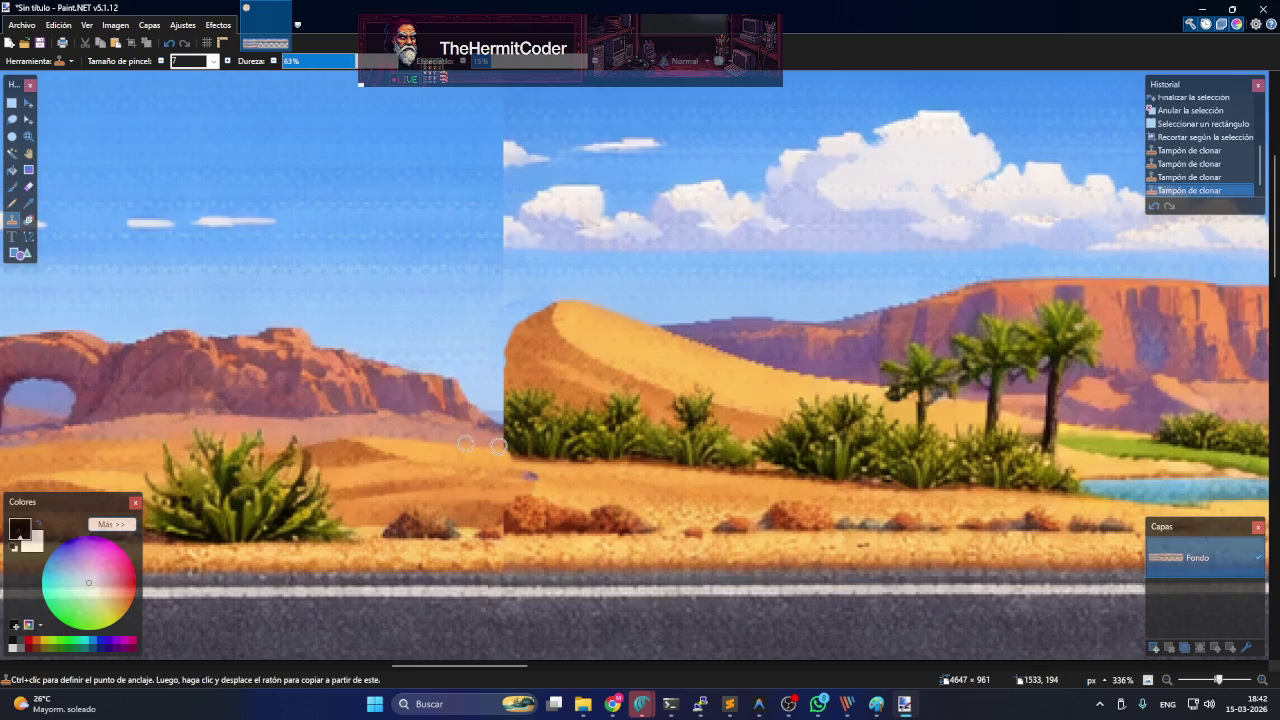
# - Clone sky over the dune's sharp left tip at the seam with a size-12 brush
pyautogui.click(502, 426)
pyautogui.write('12')
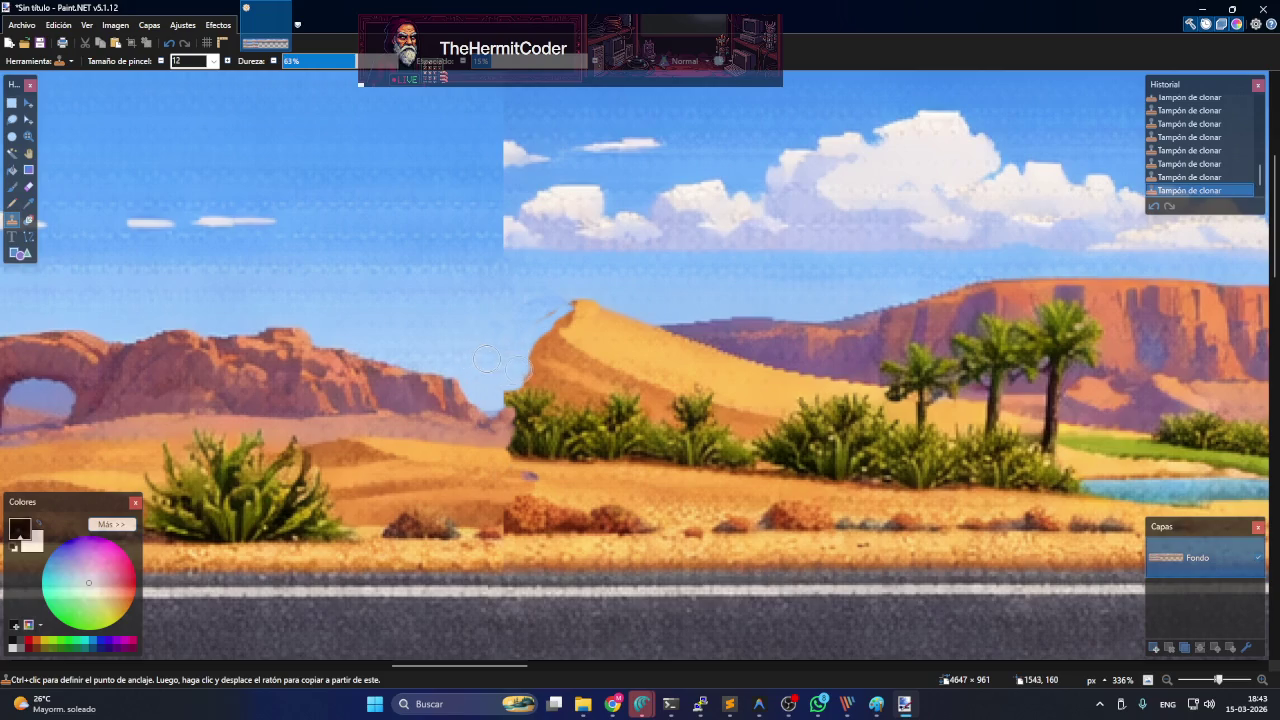
pyautogui.moveTo(532, 358); pyautogui.dragTo(558, 334)
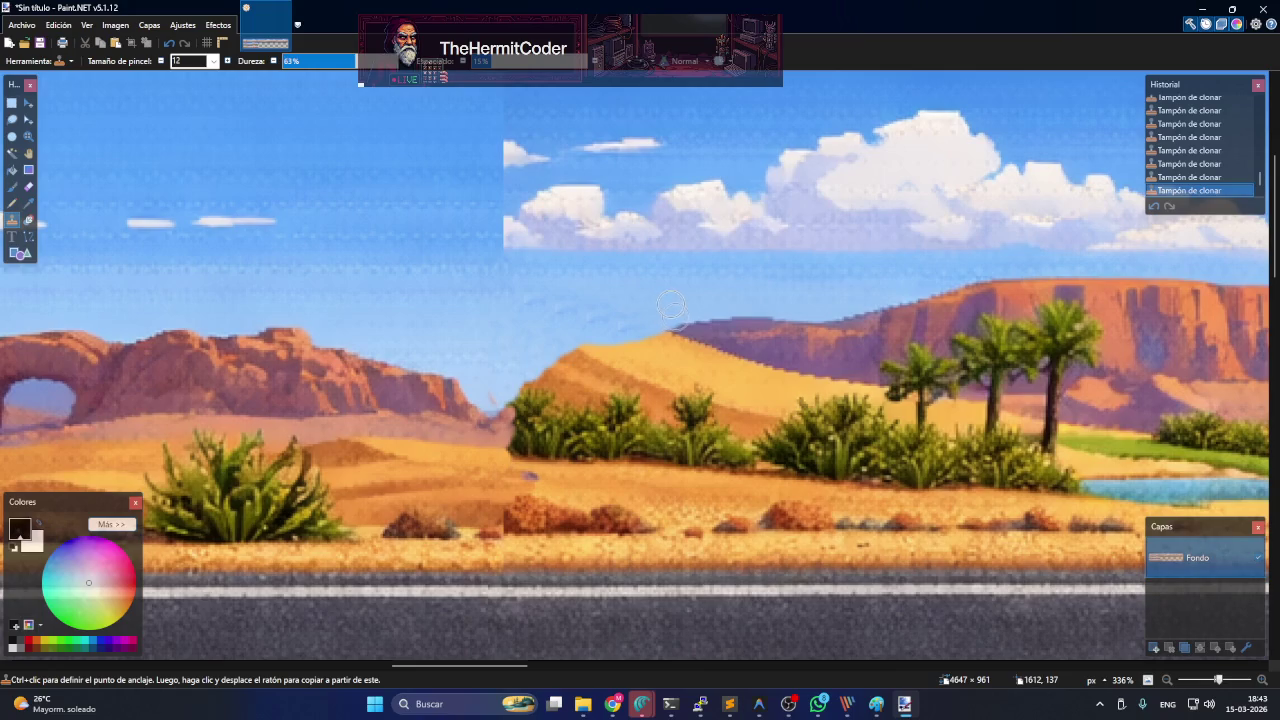
pyautogui.keyDown('ctrl'); pyautogui.click(654, 312); pyautogui.keyUp('ctrl')
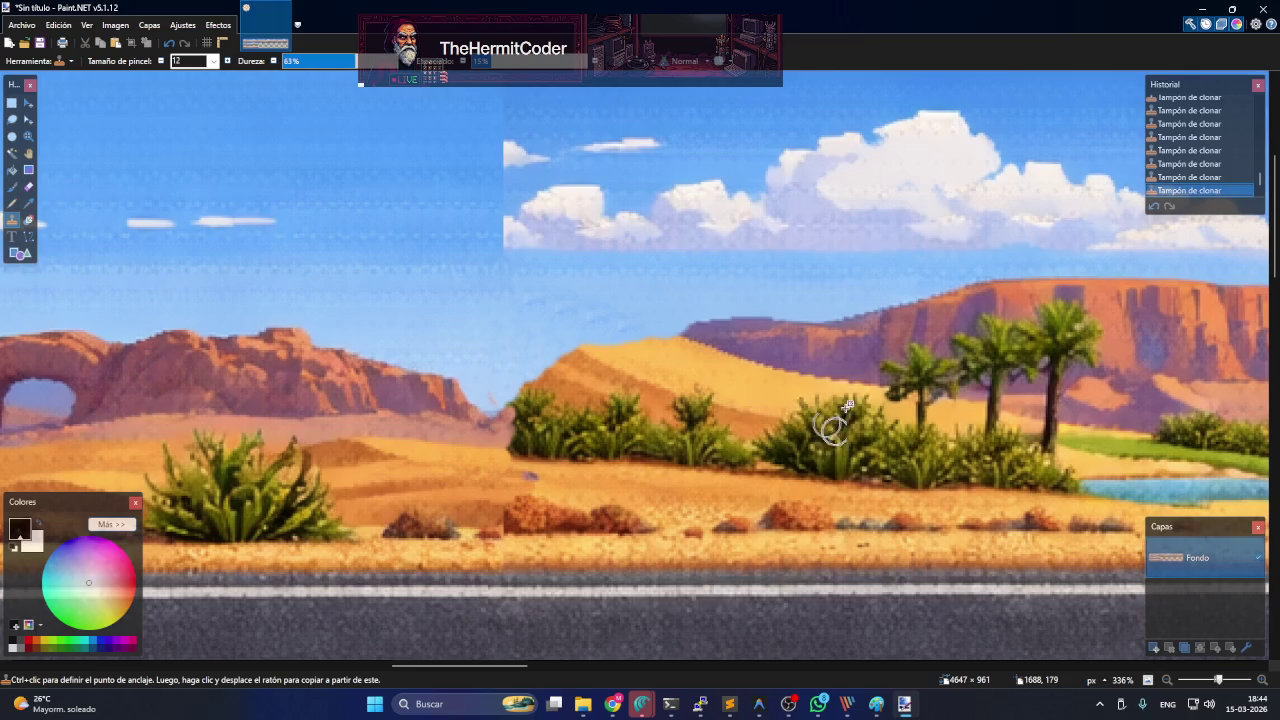
pyautogui.scroll(-3, 1019, 493)
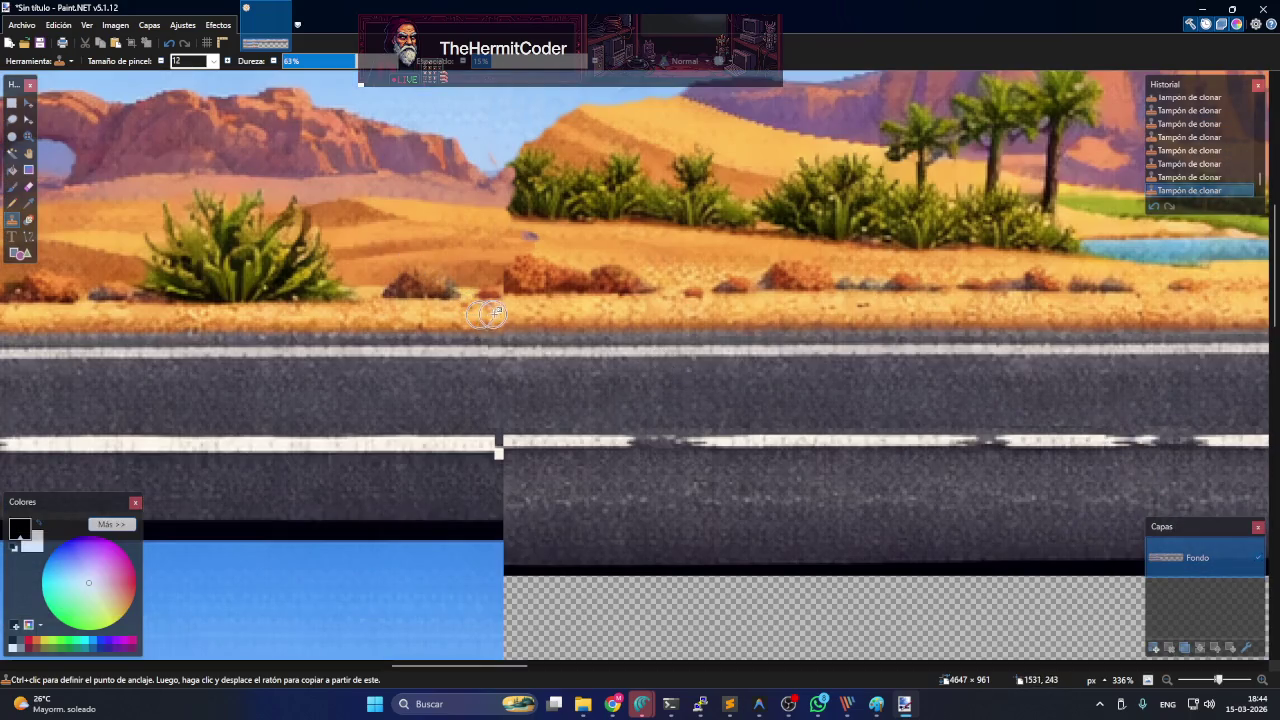
# - Clone the lane line across the seam and extend its dashes toward the rock pile
pyautogui.keyDown('ctrl'); pyautogui.click(474, 285); pyautogui.keyUp('ctrl')
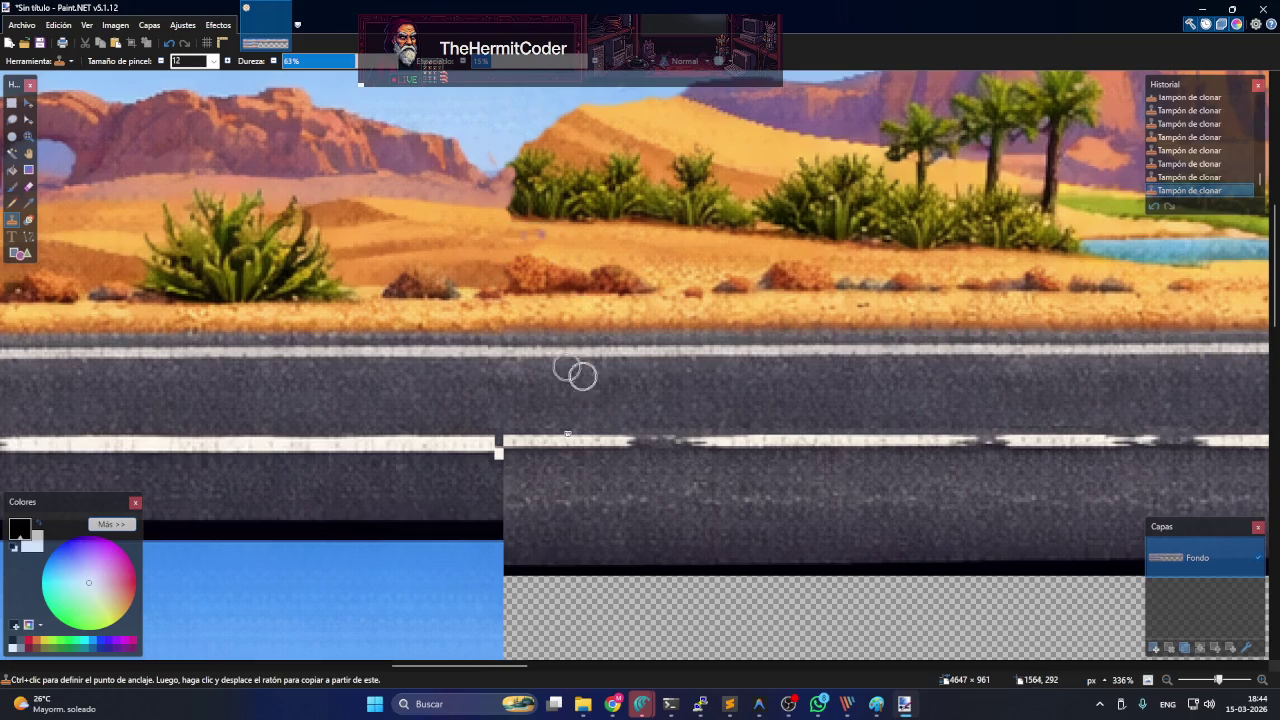
pyautogui.scroll(-3, 445, 553)
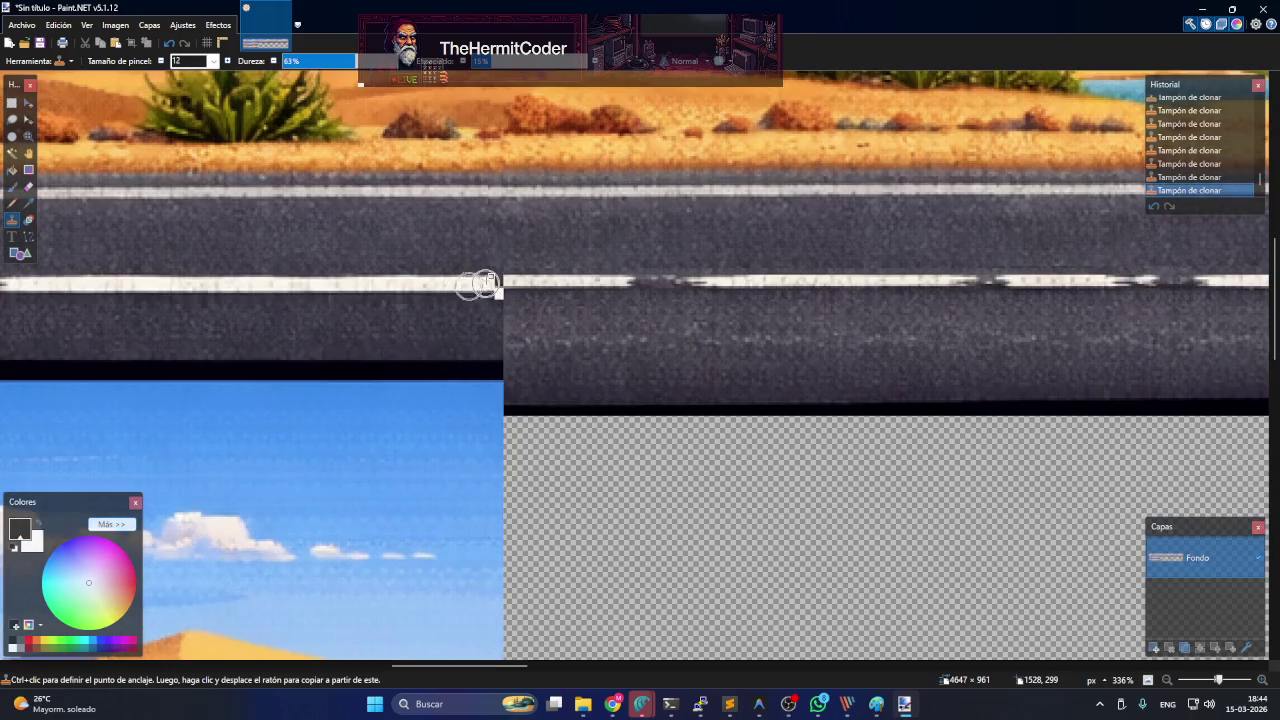
pyautogui.keyDown('ctrl'); pyautogui.click(518, 281); pyautogui.keyUp('ctrl')
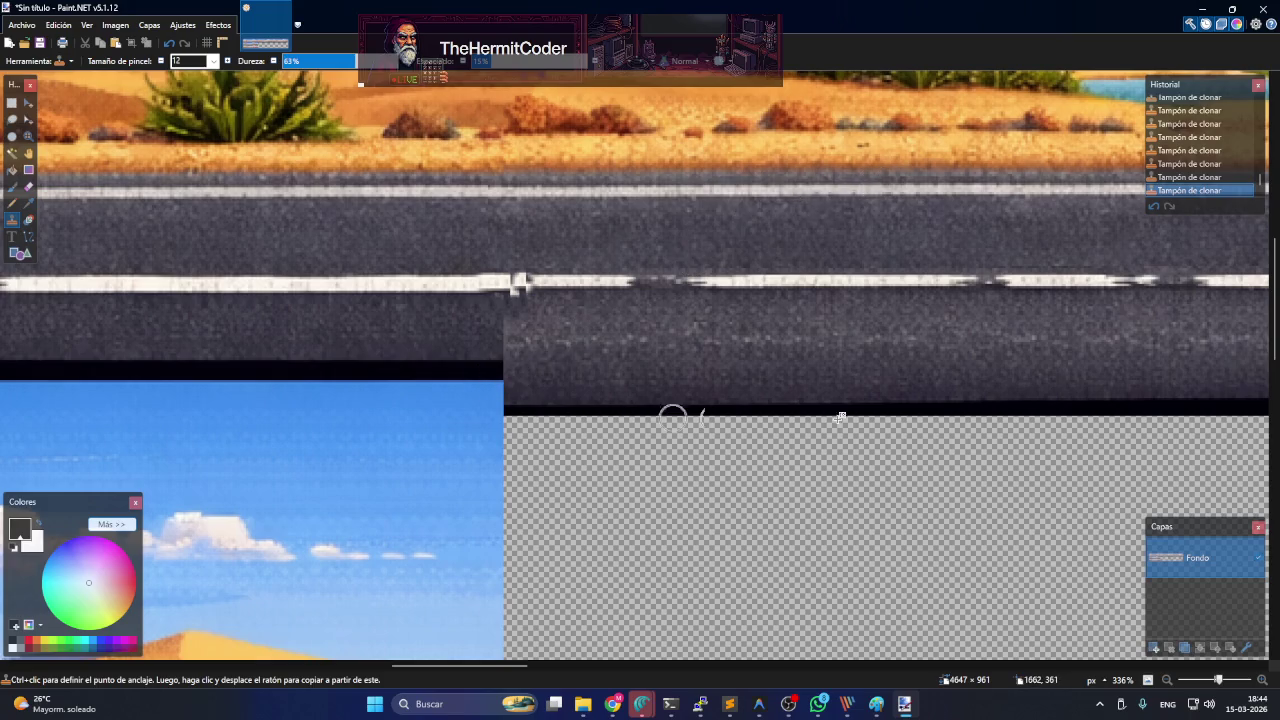
pyautogui.moveTo(499, 662); pyautogui.dragTo(596, 668)
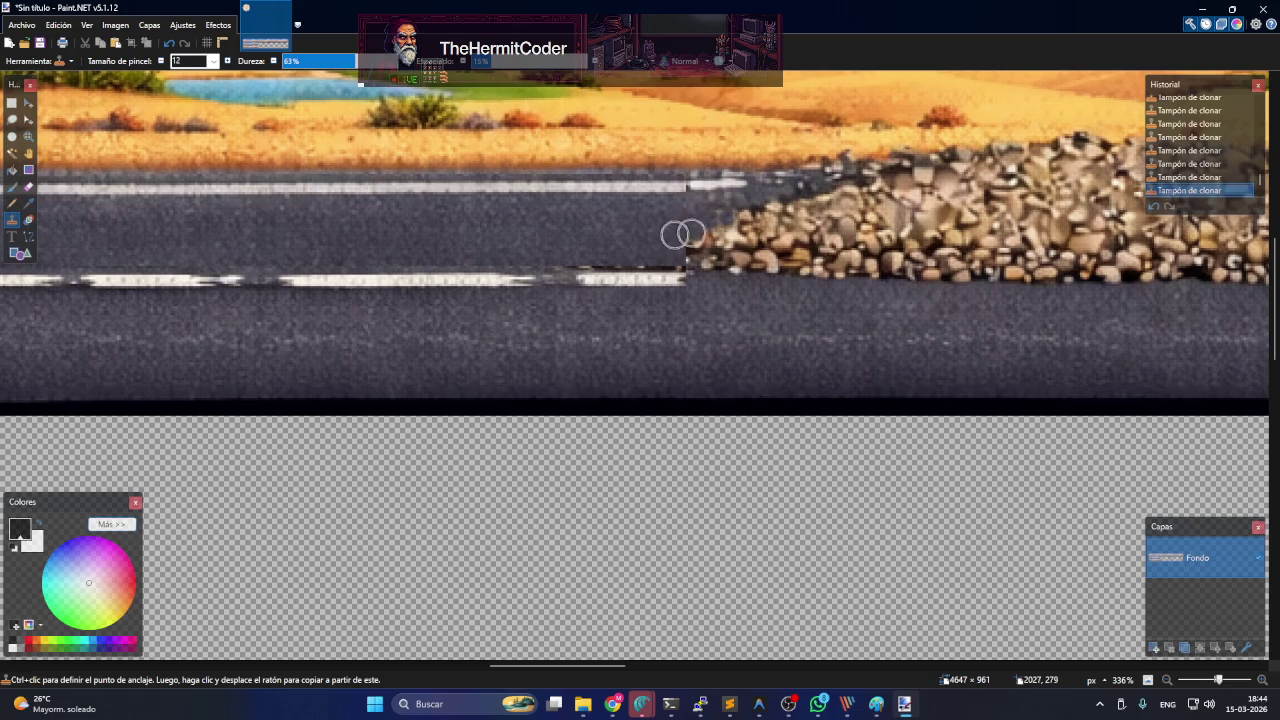
pyautogui.moveTo(686, 266); pyautogui.dragTo(734, 281)
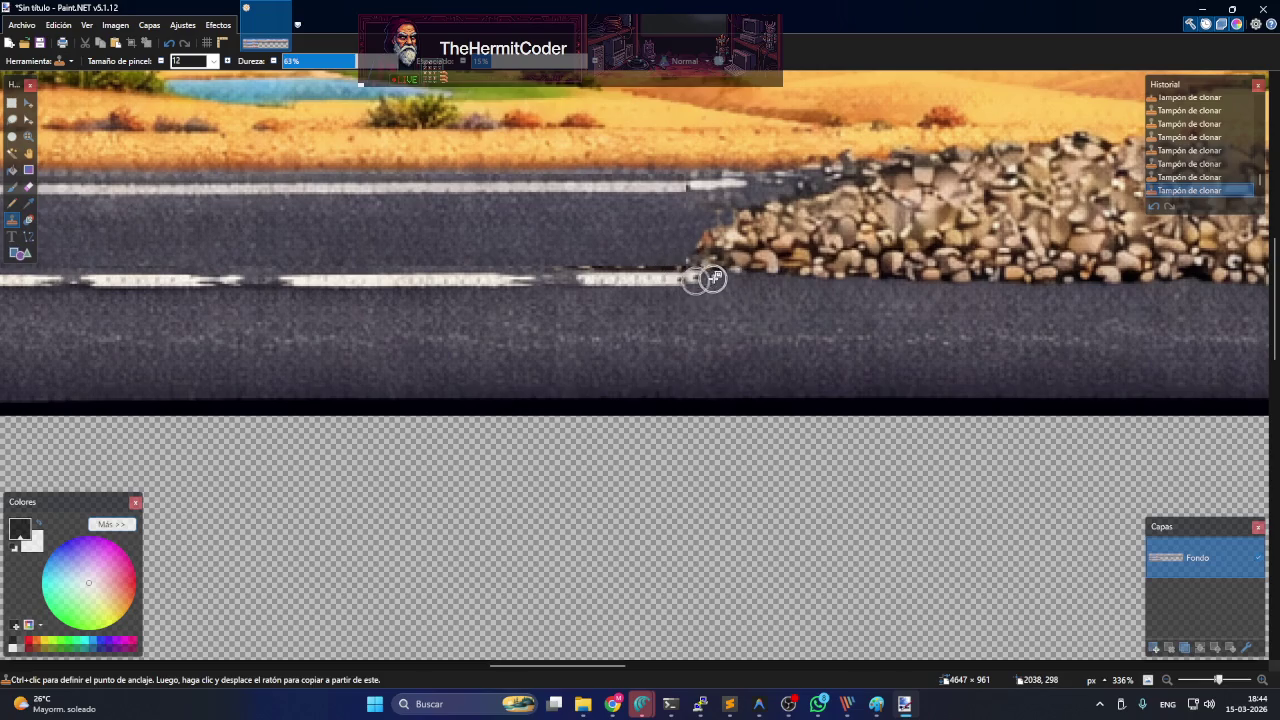
pyautogui.moveTo(697, 278); pyautogui.dragTo(660, 274)
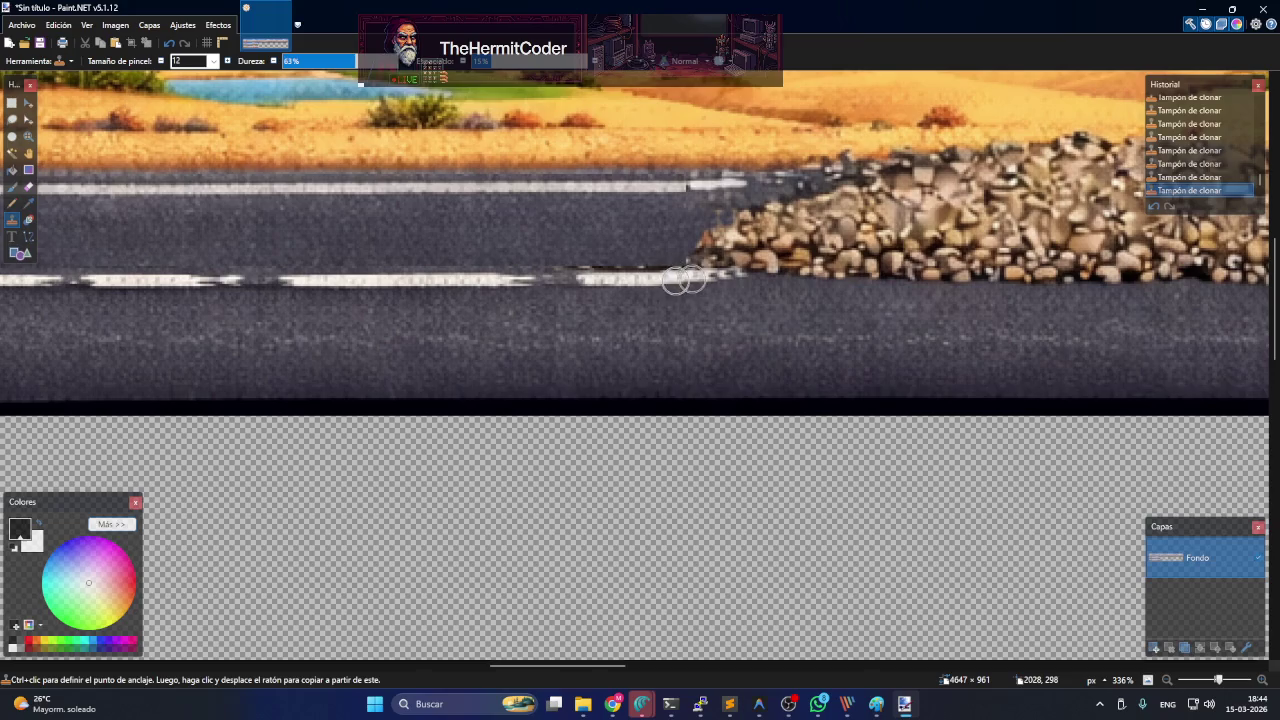
# - Clone sky over the cloud's edge at the seam, then set a new sky source
pyautogui.scroll(3, 950, 242)
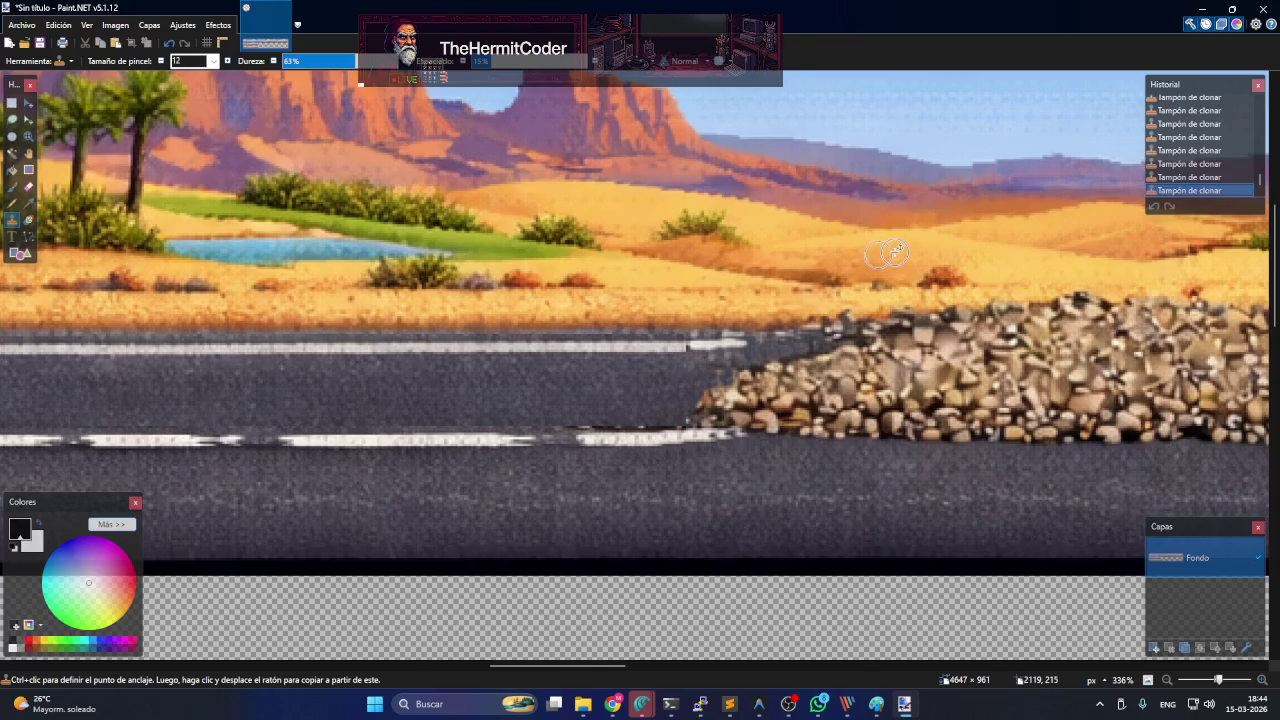
pyautogui.scroll(-2, 894, 252)
pyautogui.scroll(-3, 893, 261)
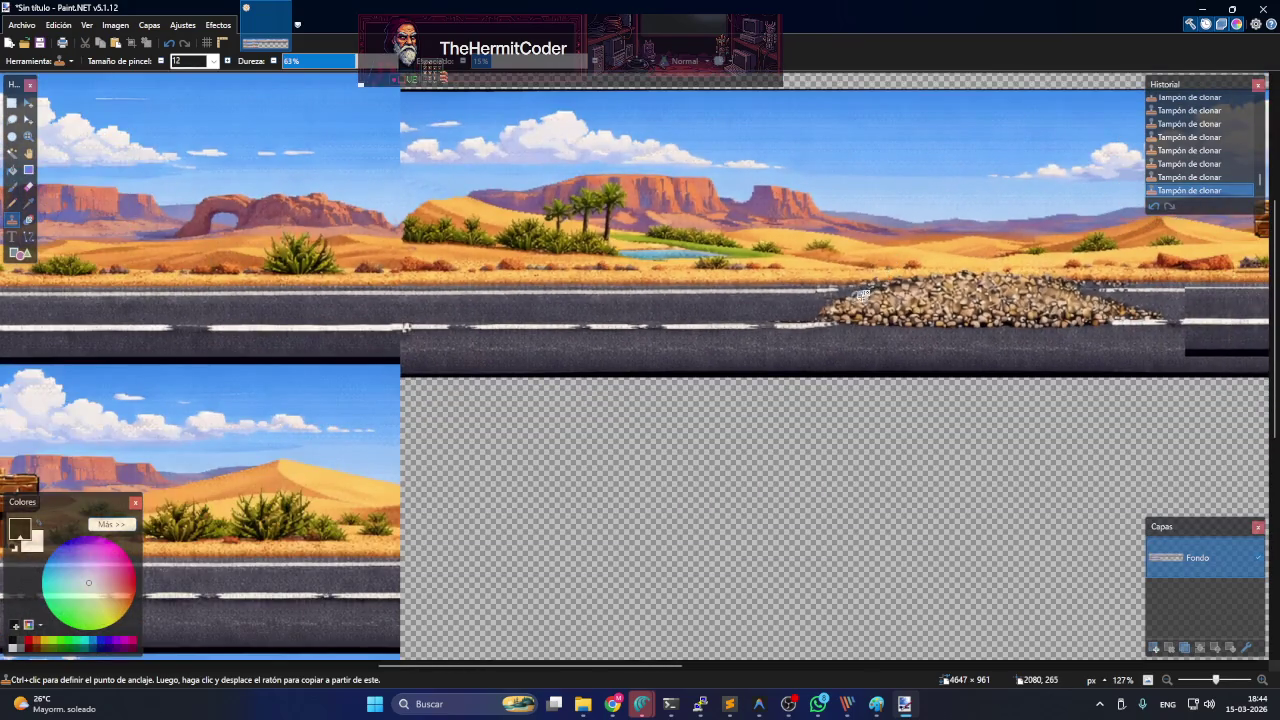
pyautogui.scroll(2, 390, 157)
pyautogui.scroll(1, 390, 157)
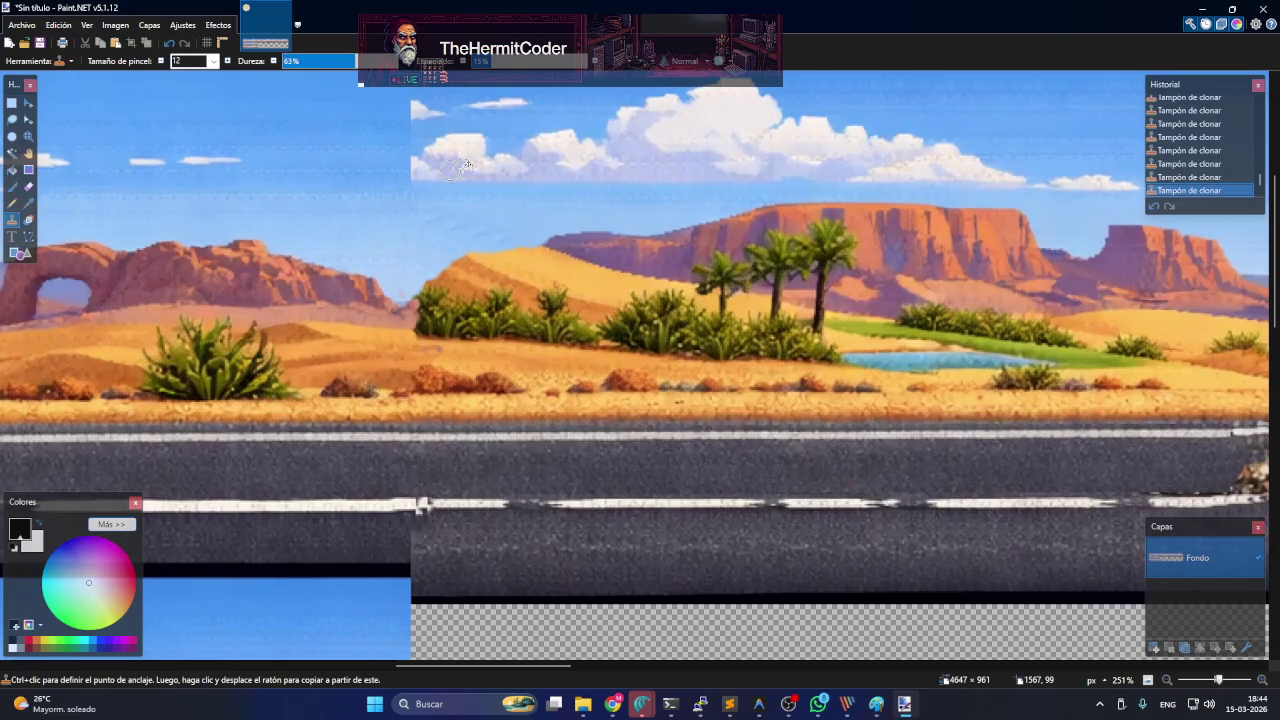
pyautogui.scroll(1, 390, 160)
pyautogui.scroll(1, 390, 180)
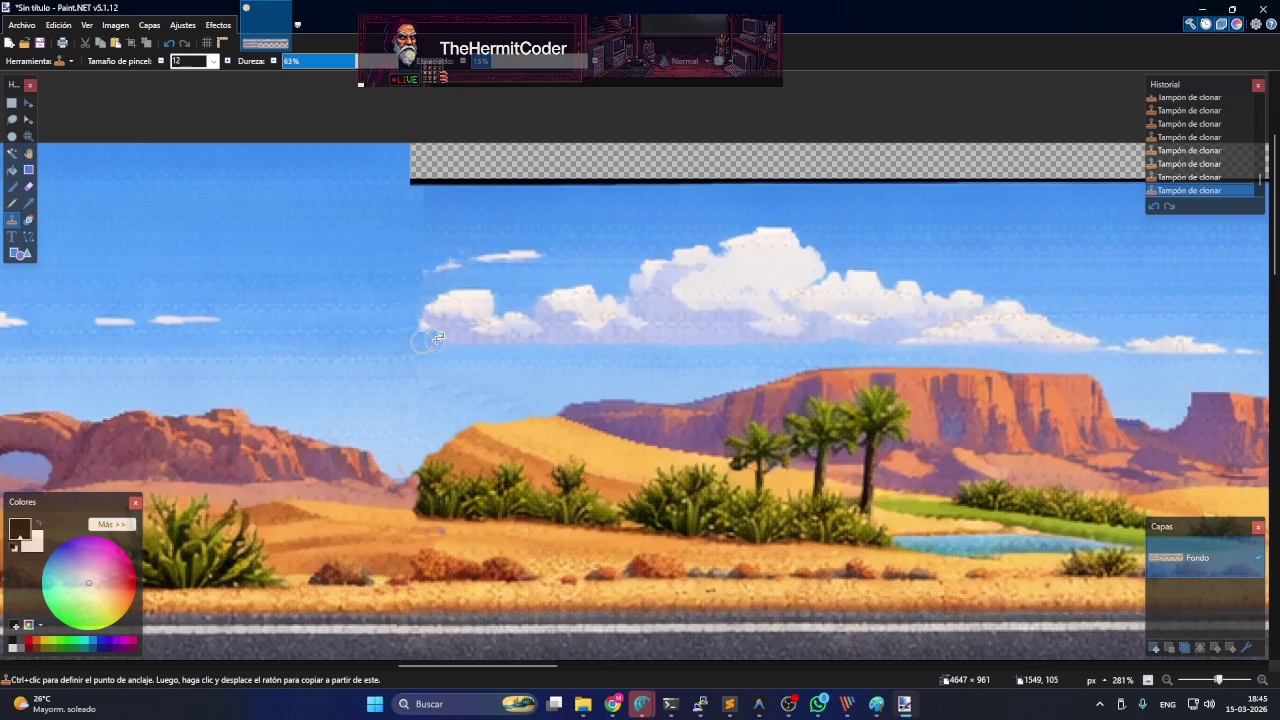
pyautogui.moveTo(418, 334); pyautogui.dragTo(466, 368)
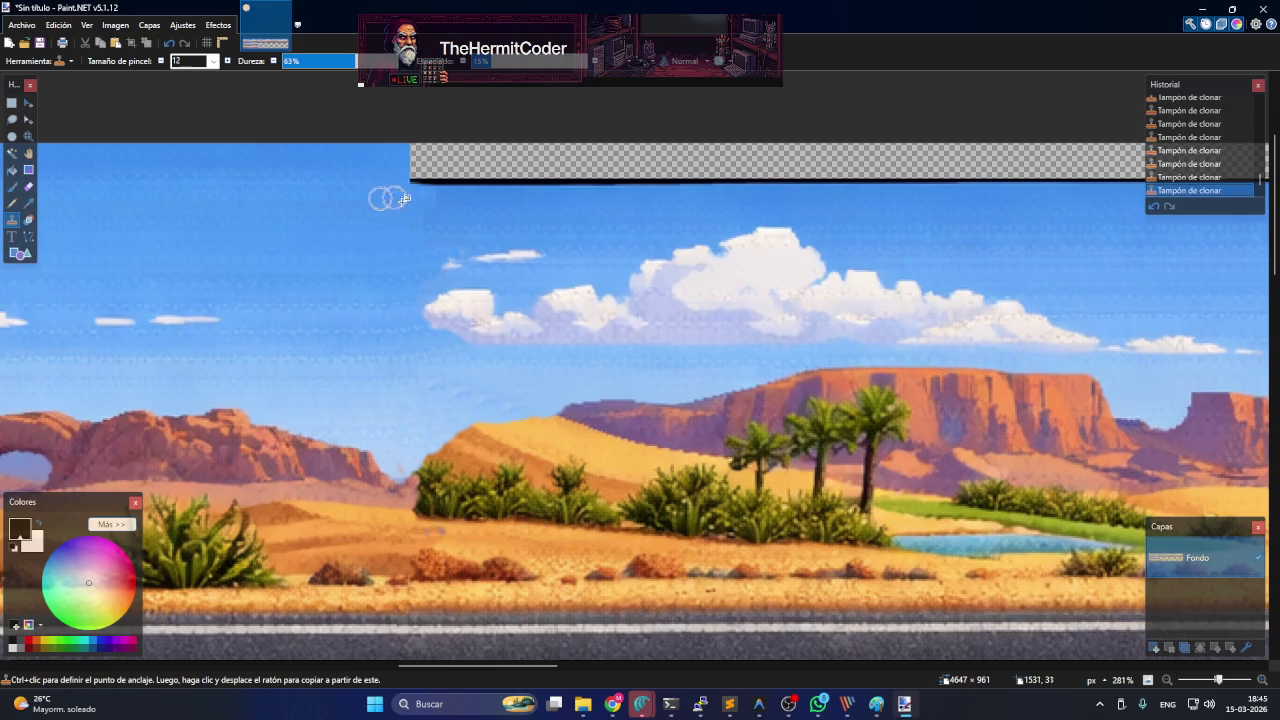
pyautogui.keyDown('ctrl'); pyautogui.click(502, 208); pyautogui.keyUp('ctrl')
# - Zoom out, scroll right and zoom in on the seam between the dune and dead-tree sections
pyautogui.scroll(-3, 680, 290)
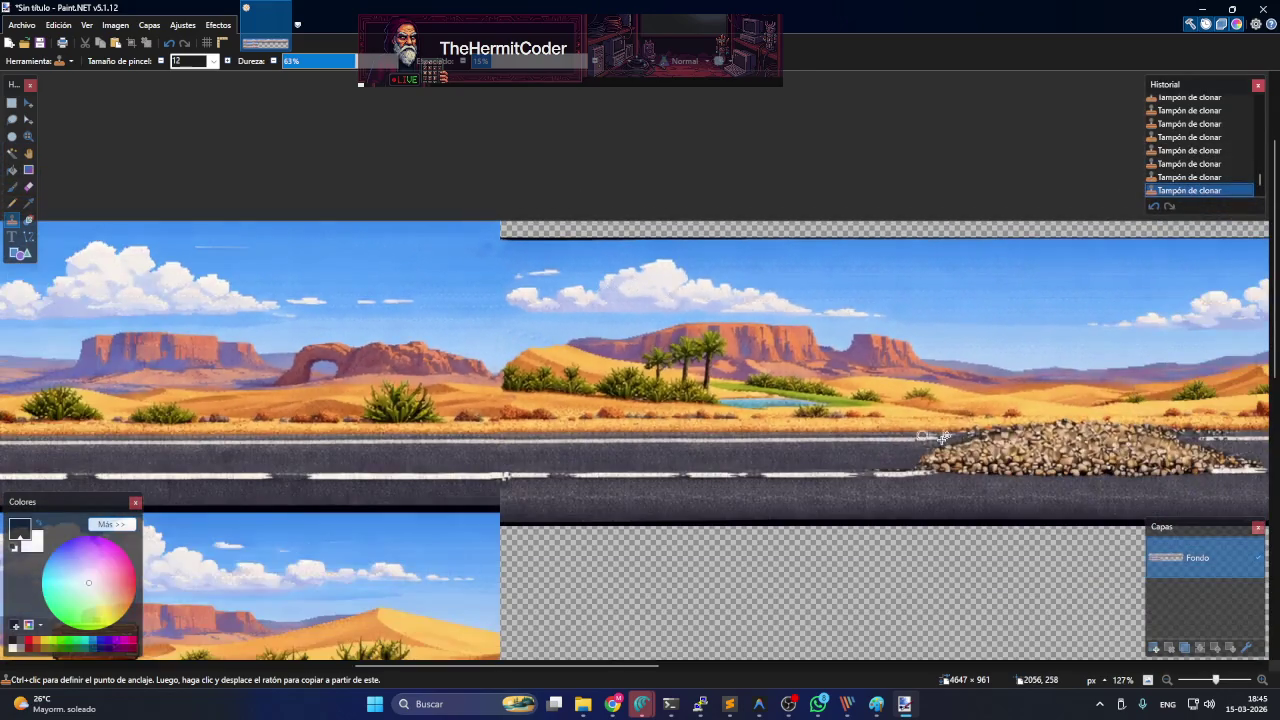
pyautogui.scroll(-1, 877, 429)
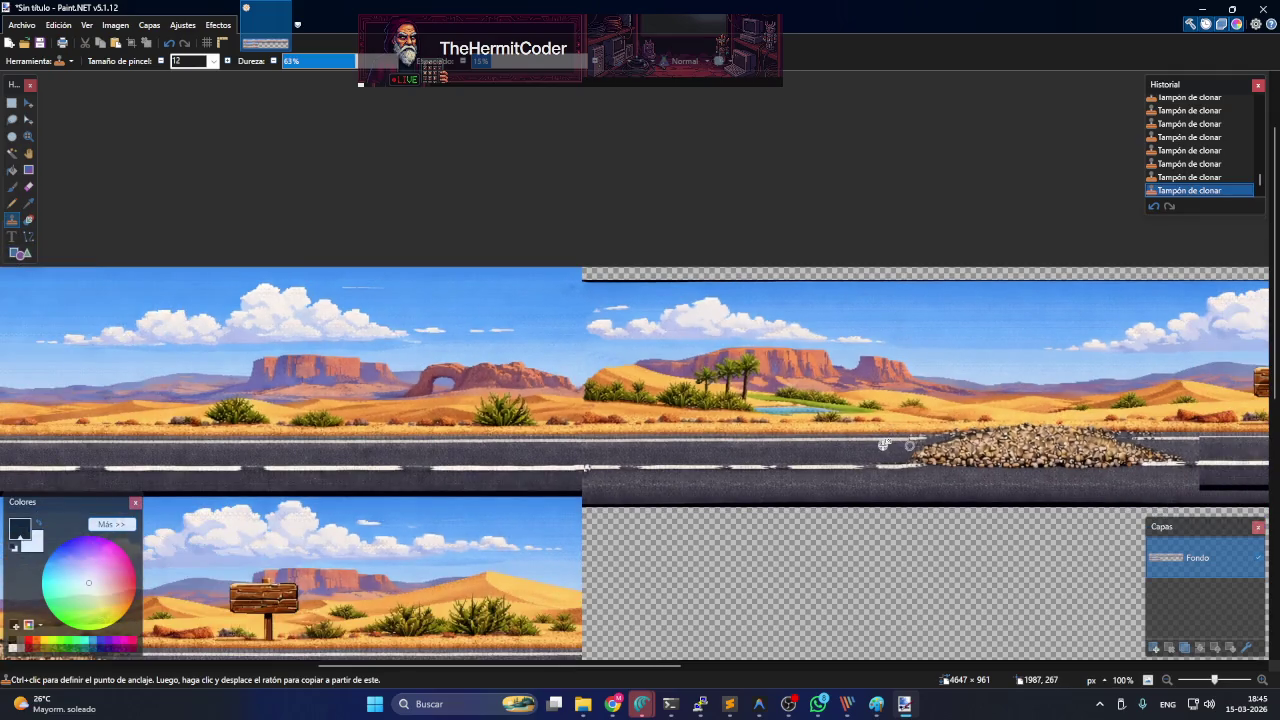
pyautogui.scroll(-2, 868, 490)
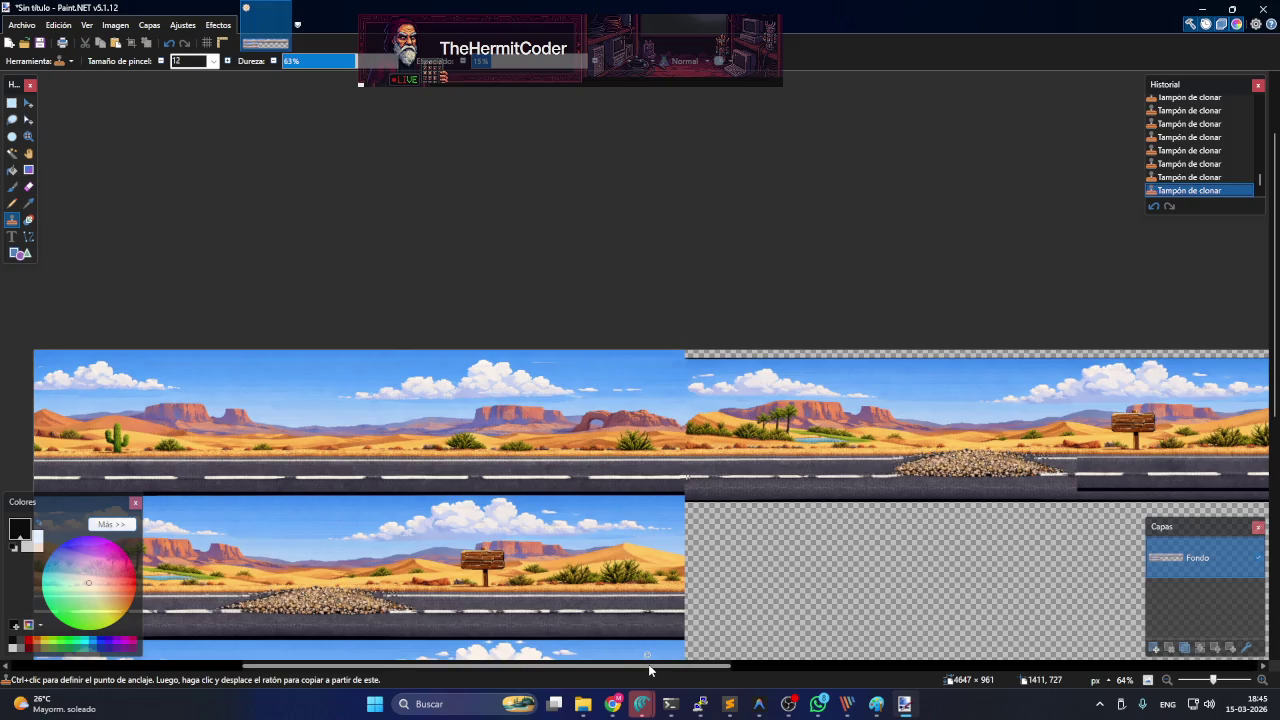
pyautogui.moveTo(649, 670); pyautogui.dragTo(906, 686)
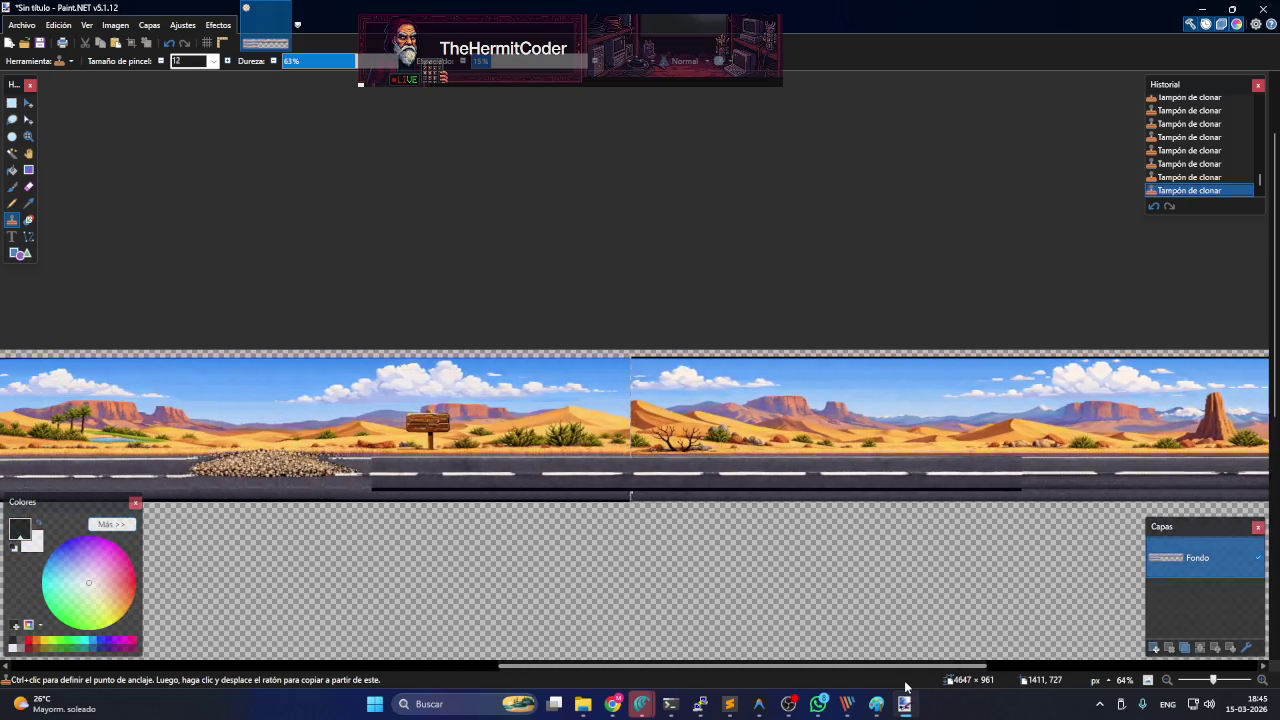
pyautogui.scroll(2, 665, 411)
pyautogui.scroll(3, 665, 411)
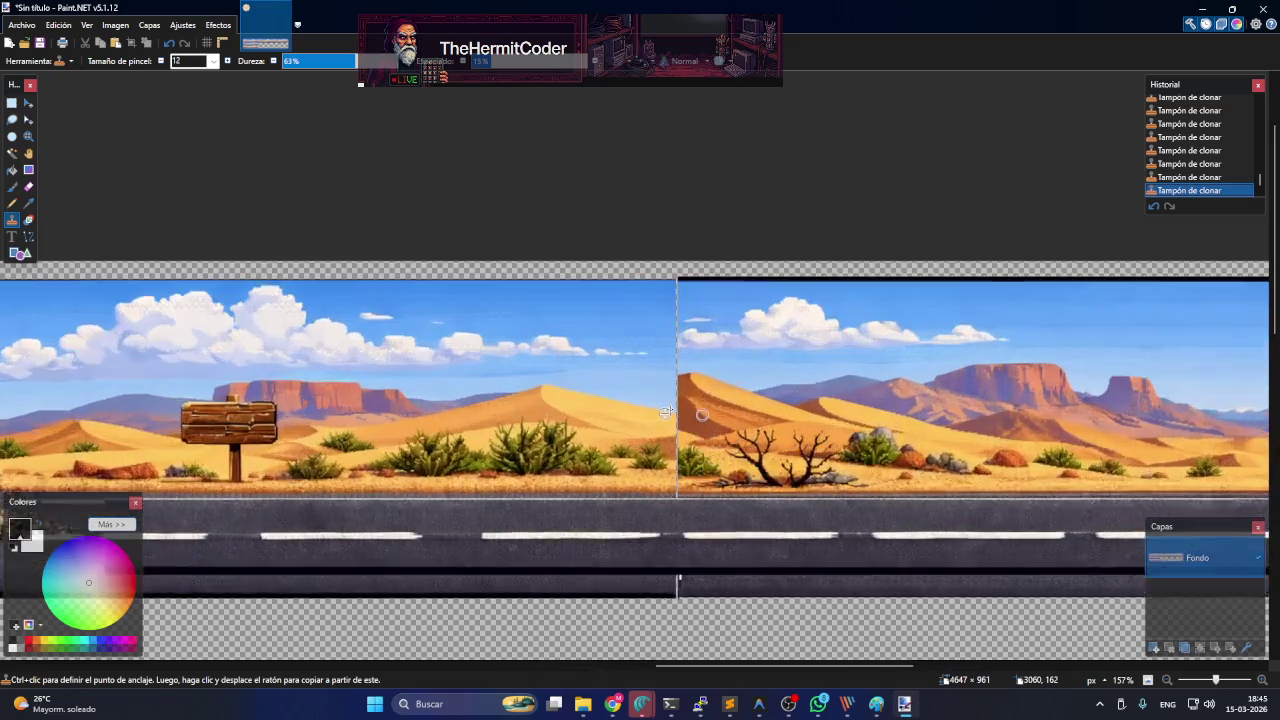
pyautogui.scroll(1, 665, 411)
pyautogui.scroll(1, 662, 412)
pyautogui.scroll(1, 655, 414)
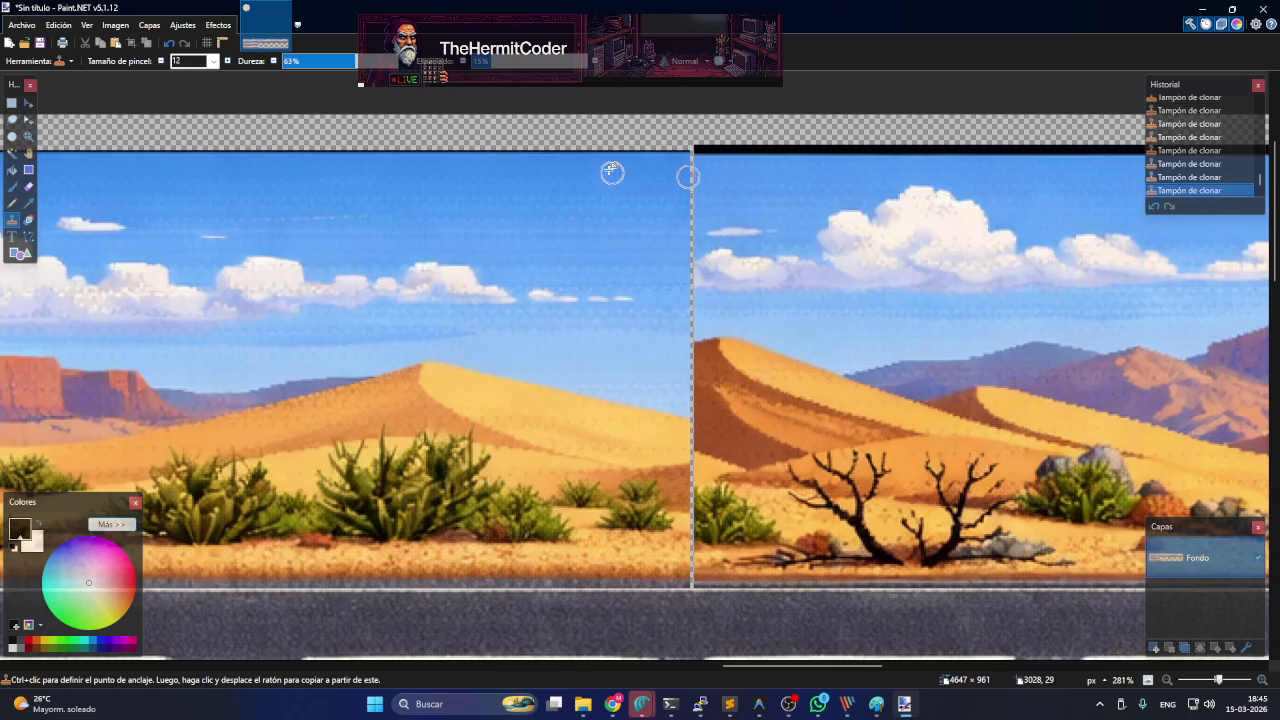
# - Clone sky and clouds across the upper seam and shade the dune's left edge from ridge sources
pyautogui.moveTo(604, 165); pyautogui.dragTo(622, 166)
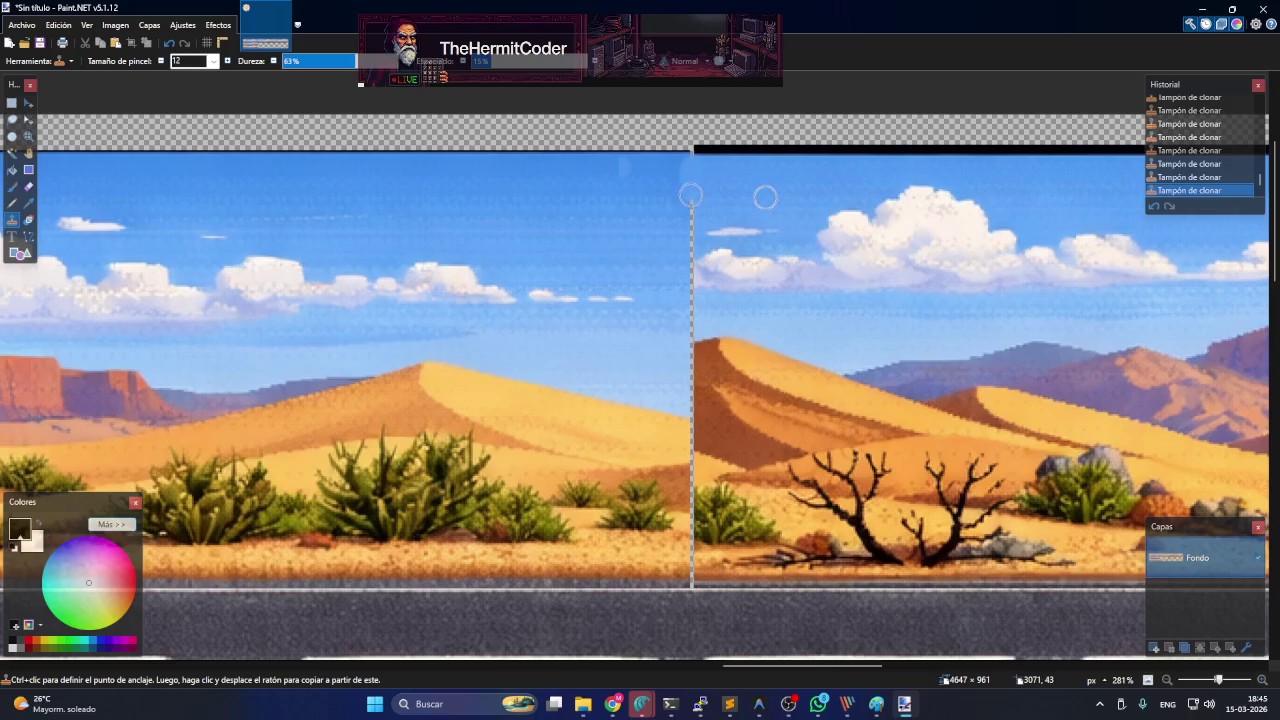
pyautogui.moveTo(692, 228)
pyautogui.mouseDown()
pyautogui.moveTo(690, 268)
pyautogui.moveTo(665, 285)
pyautogui.moveTo(692, 316)
pyautogui.mouseUp()
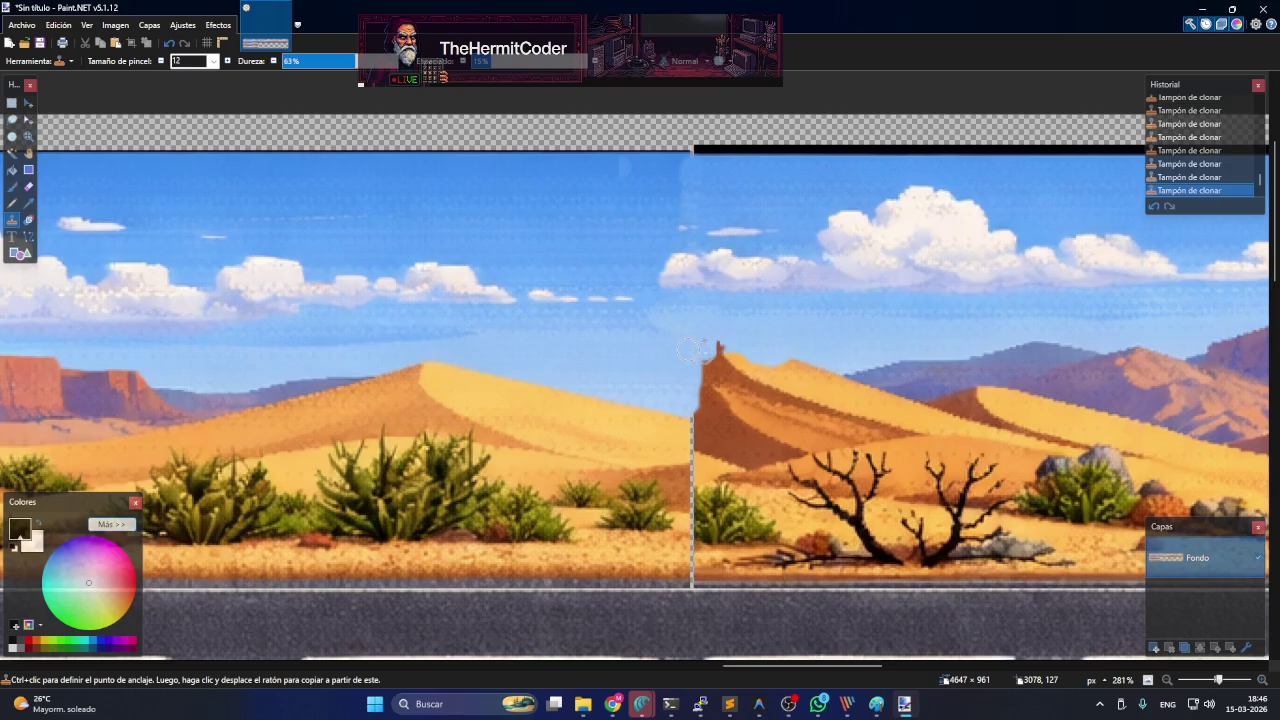
pyautogui.moveTo(686, 356); pyautogui.dragTo(680, 385)
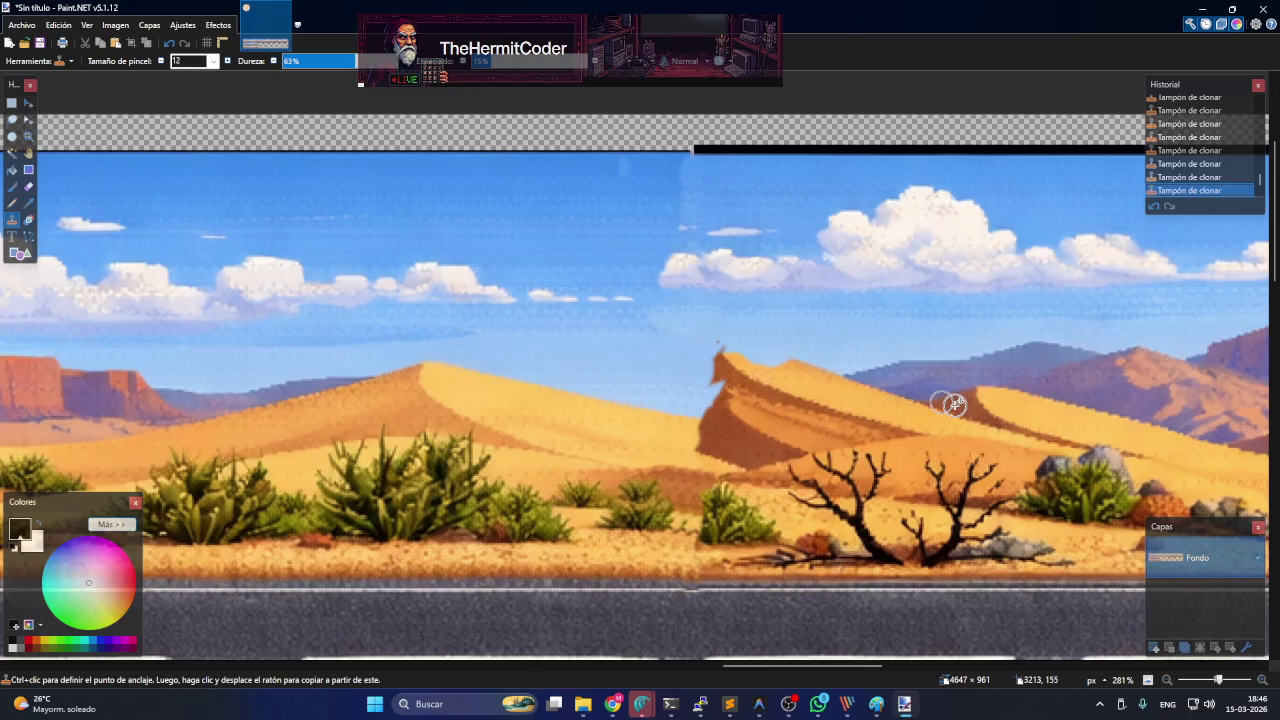
pyautogui.keyDown('ctrl'); pyautogui.click(952, 405); pyautogui.keyUp('ctrl')
pyautogui.moveTo(709, 424)
pyautogui.mouseDown()
pyautogui.moveTo(716, 398)
pyautogui.moveTo(703, 416)
pyautogui.moveTo(778, 418)
pyautogui.mouseUp()
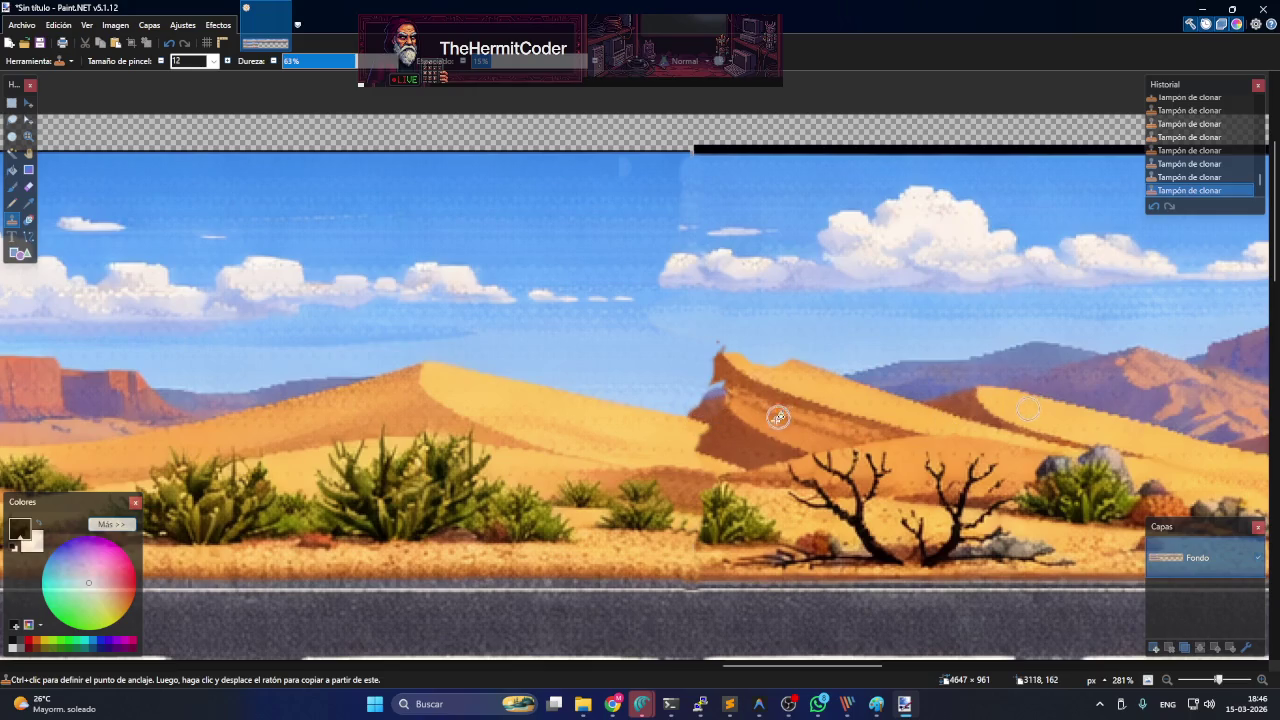
pyautogui.keyDown('ctrl'); pyautogui.click(720, 430); pyautogui.keyUp('ctrl')
pyautogui.moveTo(701, 420)
pyautogui.mouseDown()
pyautogui.moveTo(686, 423)
pyautogui.moveTo(697, 443)
pyautogui.moveTo(757, 449)
pyautogui.moveTo(712, 396)
pyautogui.mouseUp()
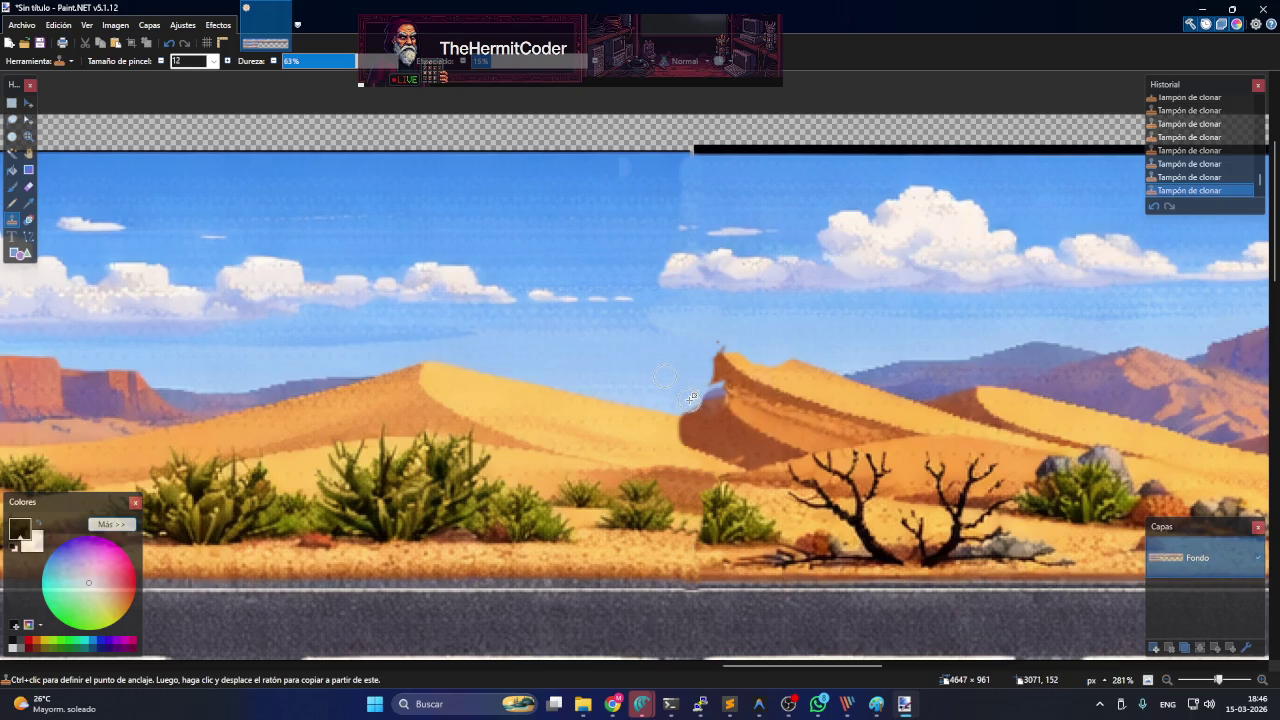
# - Reshape the dune tip with cloned sky and repaint the sky along the top edge
pyautogui.moveTo(673, 370); pyautogui.dragTo(700, 351)
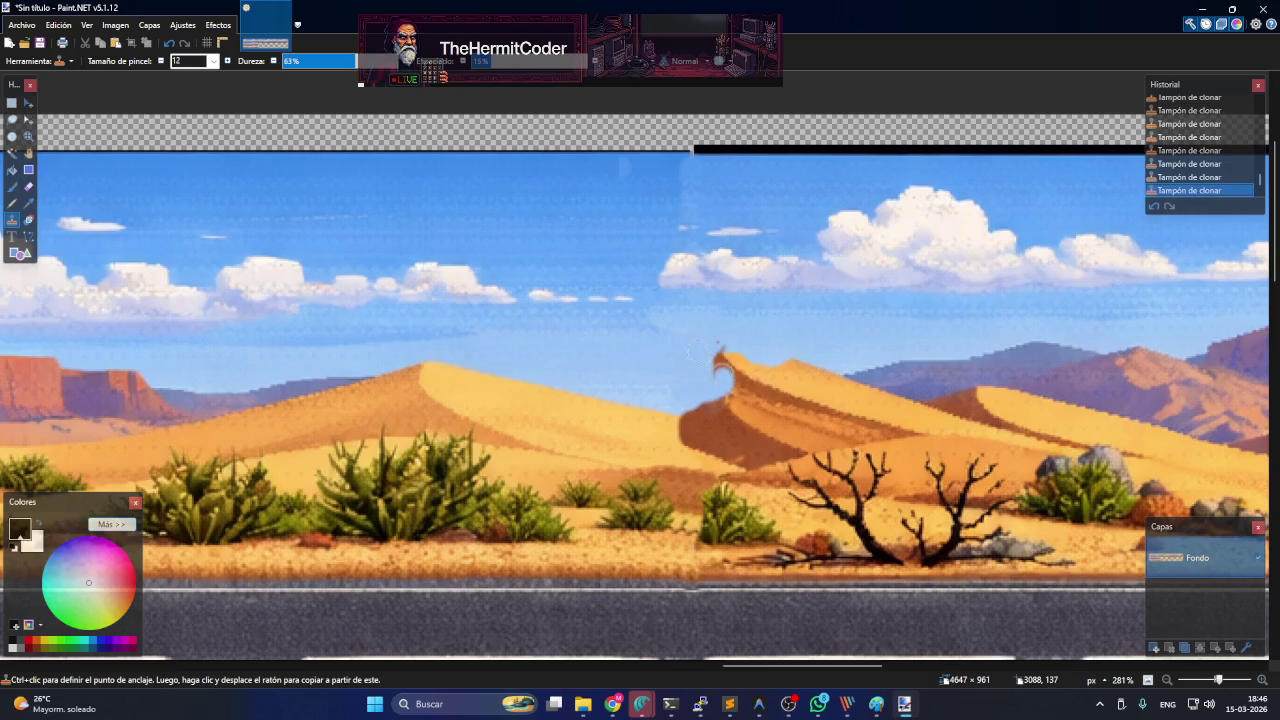
pyautogui.moveTo(765, 385); pyautogui.dragTo(743, 354)
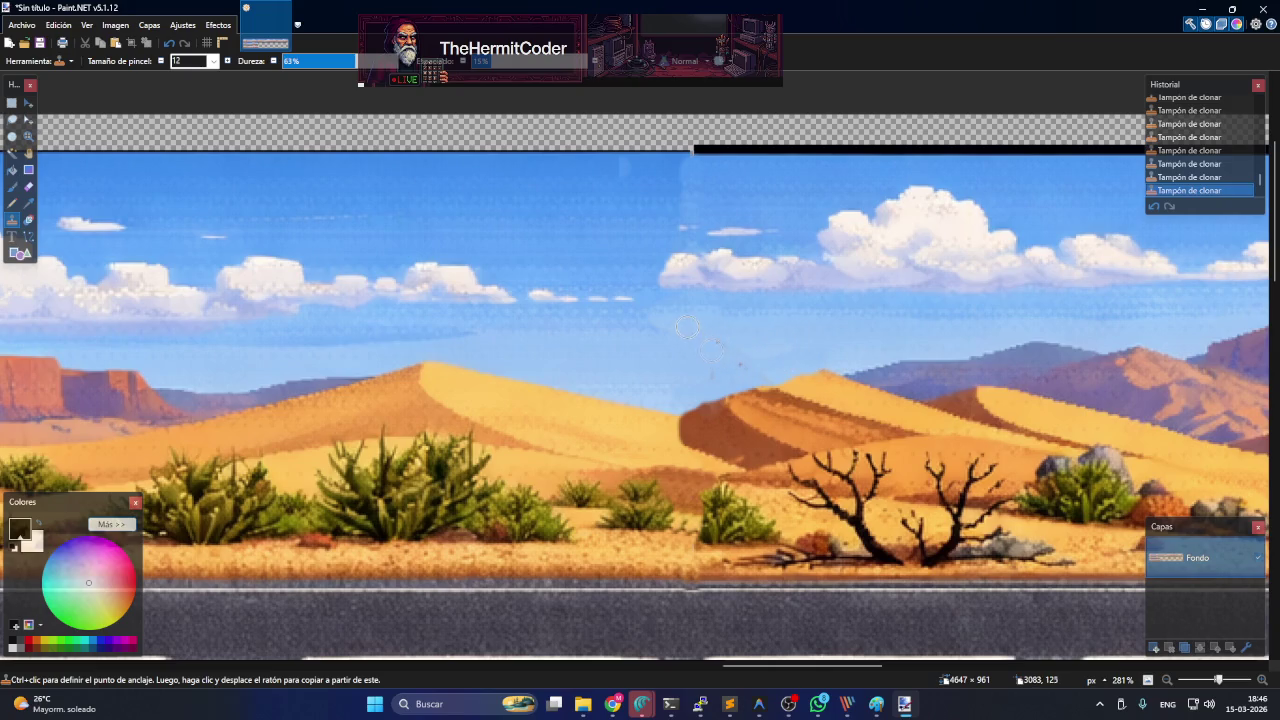
pyautogui.moveTo(681, 323)
pyautogui.mouseDown()
pyautogui.moveTo(685, 185)
pyautogui.moveTo(718, 172)
pyautogui.mouseUp()
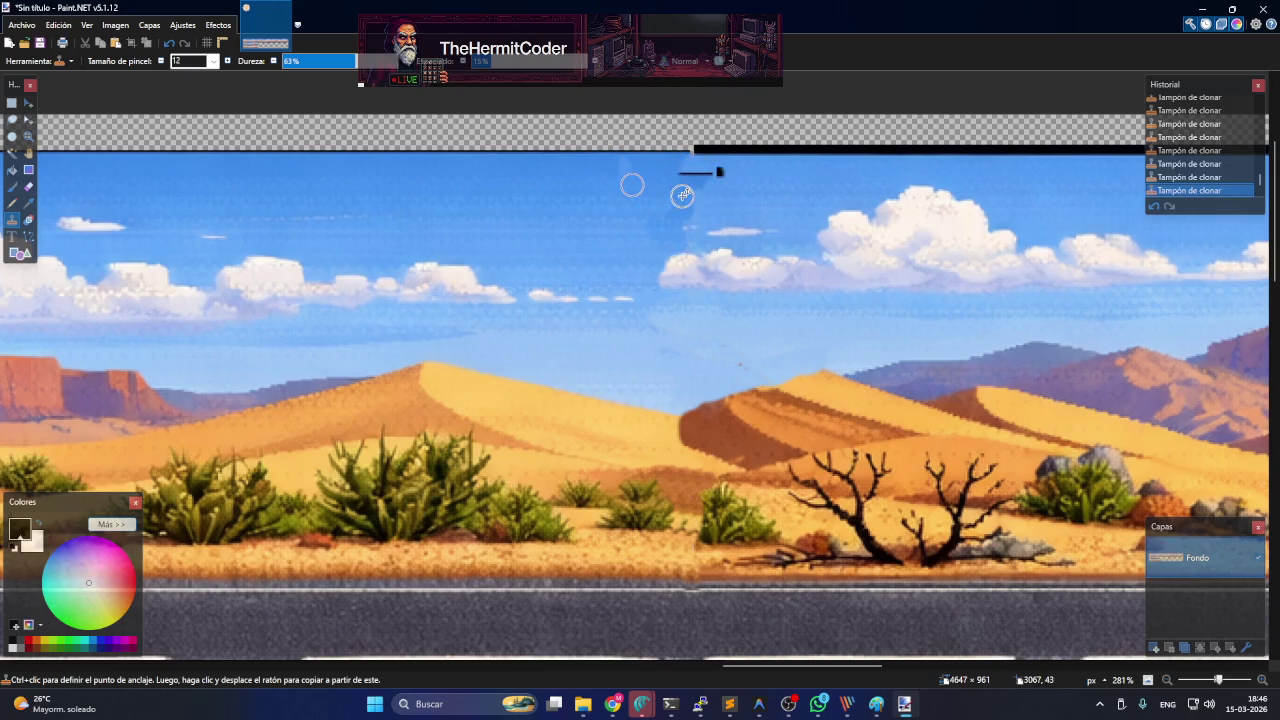
pyautogui.moveTo(794, 180)
pyautogui.mouseDown()
pyautogui.moveTo(743, 171)
pyautogui.moveTo(724, 188)
pyautogui.moveTo(691, 166)
pyautogui.moveTo(600, 171)
pyautogui.moveTo(714, 200)
pyautogui.moveTo(657, 209)
pyautogui.moveTo(699, 203)
pyautogui.mouseUp()
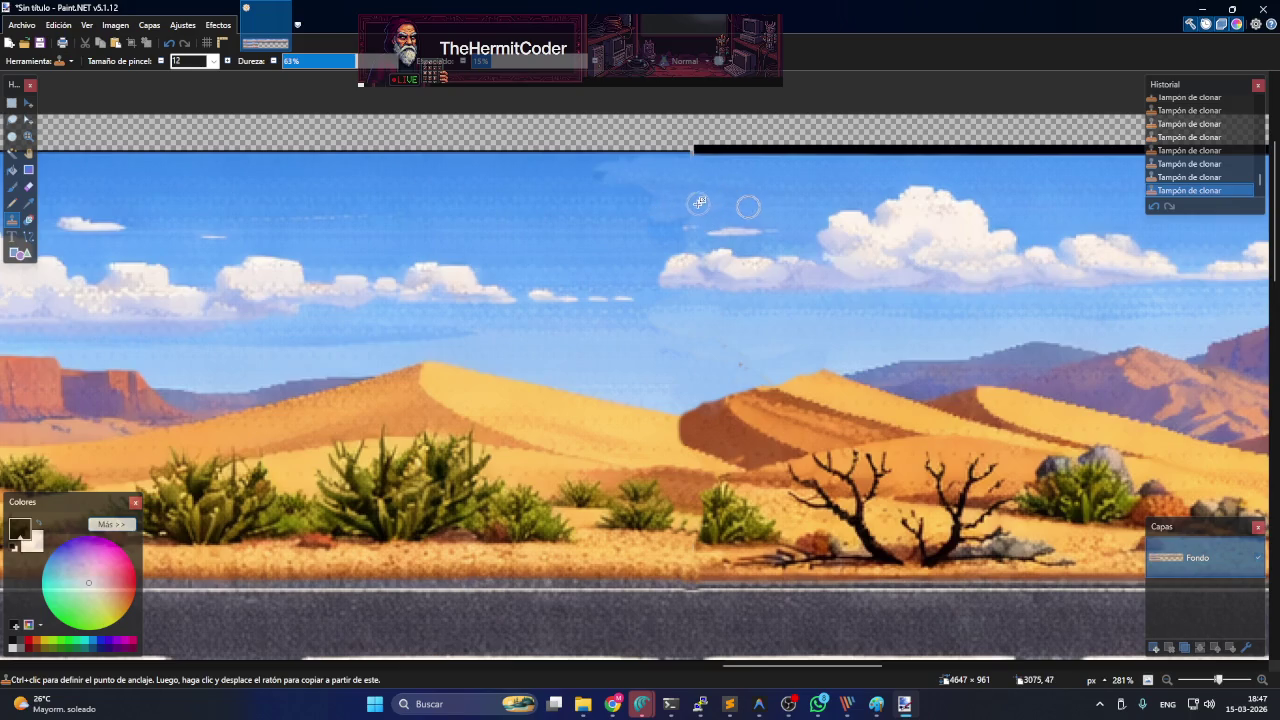
pyautogui.keyDown('ctrl'); pyautogui.click(517, 209); pyautogui.keyUp('ctrl')
pyautogui.moveTo(806, 174); pyautogui.dragTo(744, 194)
pyautogui.scroll(-2, 744, 194)
pyautogui.scroll(-2, 850, 300)
pyautogui.scroll(-1, 949, 403)
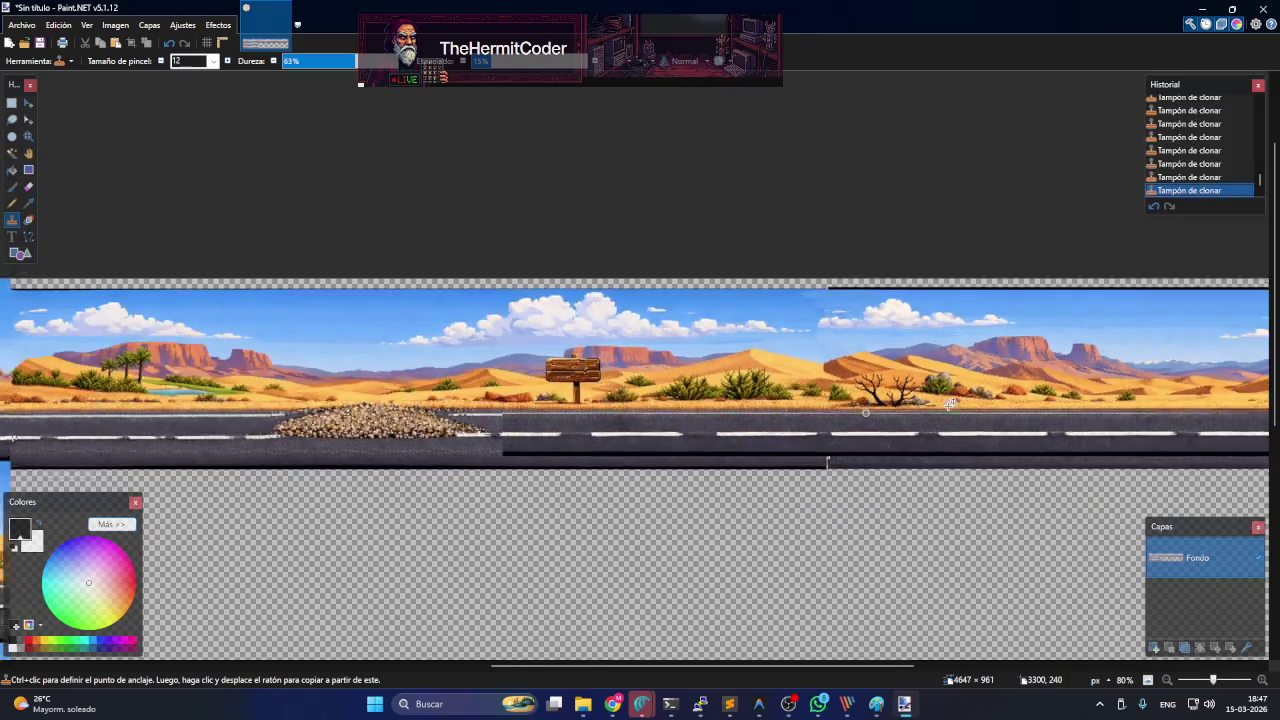
pyautogui.scroll(-1, 949, 403)
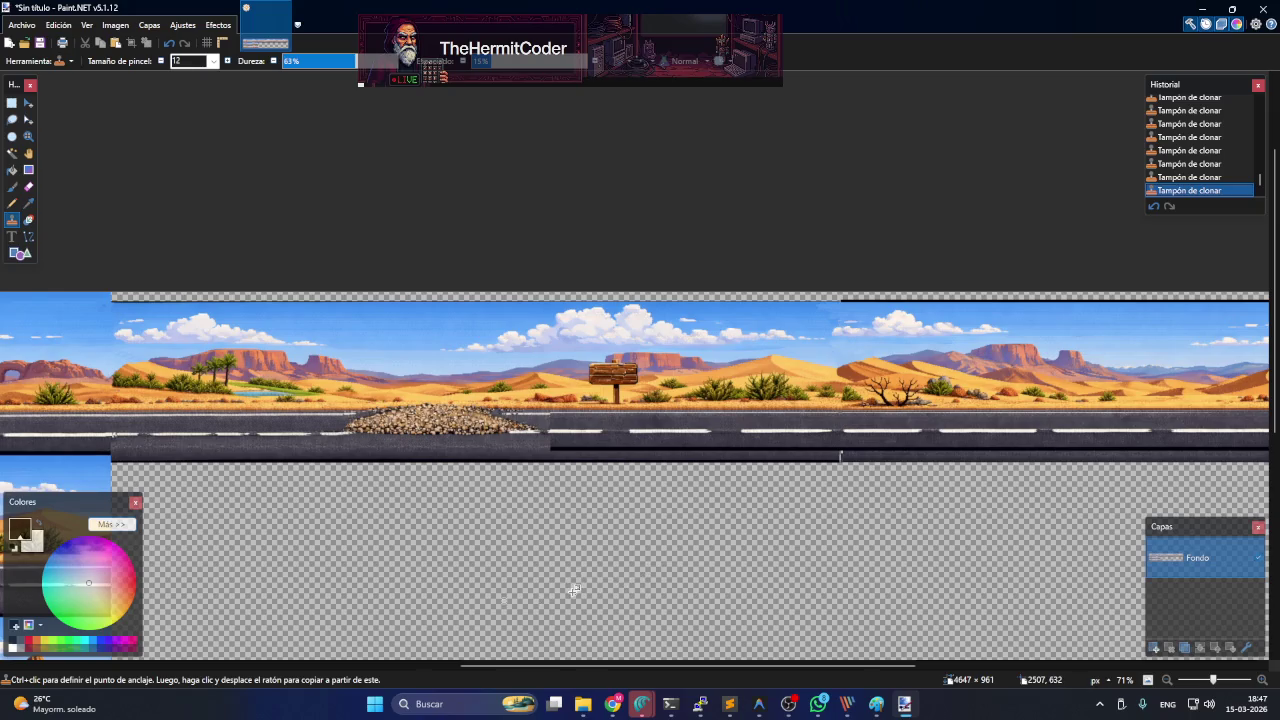
pyautogui.scroll(-2, 891, 561)
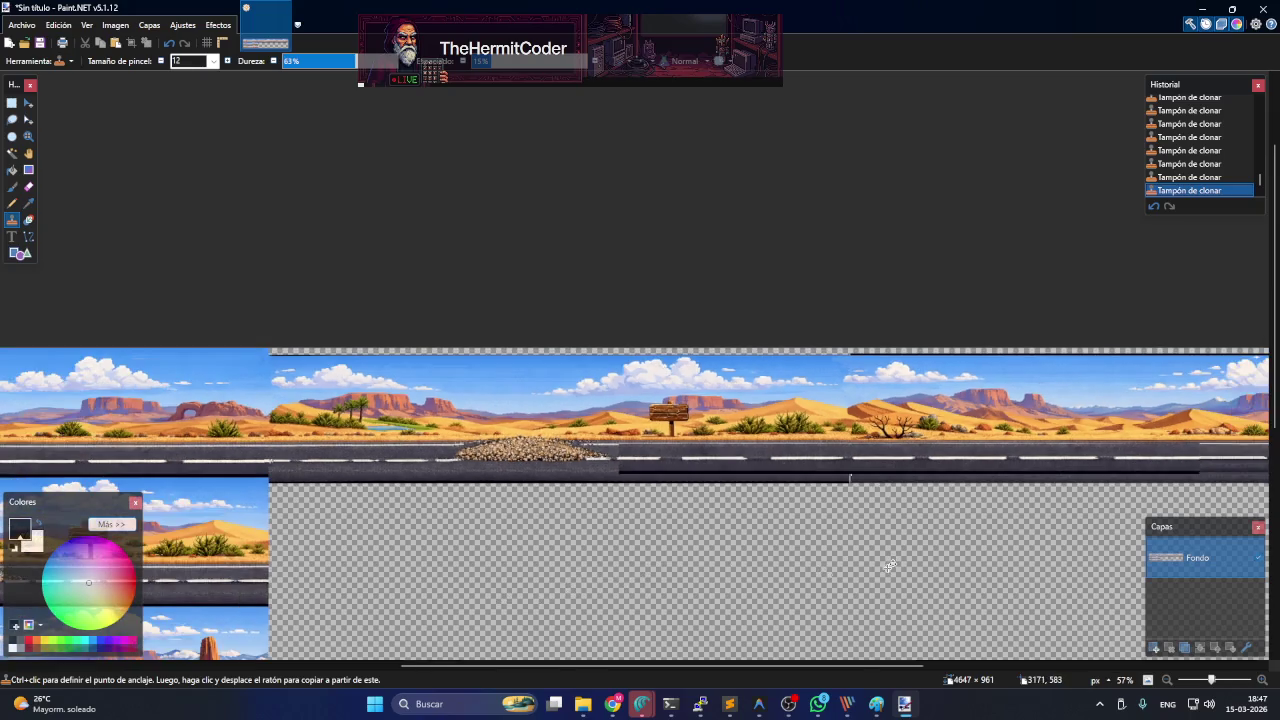
pyautogui.scroll(-1, 888, 567)
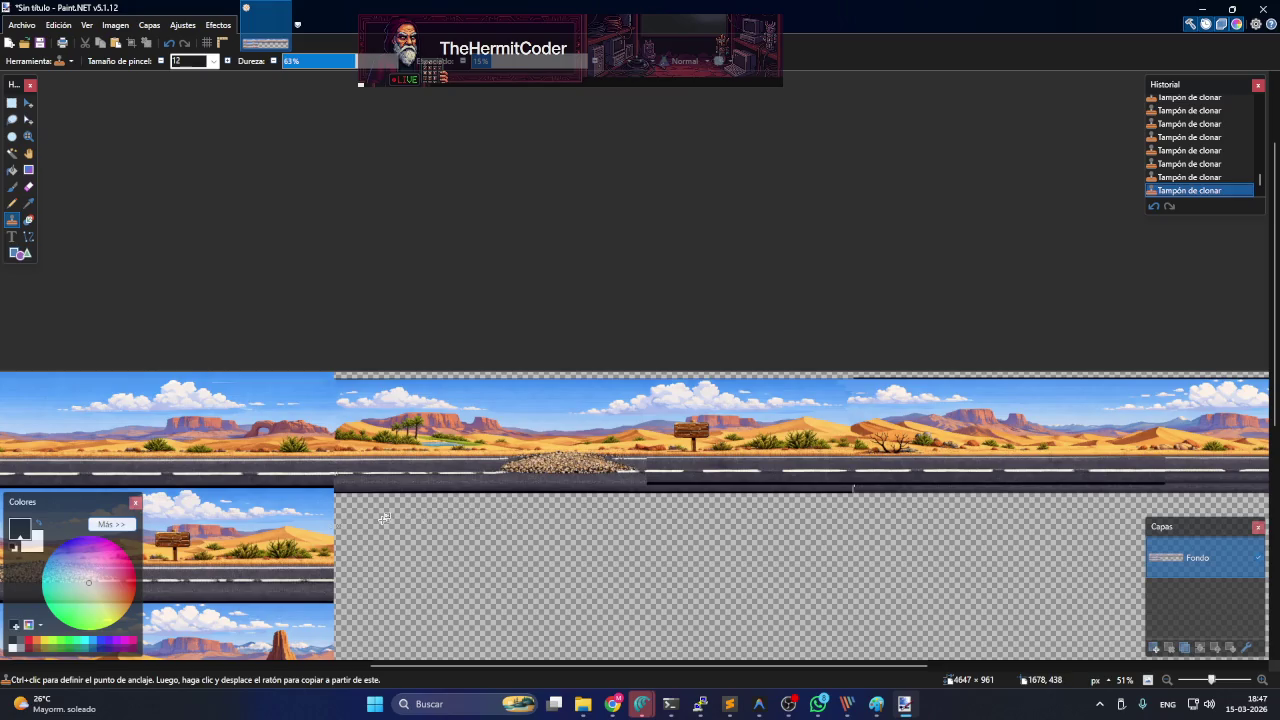
pyautogui.scroll(-2, 384, 518)
pyautogui.scroll(-2, 488, 437)
pyautogui.scroll(-1, 322, 400)
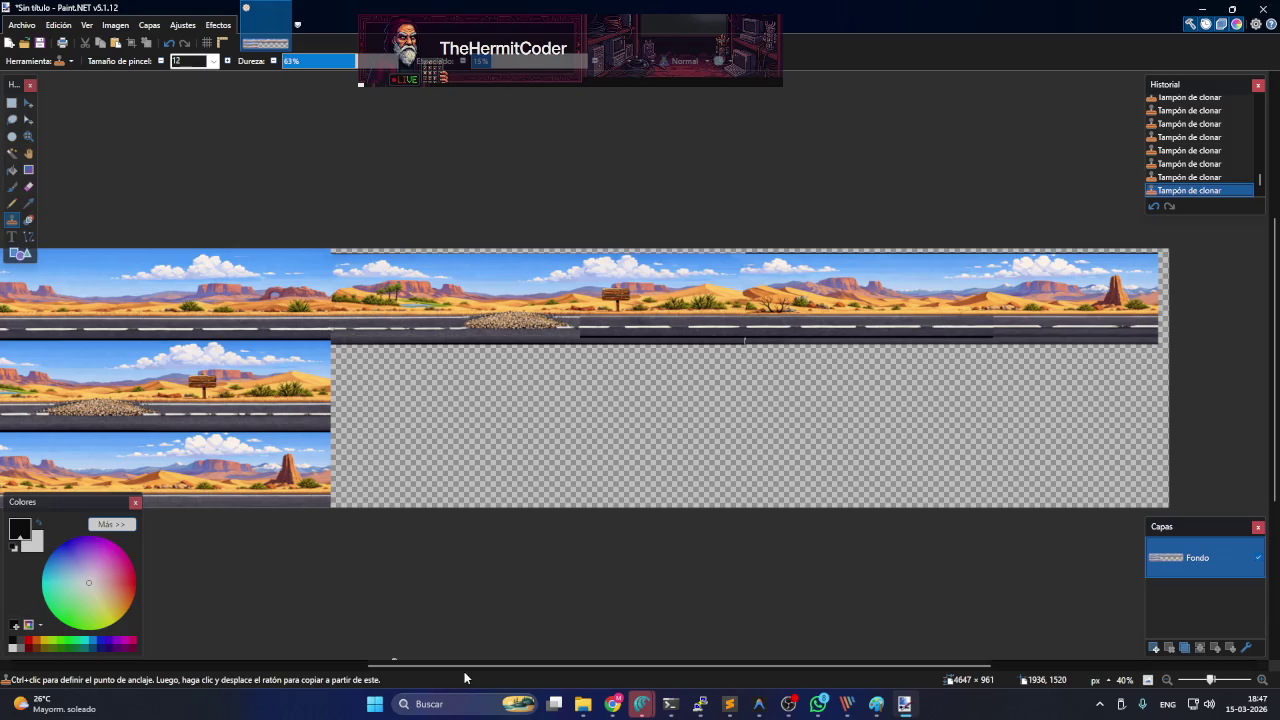
pyautogui.moveTo(471, 665)
pyautogui.mouseDown()
pyautogui.moveTo(406, 665)
pyautogui.moveTo(426, 665)
pyautogui.mouseUp()
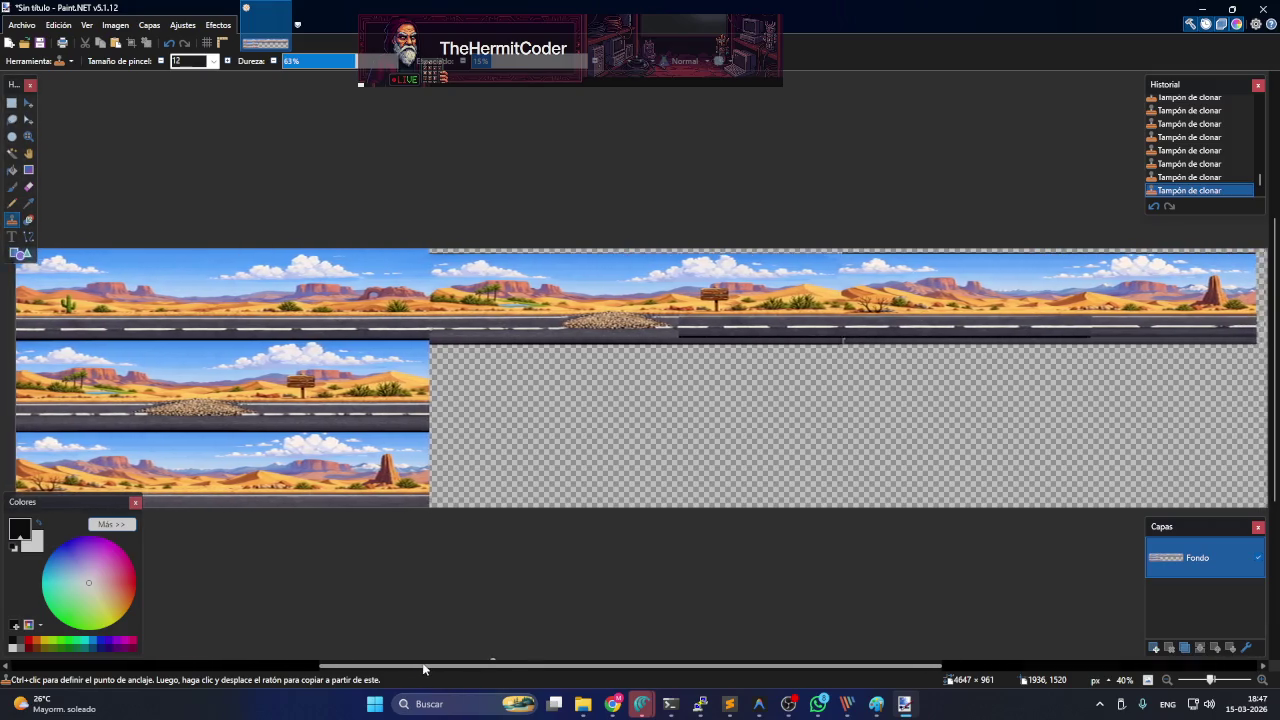
pyautogui.moveTo(426, 665); pyautogui.dragTo(425, 665)
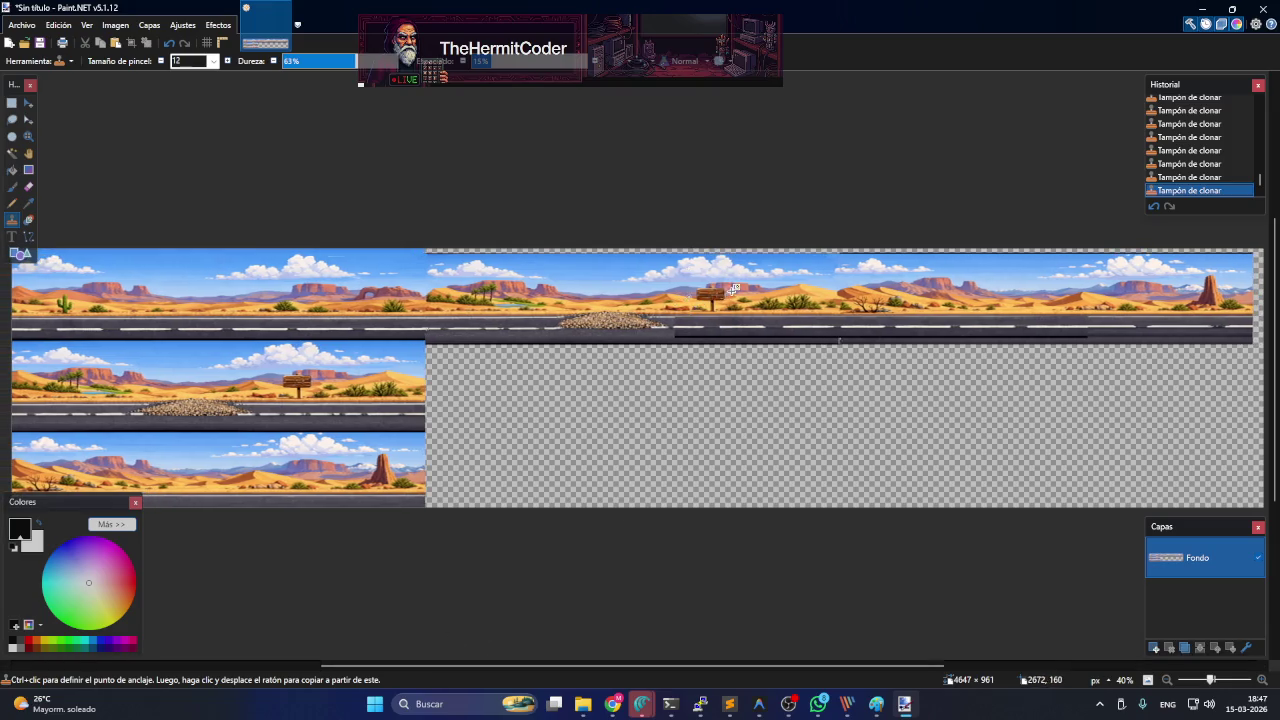
pyautogui.scroll(5, 730, 287)
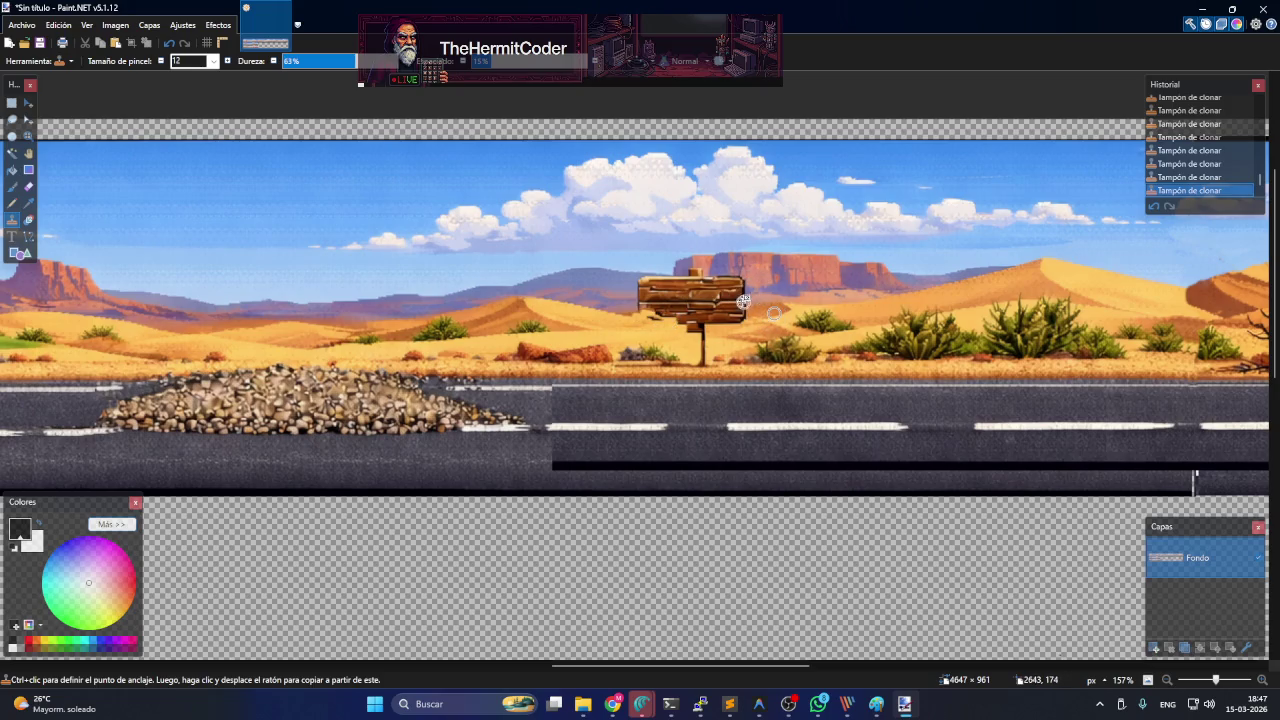
# - Paint over the wooden sign and the shadow under the rocks with cloned sand
pyautogui.moveTo(783, 310)
pyautogui.mouseDown()
pyautogui.moveTo(759, 278)
pyautogui.moveTo(700, 290)
pyautogui.moveTo(728, 312)
pyautogui.moveTo(707, 315)
pyautogui.moveTo(740, 315)
pyautogui.moveTo(690, 314)
pyautogui.moveTo(683, 292)
pyautogui.moveTo(660, 289)
pyautogui.mouseUp()
pyautogui.keyDown('ctrl'); pyautogui.click(652, 286); pyautogui.keyUp('ctrl')
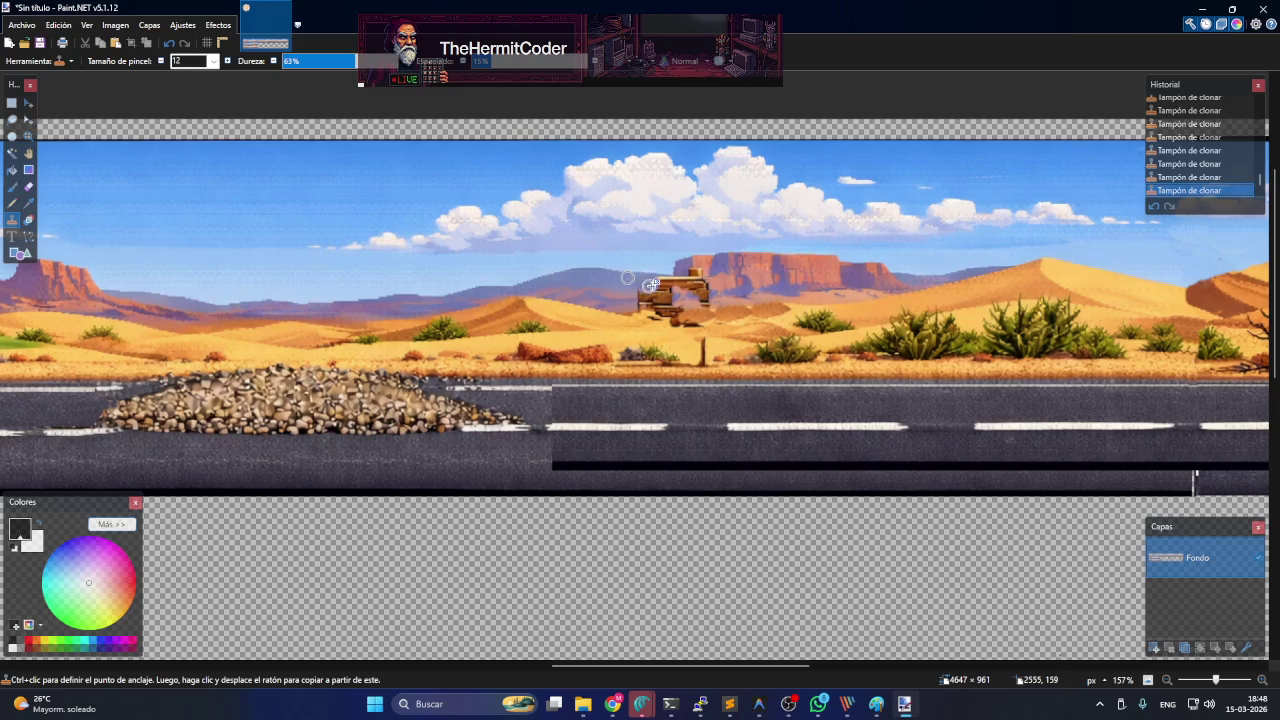
pyautogui.moveTo(657, 284); pyautogui.dragTo(646, 290)
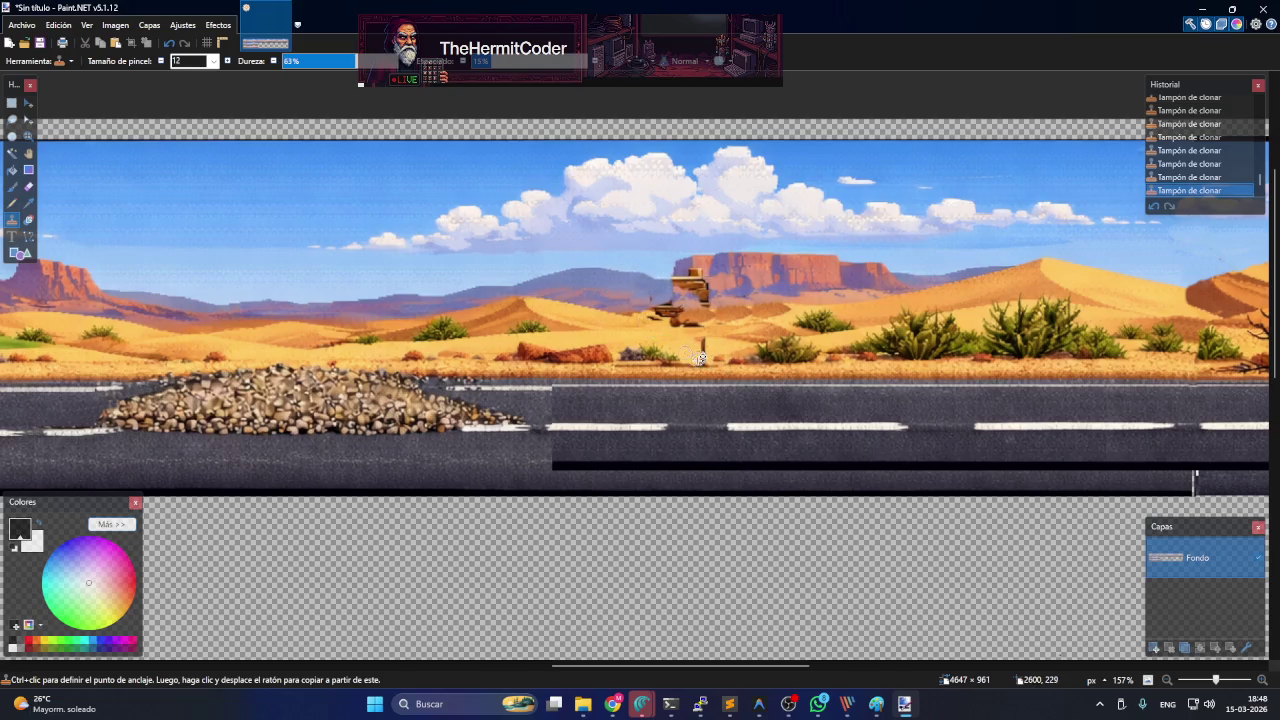
pyautogui.scroll(1, 670, 333)
pyautogui.scroll(2, 660, 328)
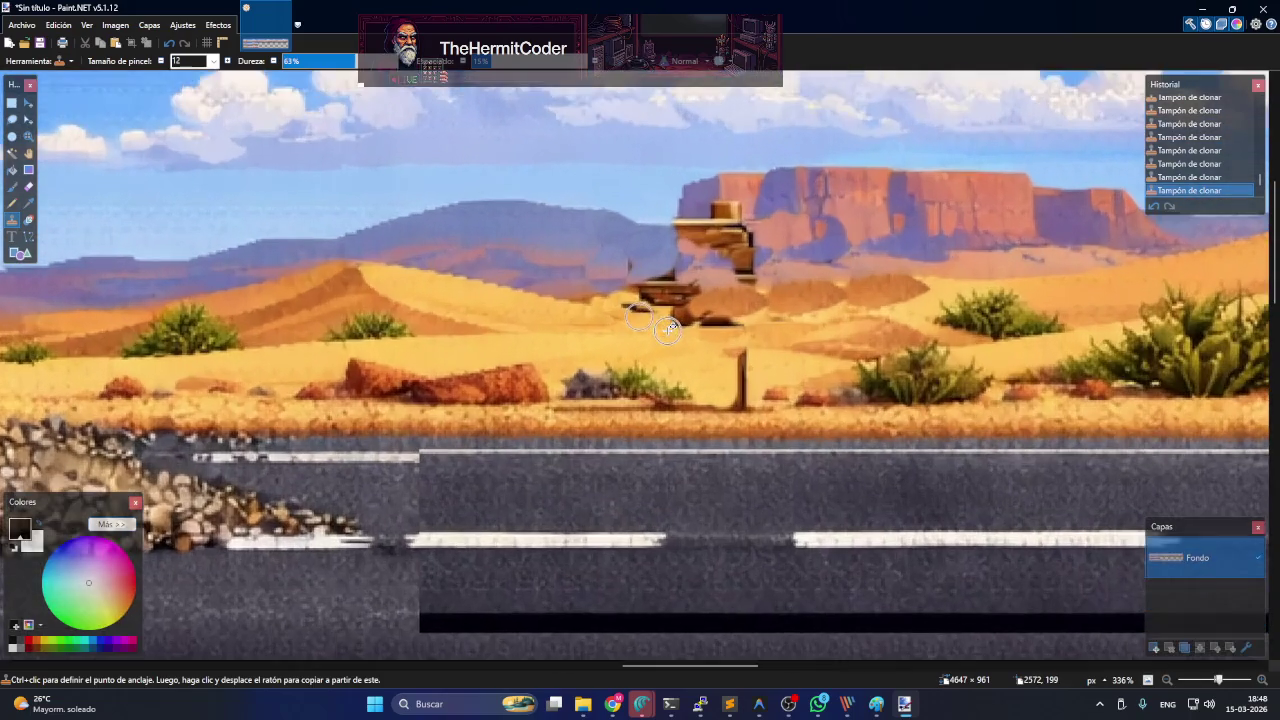
pyautogui.keyDown('ctrl'); pyautogui.click(641, 315); pyautogui.keyUp('ctrl')
pyautogui.moveTo(714, 347); pyautogui.dragTo(765, 319)
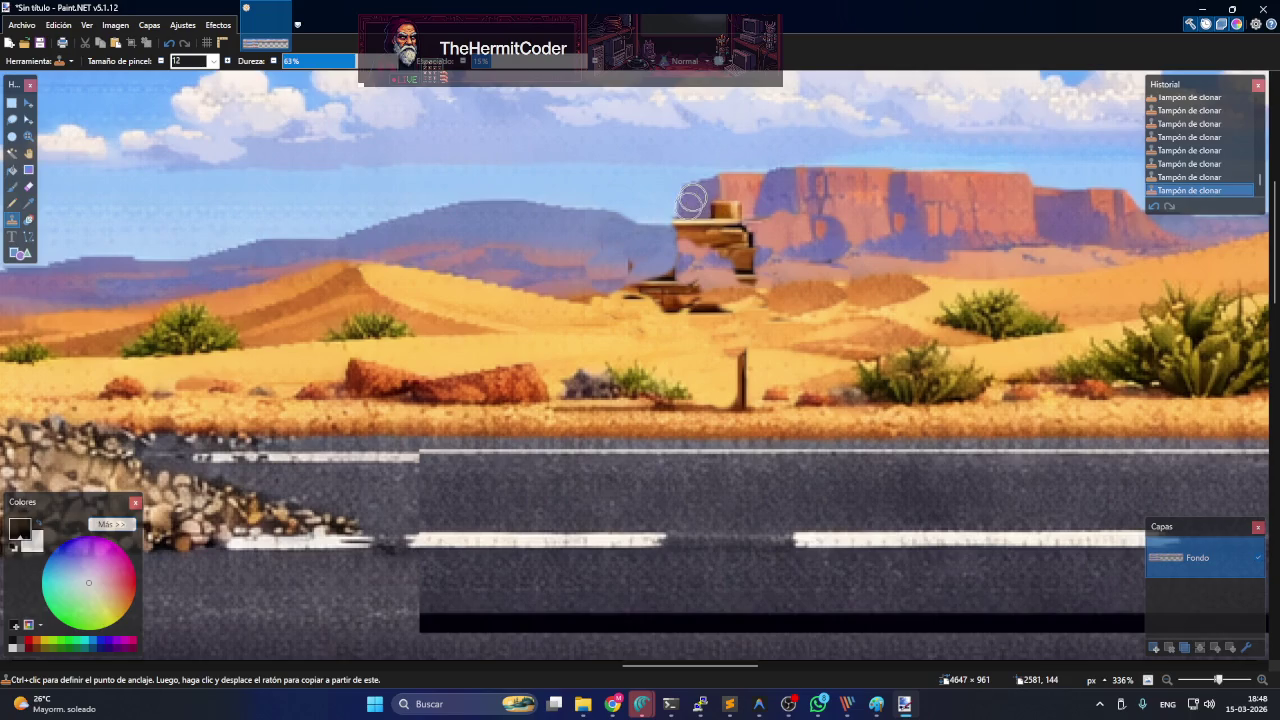
# - Extend the mesa over the leftover tan block and streak, and brighten the dark shadow patch
pyautogui.moveTo(691, 200)
pyautogui.mouseDown()
pyautogui.moveTo(689, 226)
pyautogui.moveTo(732, 205)
pyautogui.moveTo(745, 245)
pyautogui.moveTo(724, 224)
pyautogui.mouseUp()
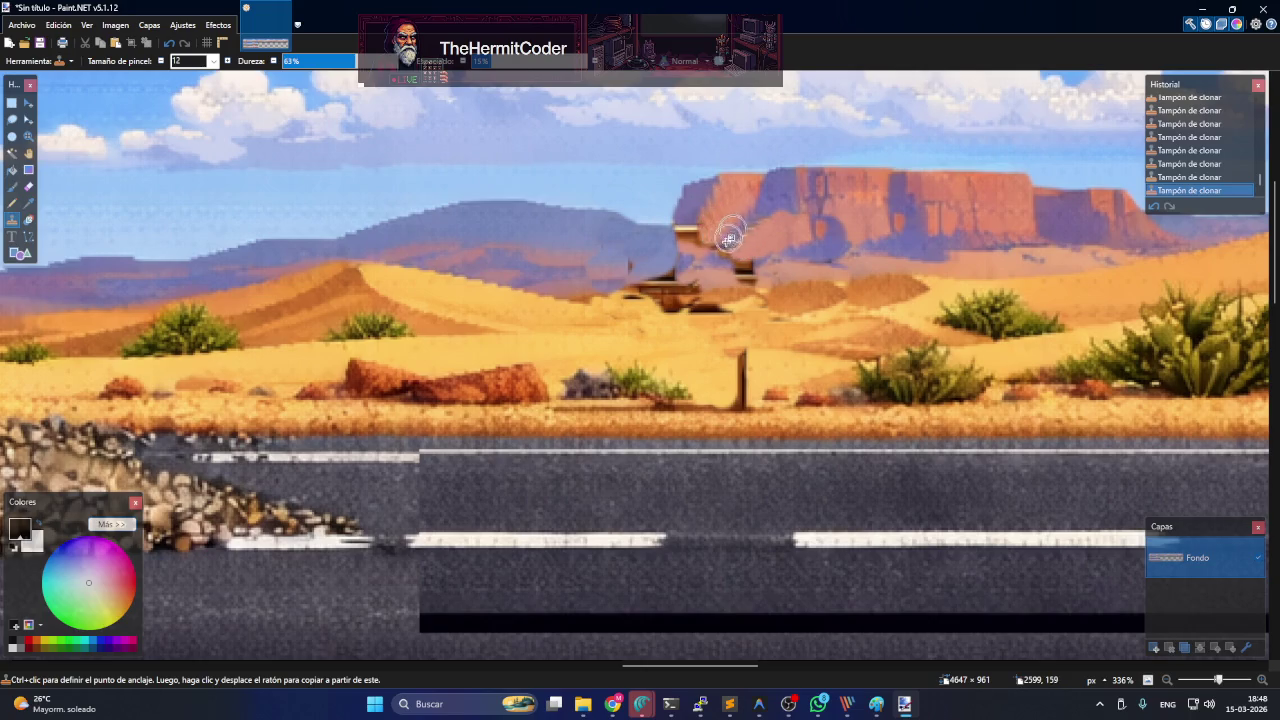
pyautogui.moveTo(703, 237)
pyautogui.mouseDown()
pyautogui.moveTo(651, 277)
pyautogui.moveTo(731, 277)
pyautogui.moveTo(762, 247)
pyautogui.moveTo(745, 270)
pyautogui.moveTo(722, 258)
pyautogui.moveTo(734, 259)
pyautogui.moveTo(726, 194)
pyautogui.moveTo(702, 226)
pyautogui.moveTo(735, 216)
pyautogui.moveTo(723, 206)
pyautogui.moveTo(706, 229)
pyautogui.moveTo(752, 274)
pyautogui.moveTo(734, 257)
pyautogui.moveTo(740, 283)
pyautogui.moveTo(662, 291)
pyautogui.mouseUp()
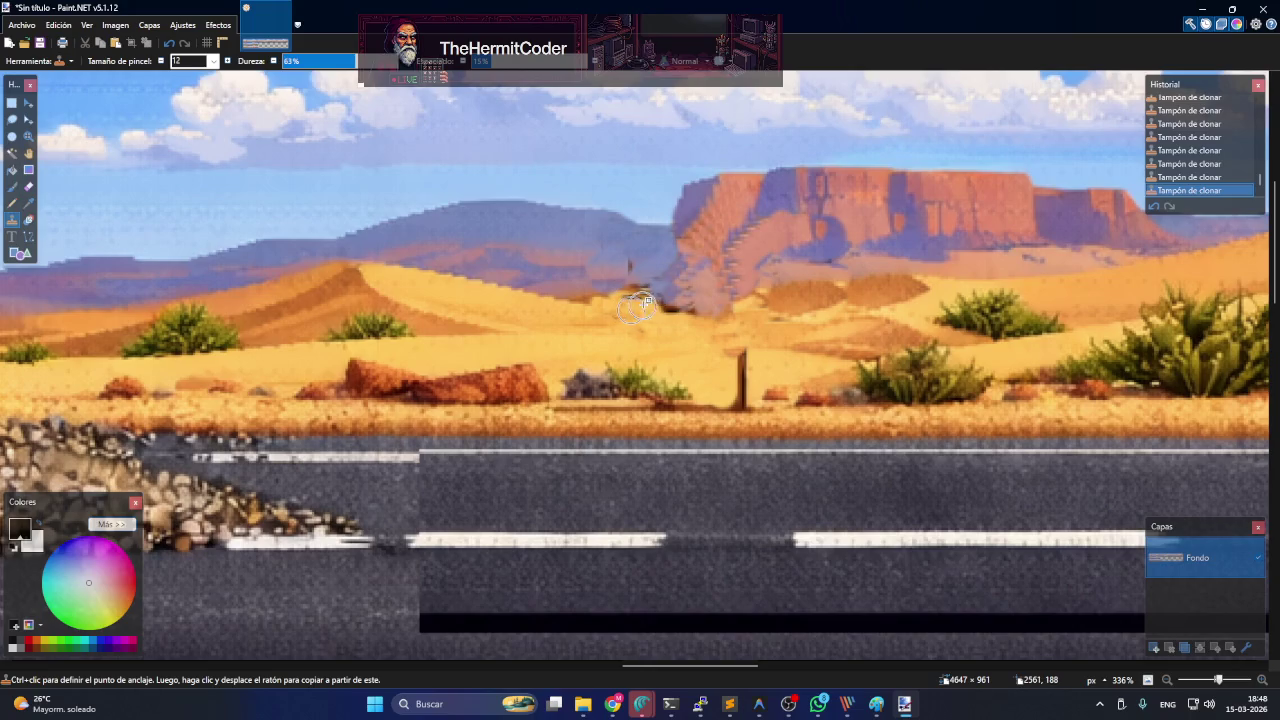
pyautogui.moveTo(634, 306); pyautogui.dragTo(660, 324)
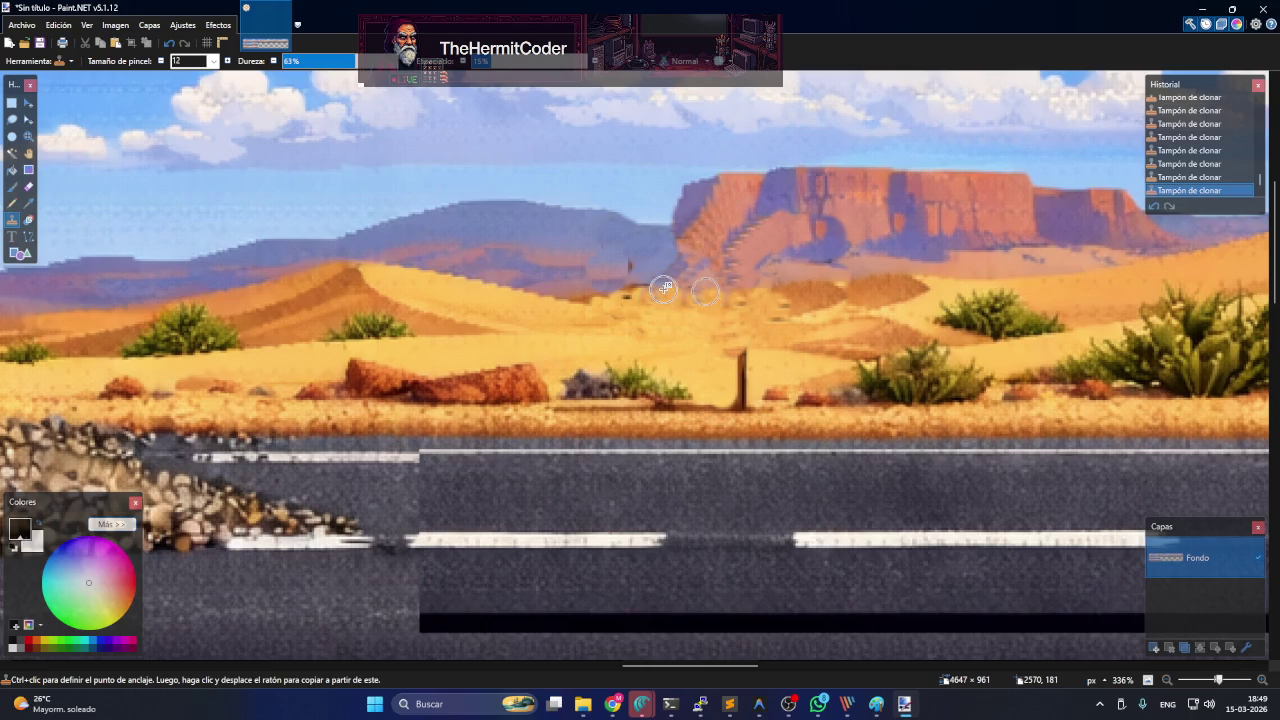
pyautogui.scroll(-2, 665, 289)
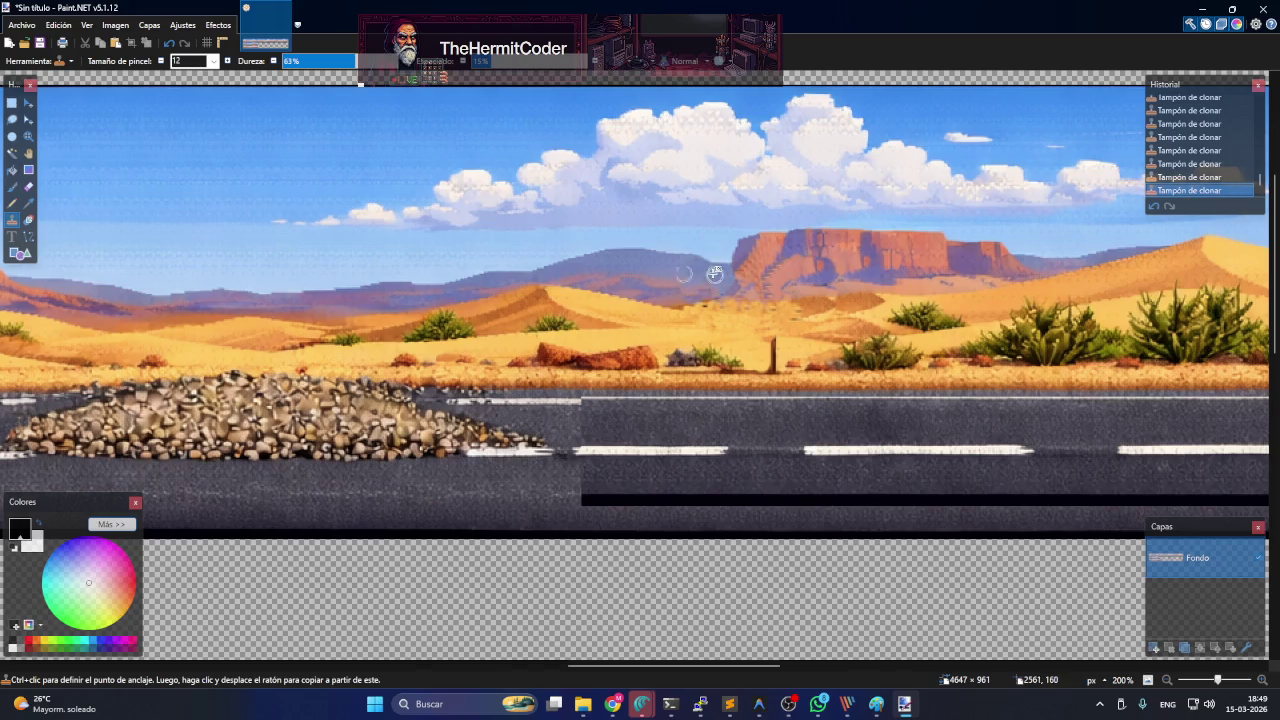
# - Zoom out to about 29% to see all three strips, then choose Rectangle Select
pyautogui.scroll(-1, 714, 290)
pyautogui.scroll(-2, 675, 282)
pyautogui.scroll(-1, 850, 360)
pyautogui.scroll(-1, 860, 379)
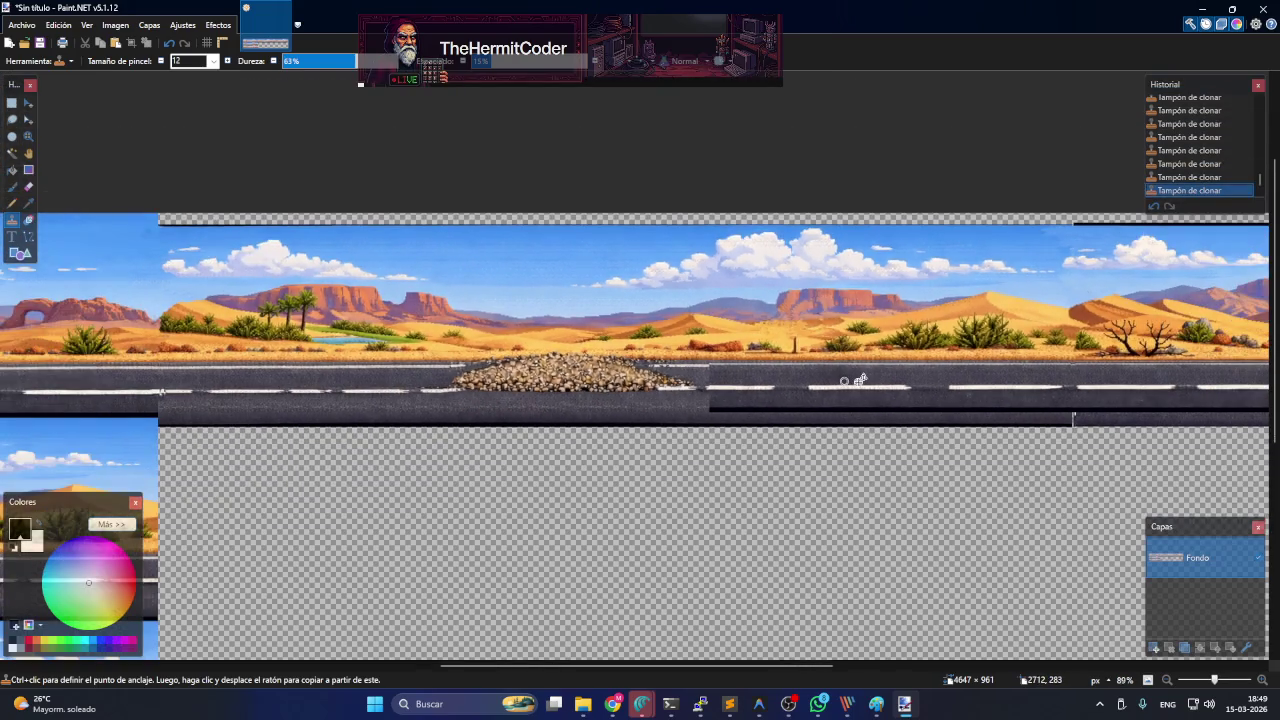
pyautogui.scroll(-1, 860, 380)
pyautogui.scroll(-1, 860, 380)
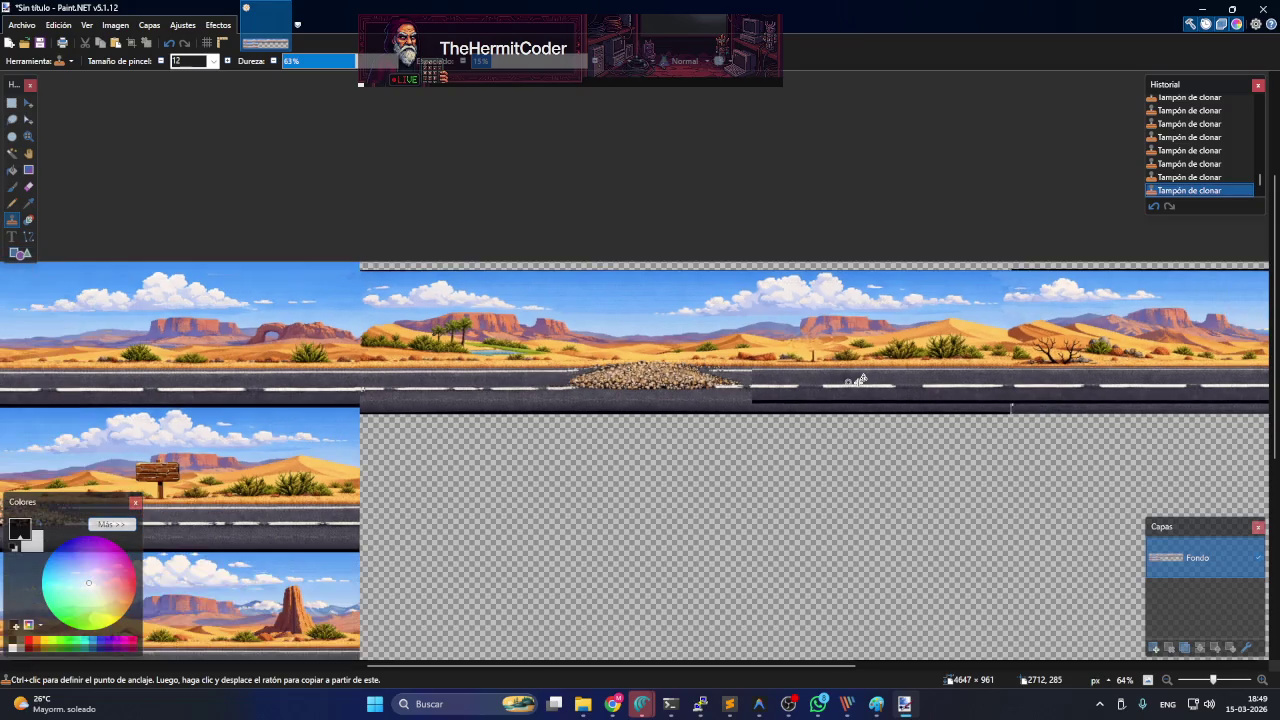
pyautogui.scroll(-1, 860, 380)
pyautogui.scroll(-1, 858, 381)
pyautogui.scroll(-1, 857, 381)
pyautogui.scroll(-1, 857, 381)
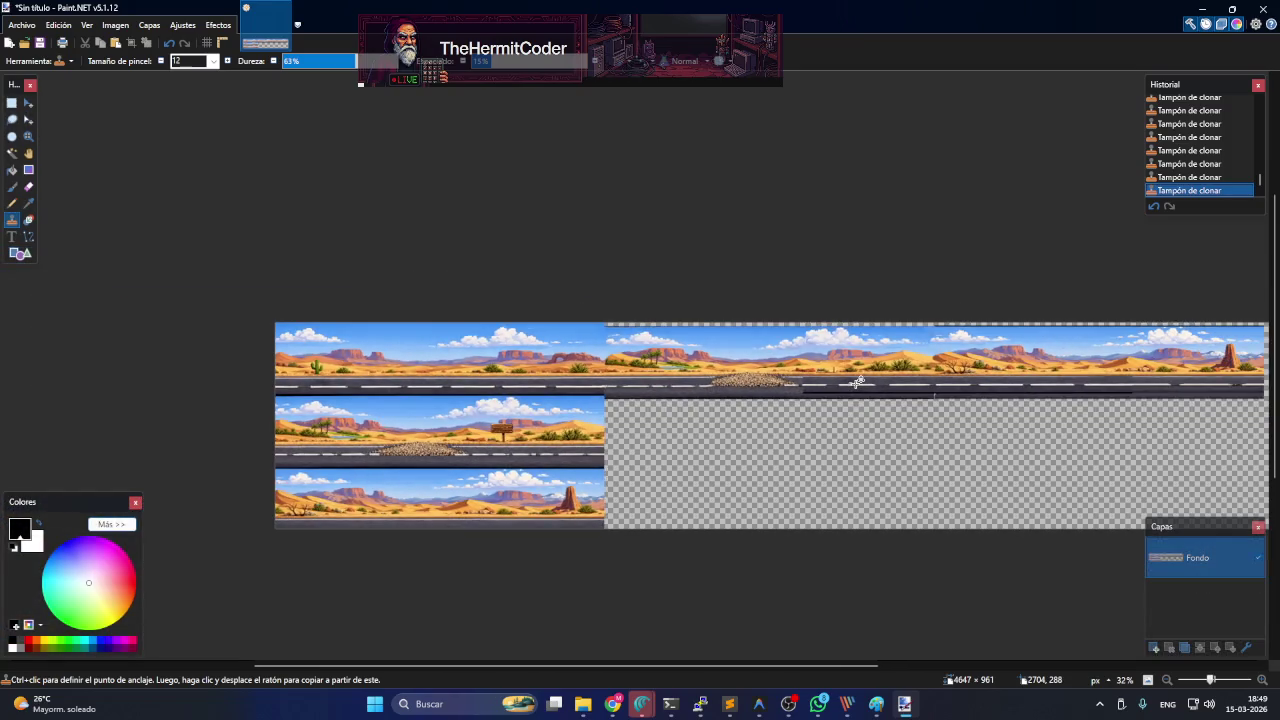
pyautogui.scroll(-1, 857, 381)
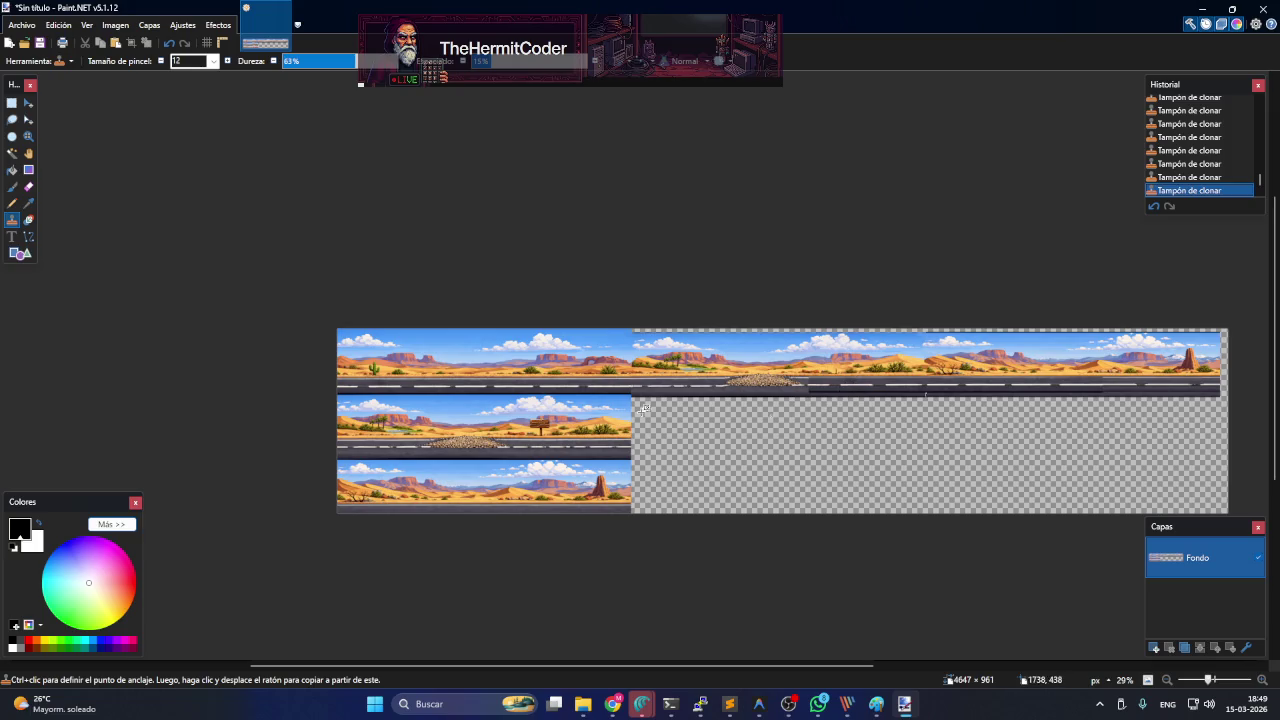
pyautogui.click(12, 104)
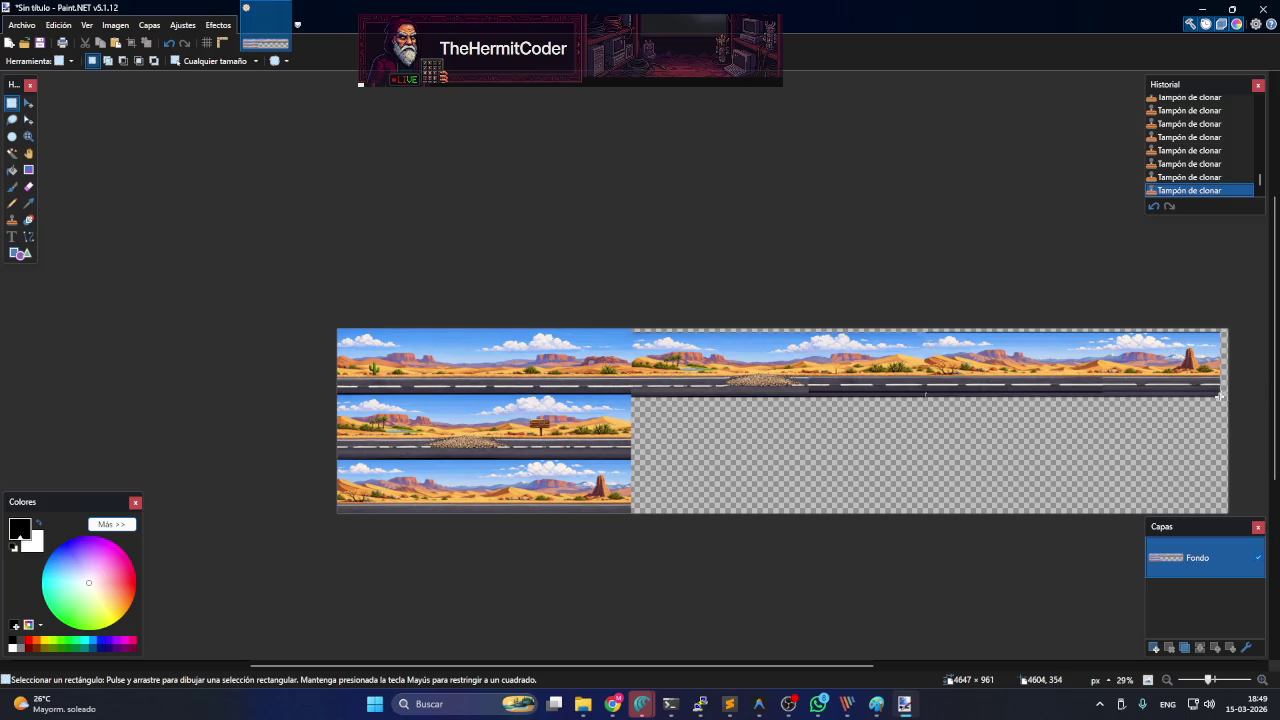
# - Draw a rectangle selection around the entire 4613 × 339 top desert-road strip
pyautogui.moveTo(1222, 394); pyautogui.dragTo(316, 266)
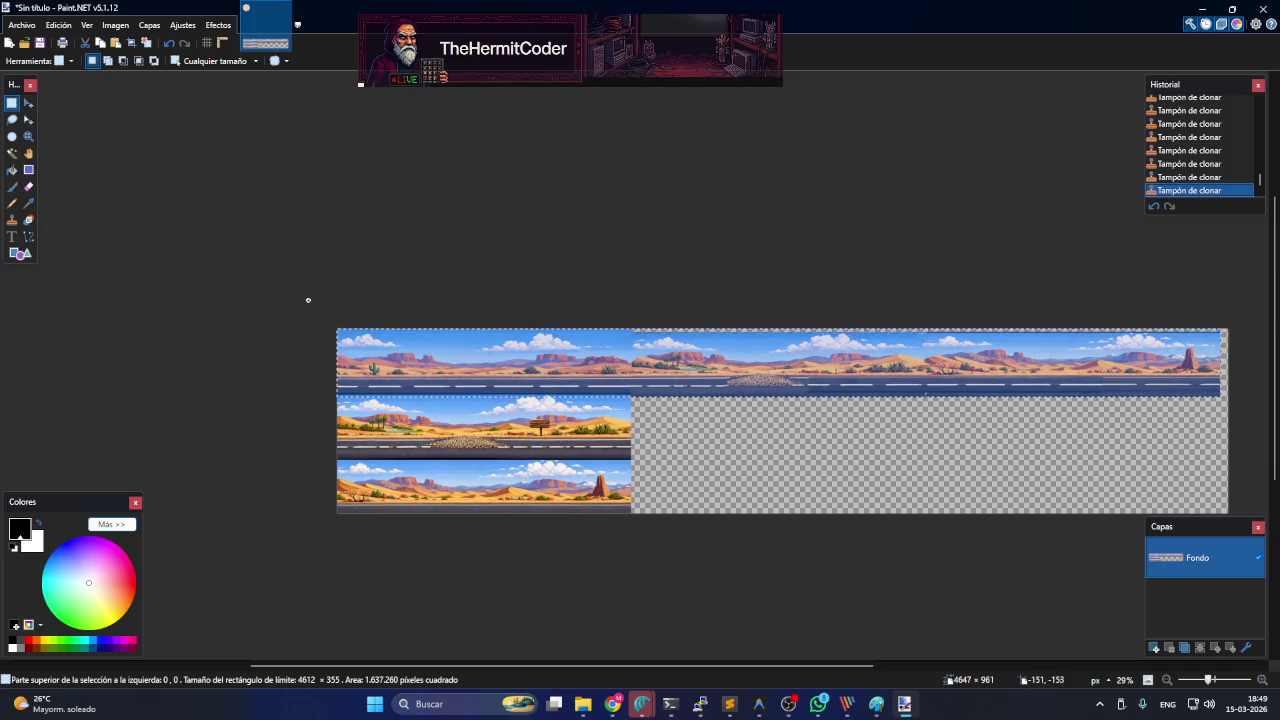
pyautogui.moveTo(308, 300); pyautogui.dragTo(300, 331)
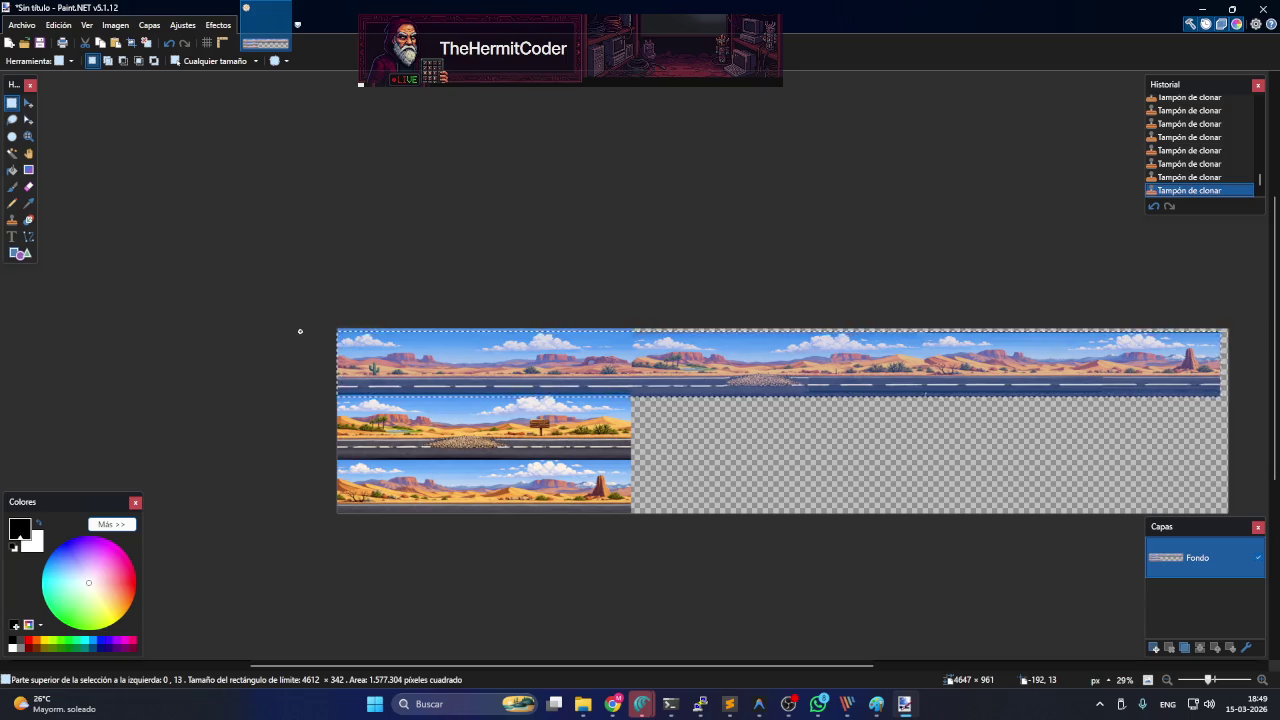
pyautogui.moveTo(300, 331); pyautogui.dragTo(300, 331)
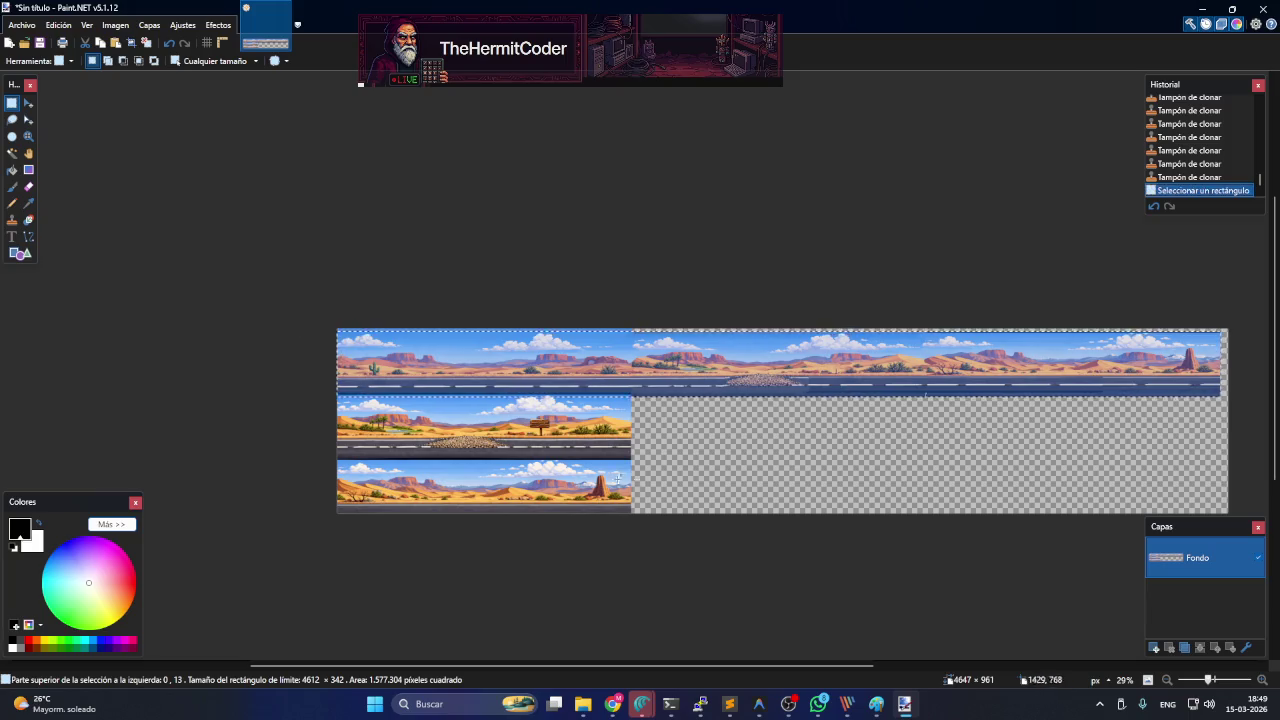
pyautogui.click(1003, 490)
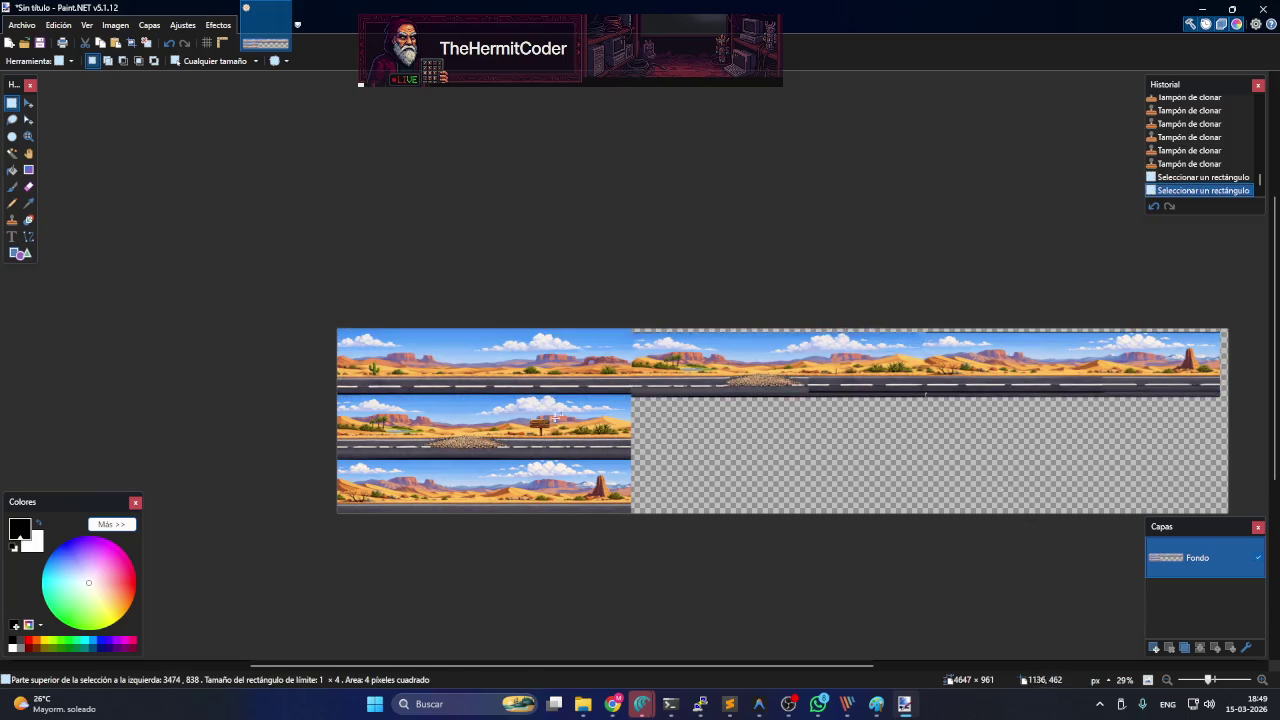
pyautogui.scroll(2, 783, 474)
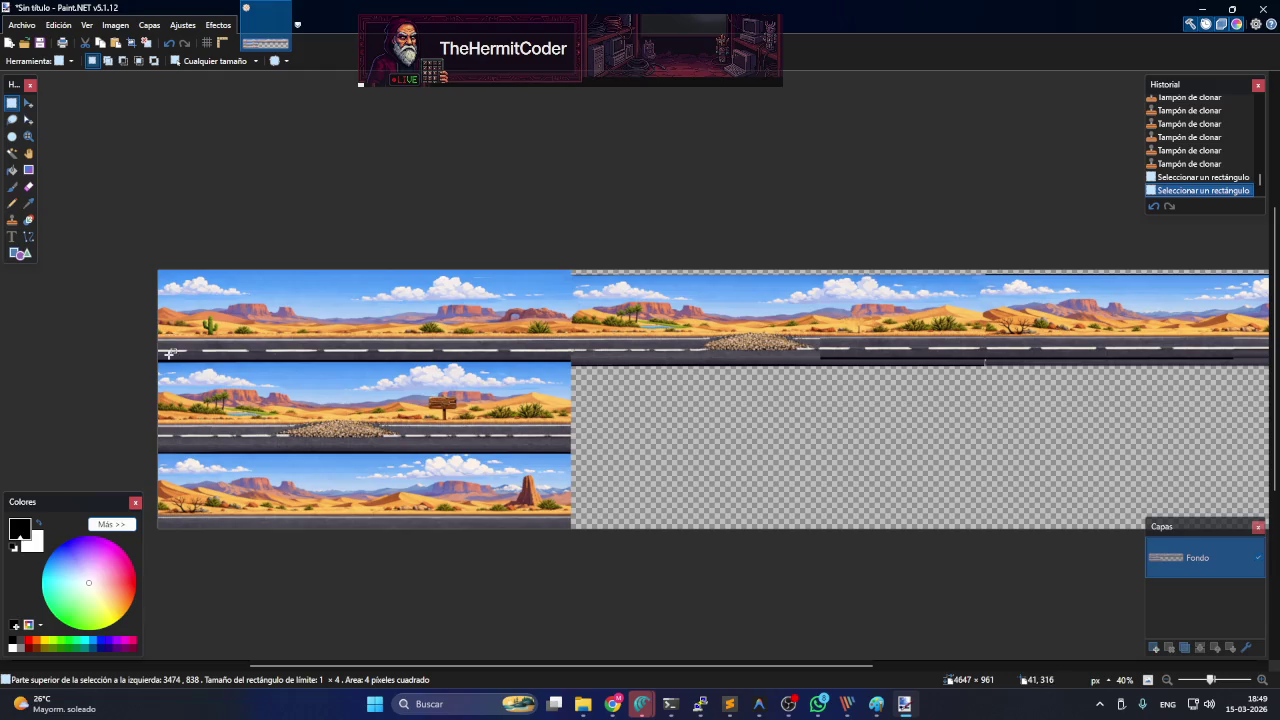
pyautogui.moveTo(158, 360)
pyautogui.mouseDown()
pyautogui.moveTo(1266, 270)
pyautogui.moveTo(1256, 249)
pyautogui.mouseUp()
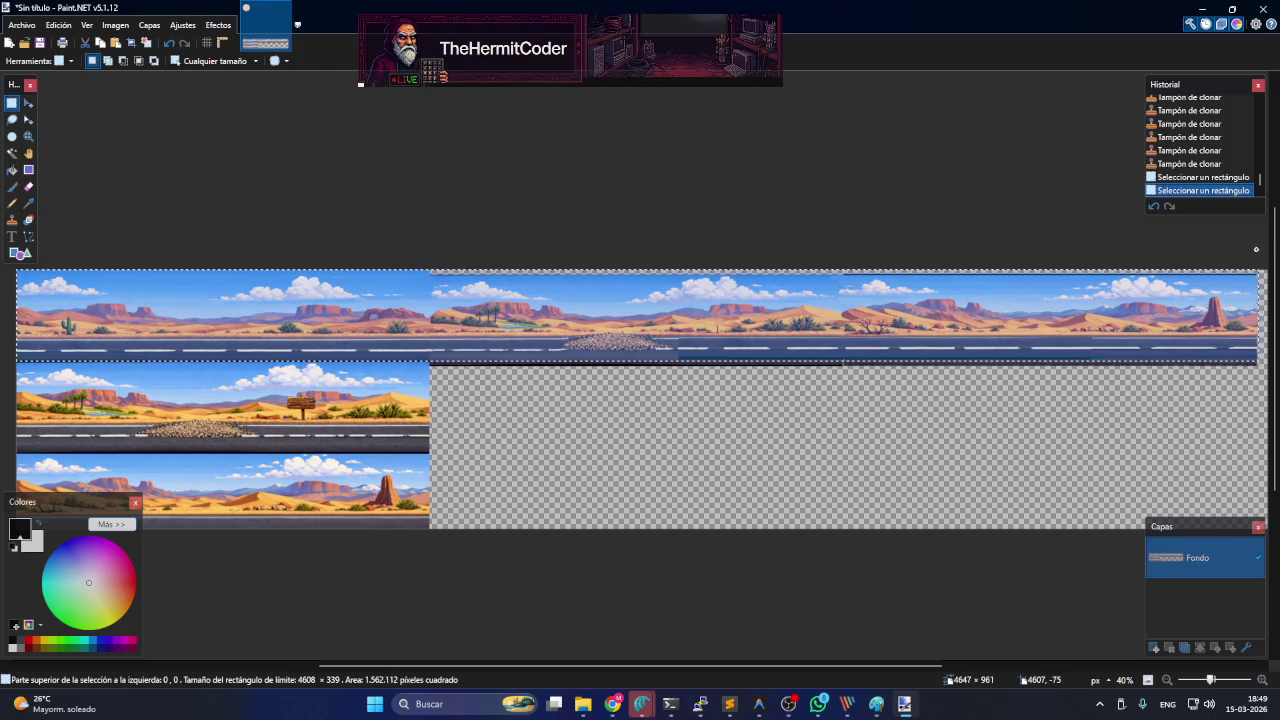
pyautogui.moveTo(1256, 249); pyautogui.dragTo(1258, 249)
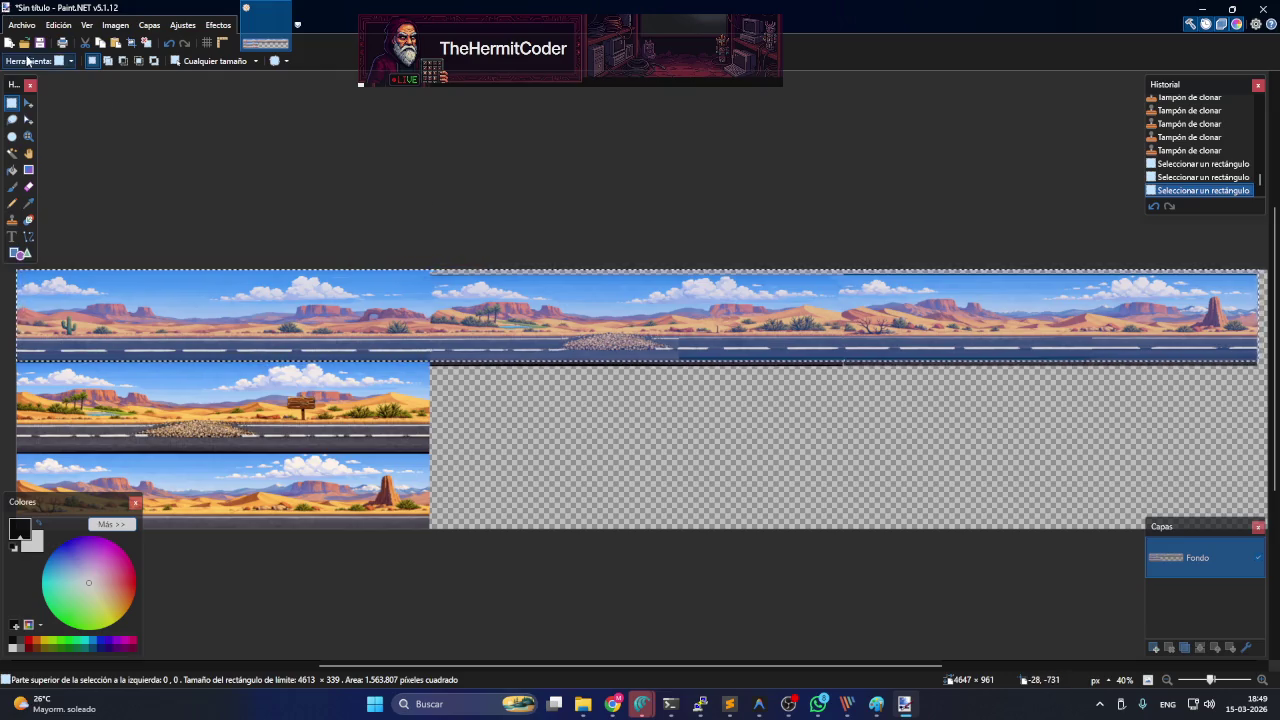
pyautogui.click(116, 25)
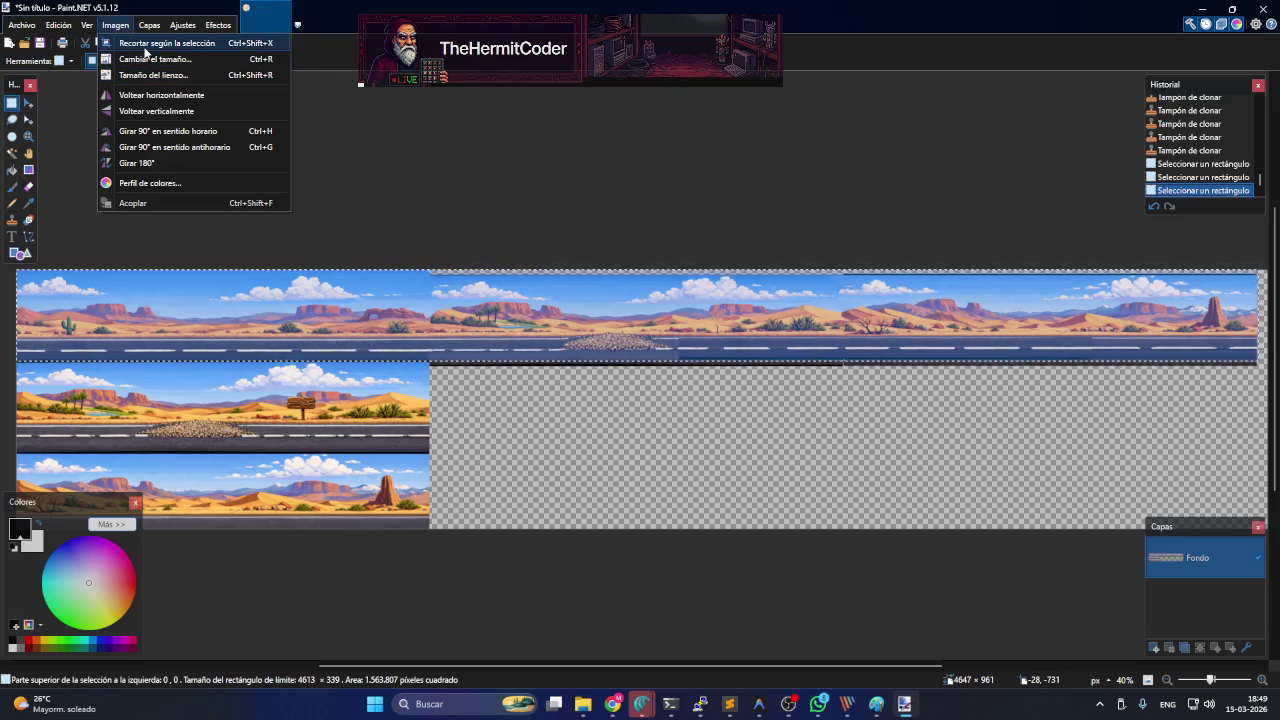
# - Crop the canvas to the selected 4613 × 339 top strip, then switch to Clone Stamp
pyautogui.click(145, 44)
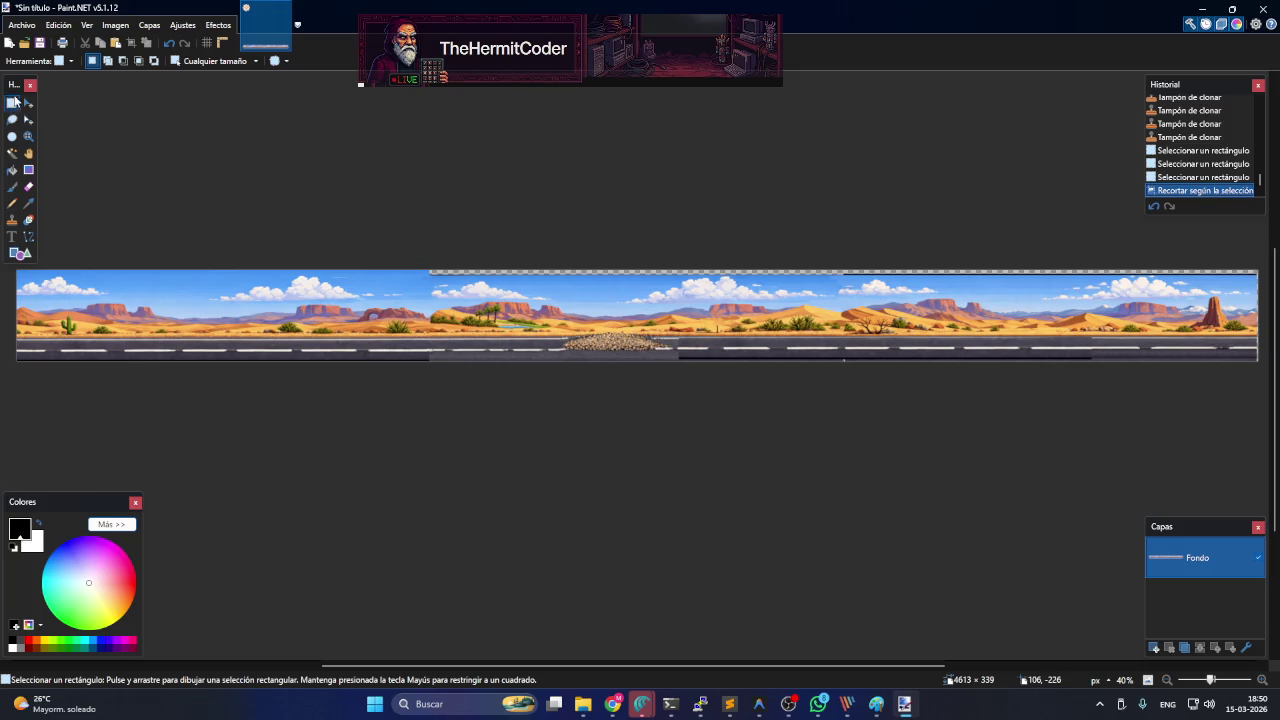
pyautogui.click(12, 221)
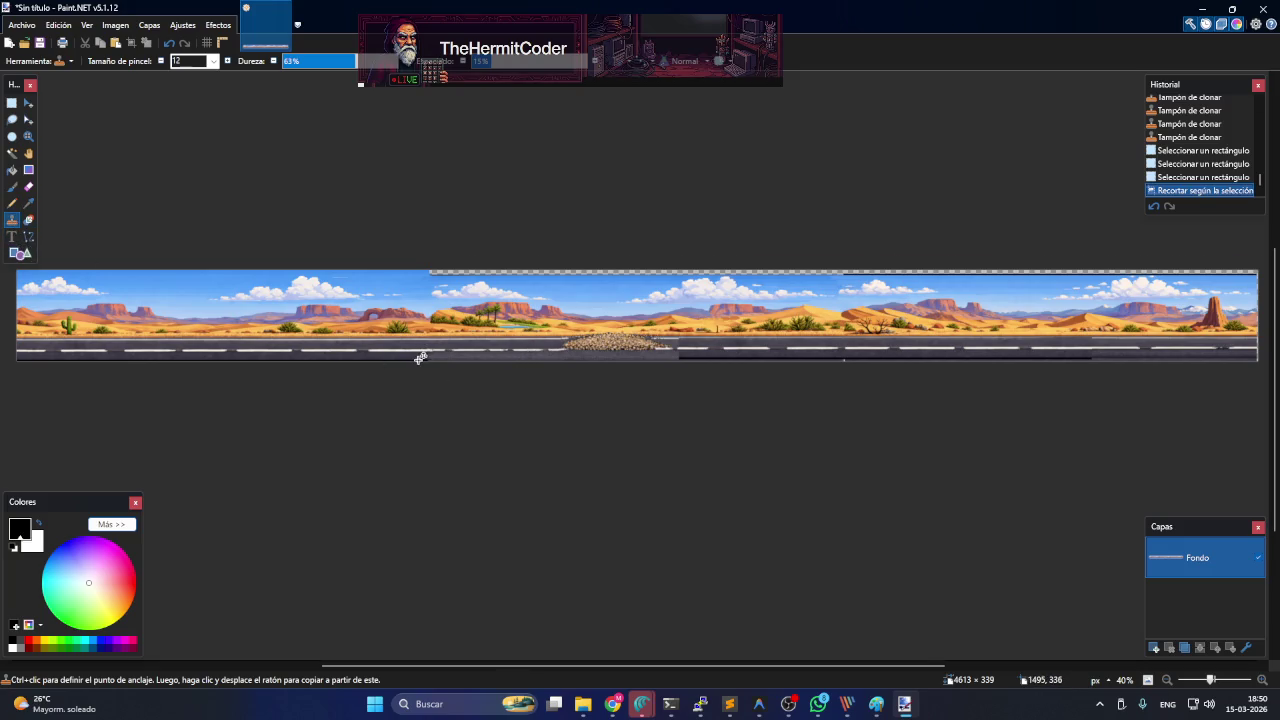
pyautogui.keyDown('ctrl'); pyautogui.scroll(5, 443, 356); pyautogui.keyUp('ctrl')
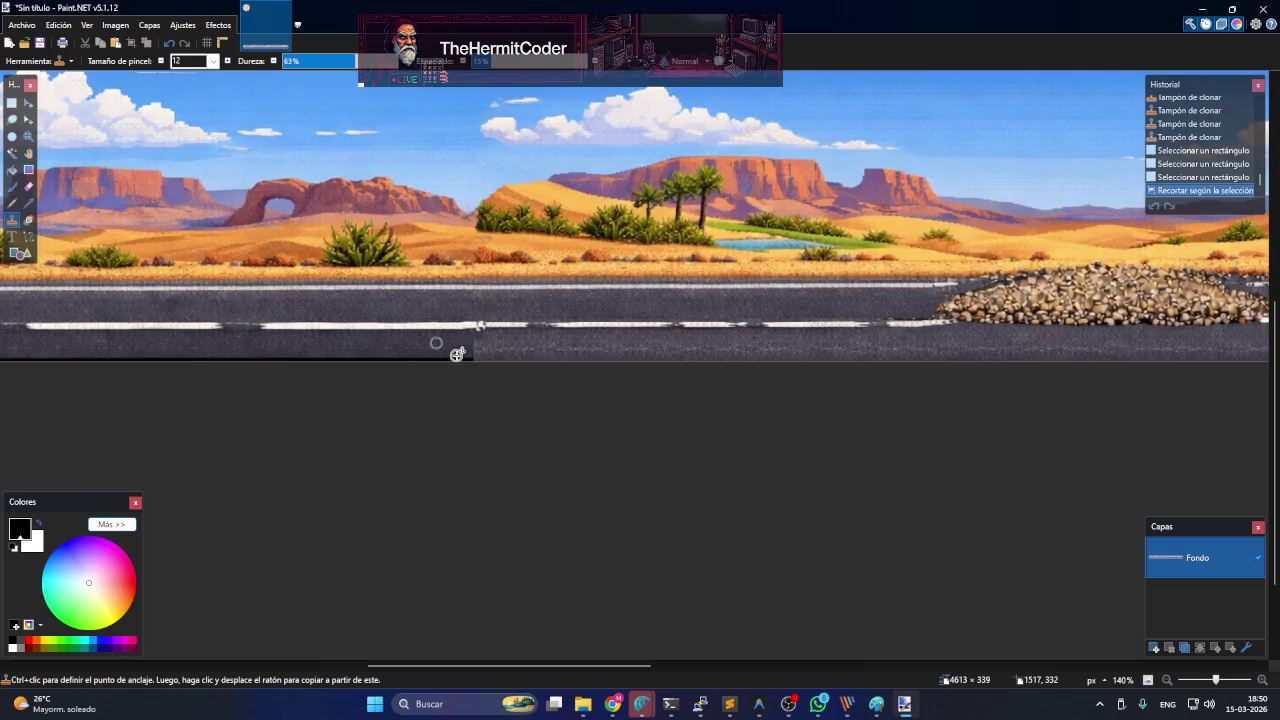
# - Clone asphalt texture over the dark line along the road's bottom edge
pyautogui.click(468, 347)
pyautogui.moveTo(466, 354); pyautogui.dragTo(506, 354)
pyautogui.click(480, 350)
pyautogui.click(485, 349)
pyautogui.click(462, 346)
pyautogui.moveTo(477, 356); pyautogui.dragTo(568, 362)
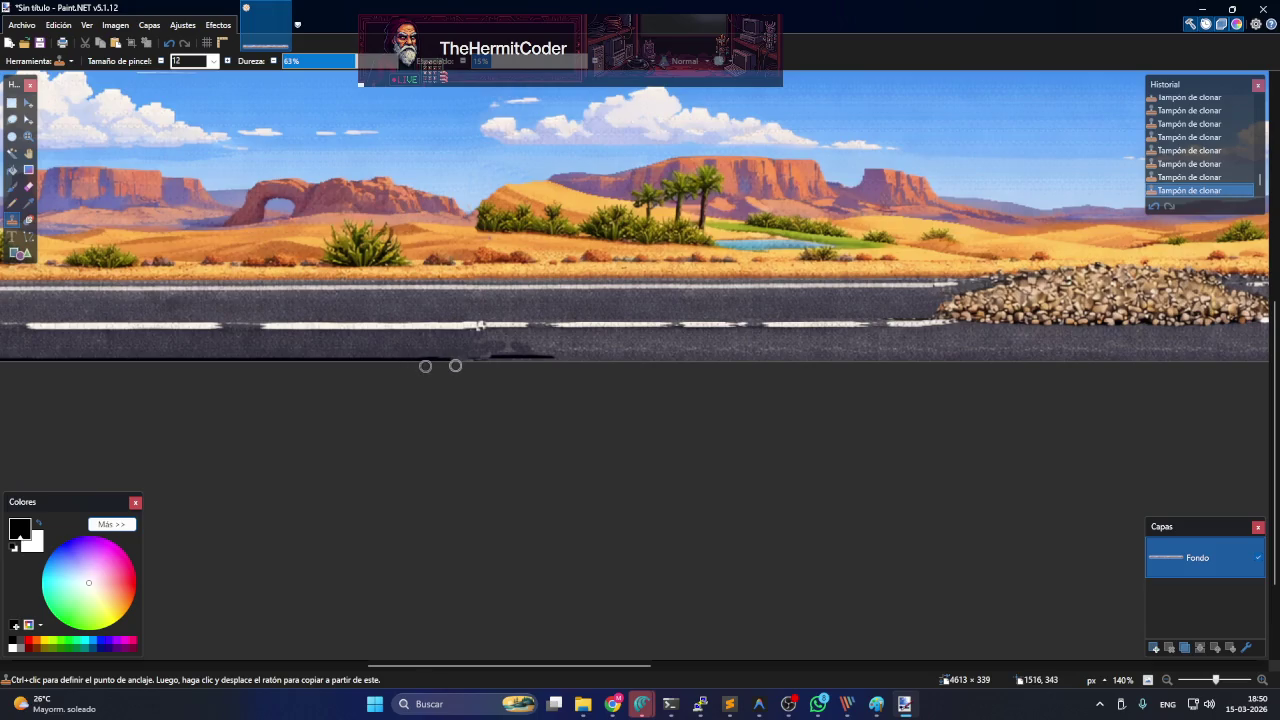
pyautogui.moveTo(443, 357); pyautogui.dragTo(531, 358)
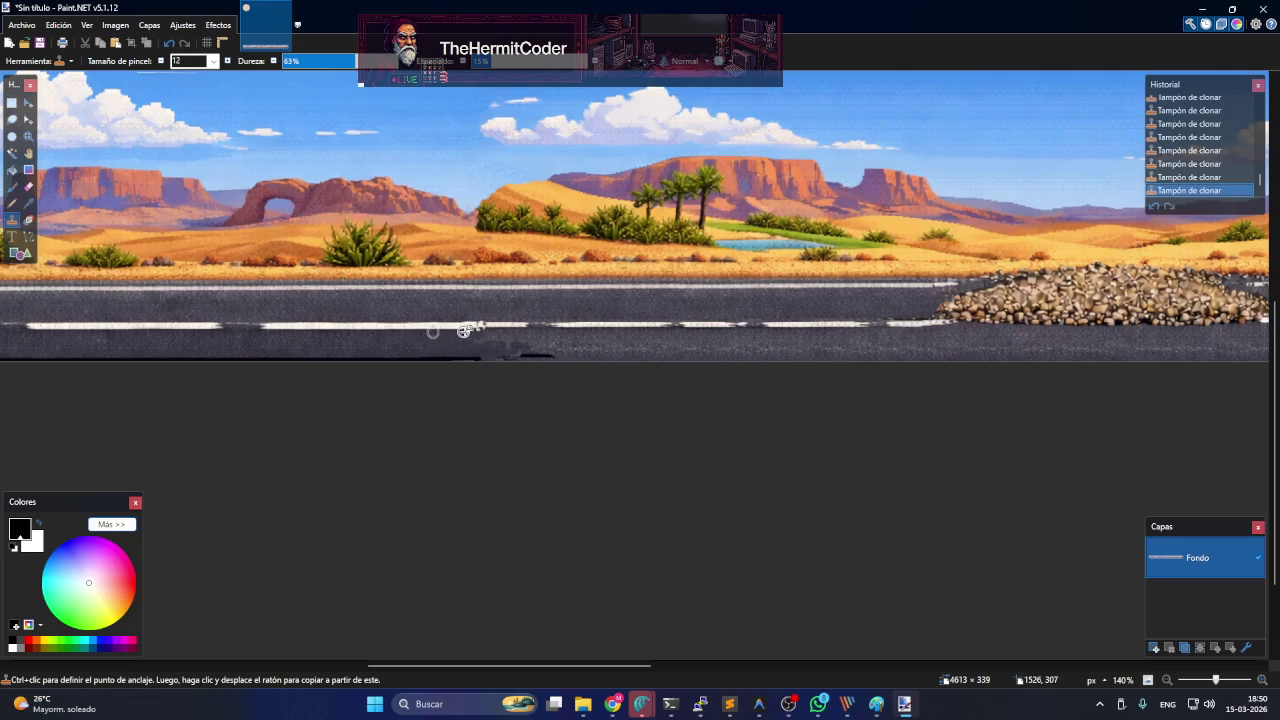
pyautogui.moveTo(489, 335); pyautogui.dragTo(646, 363)
pyautogui.write('30')
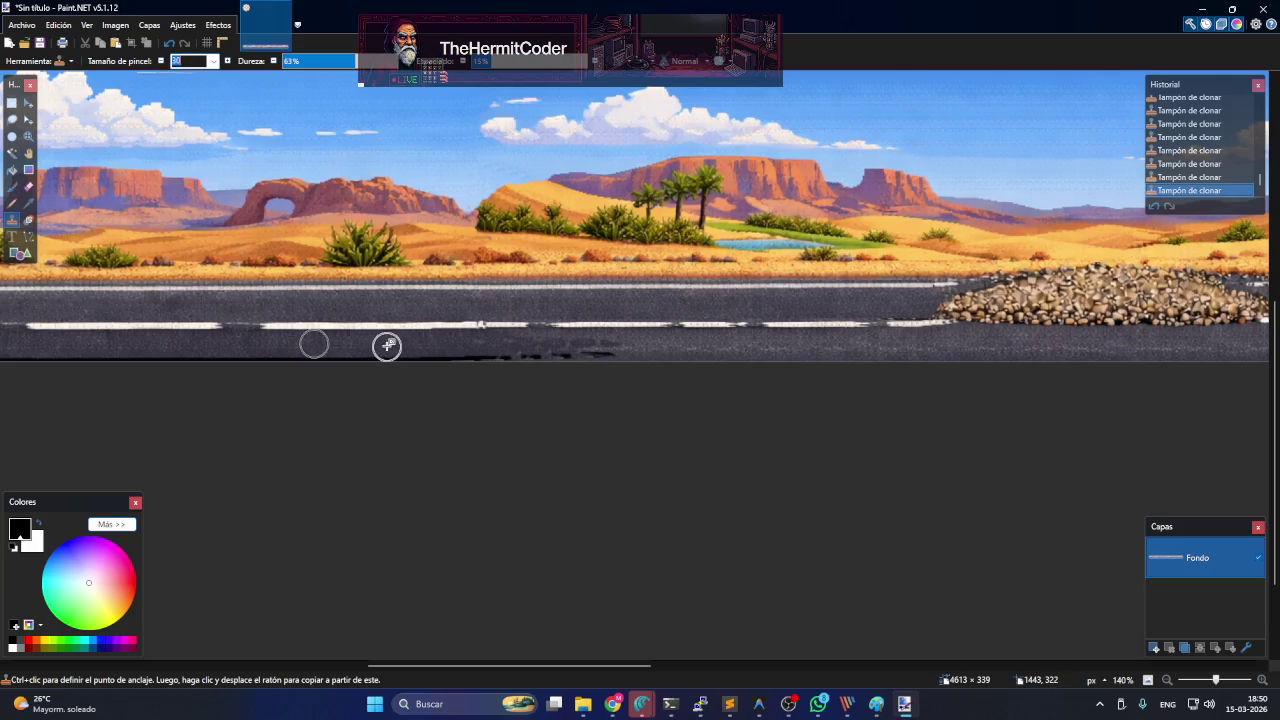
# - Pick new asphalt clone sources and repaint the dark bottom line, undoing a bad stroke
pyautogui.keyDown('ctrl'); pyautogui.click(446, 345); pyautogui.keyUp('ctrl')
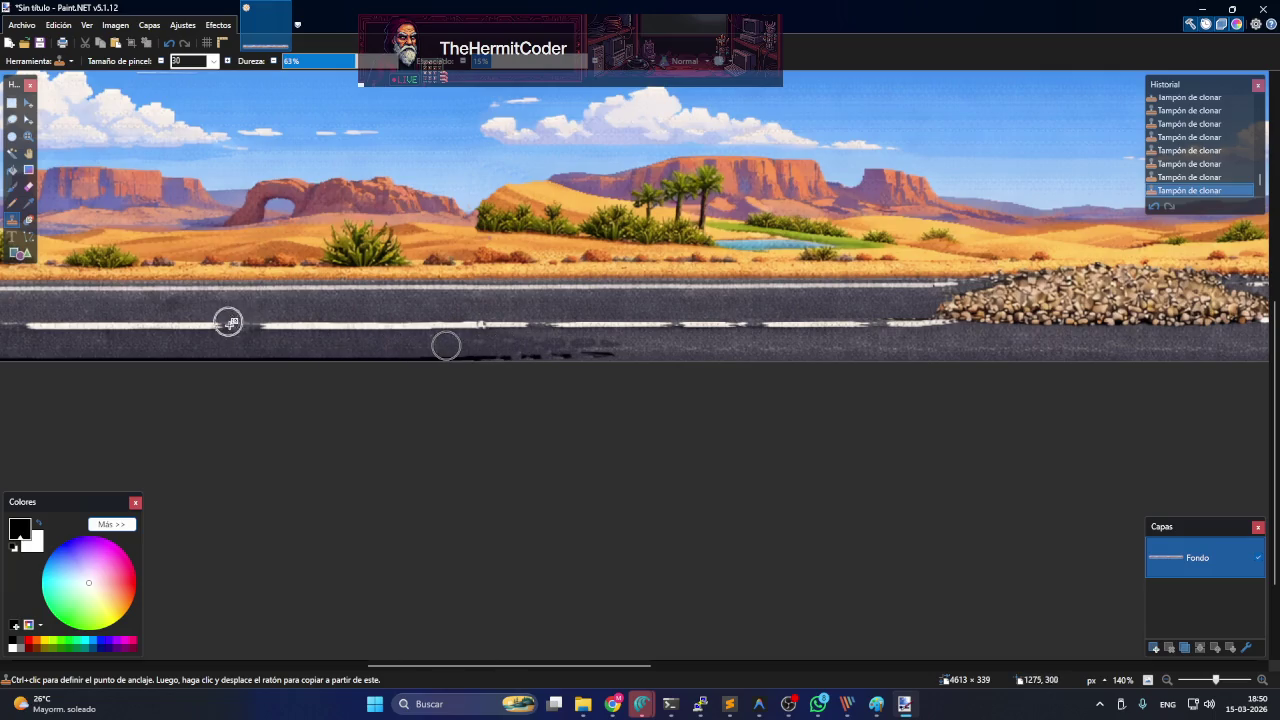
pyautogui.keyDown('ctrl'); pyautogui.click(281, 343); pyautogui.keyUp('ctrl')
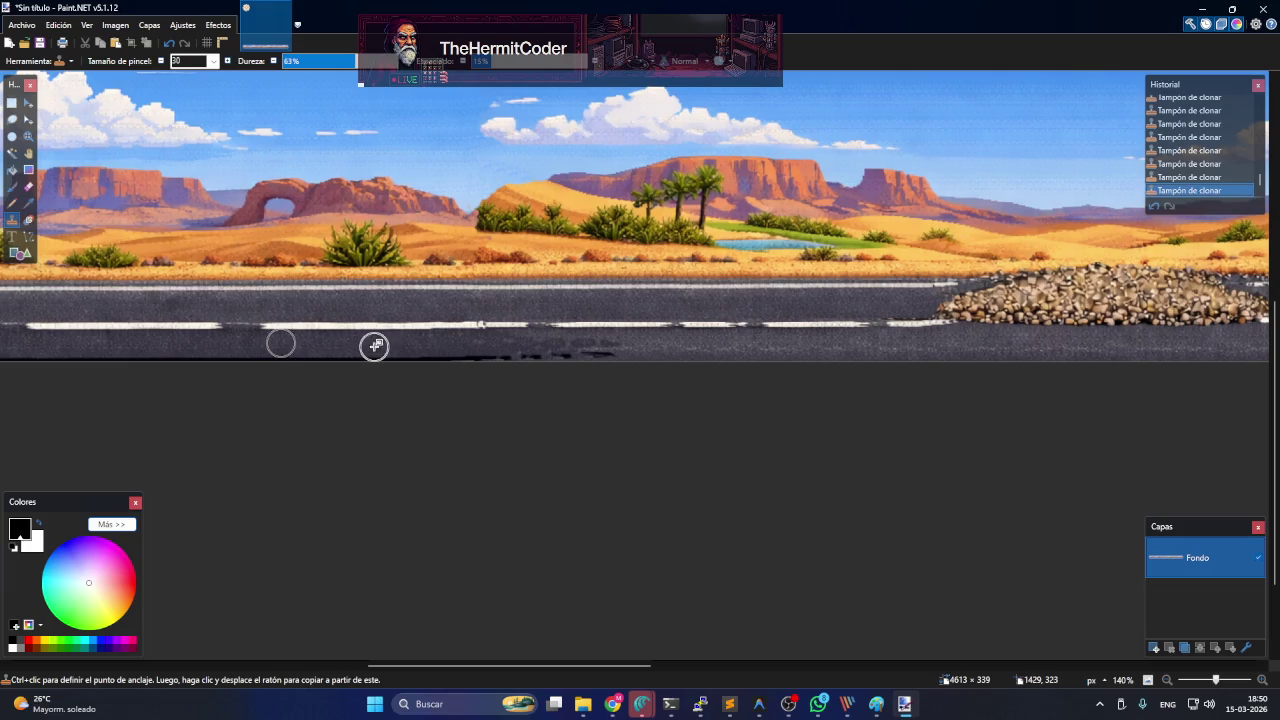
pyautogui.moveTo(373, 348)
pyautogui.mouseDown()
pyautogui.moveTo(449, 358)
pyautogui.moveTo(331, 354)
pyautogui.moveTo(371, 355)
pyautogui.mouseUp()
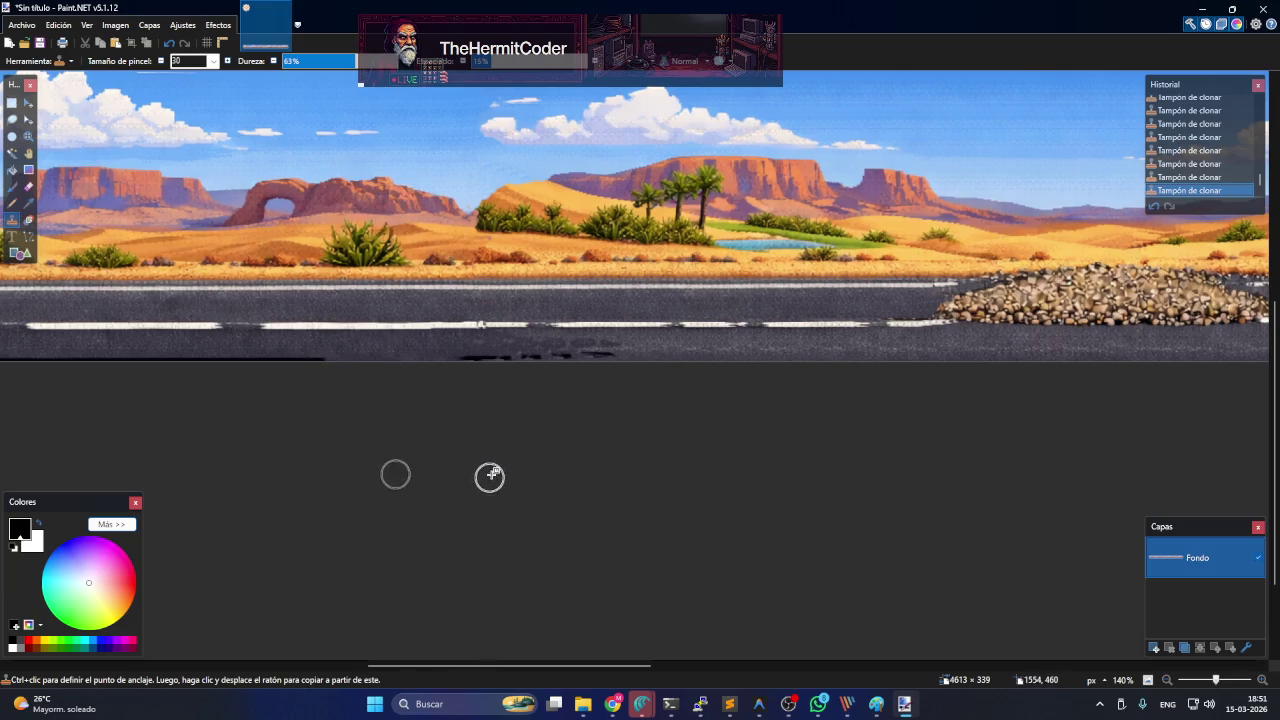
pyautogui.hotkey('ctrl', 'z')
pyautogui.hotkey('ctrl', 'z')
pyautogui.hotkey('ctrl', 'z')
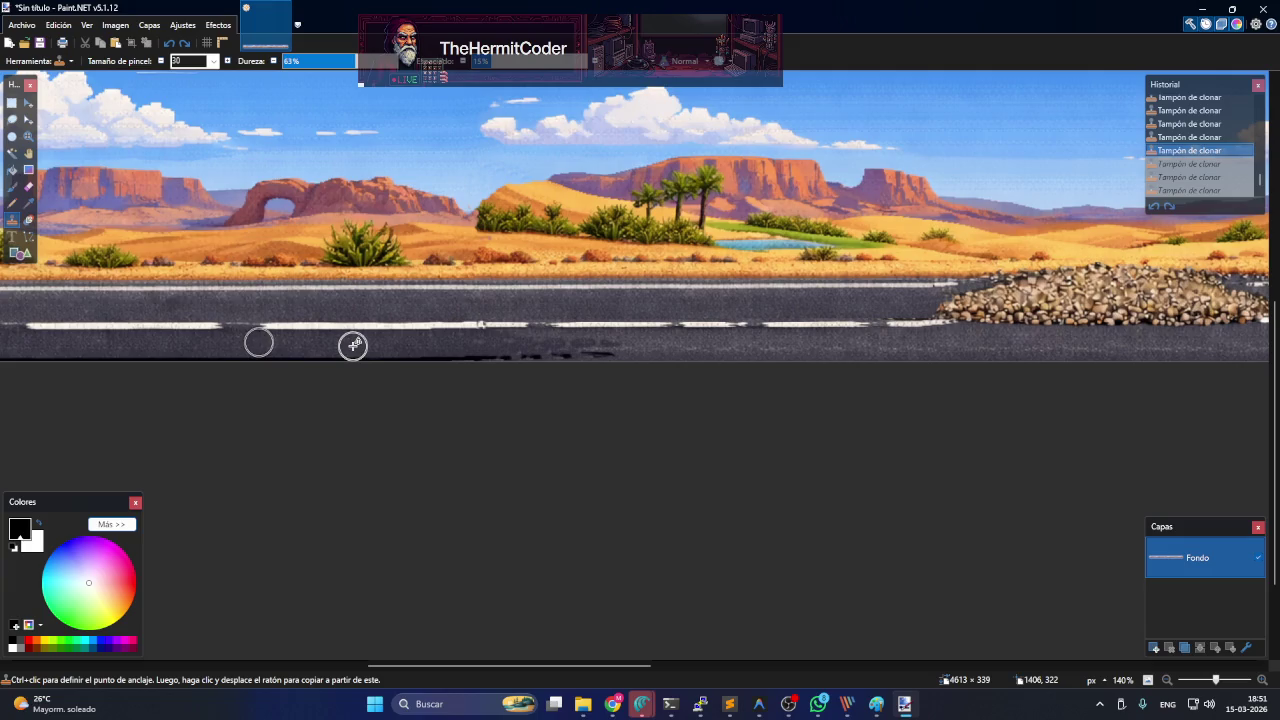
pyautogui.keyDown('ctrl'); pyautogui.click(358, 344); pyautogui.keyUp('ctrl')
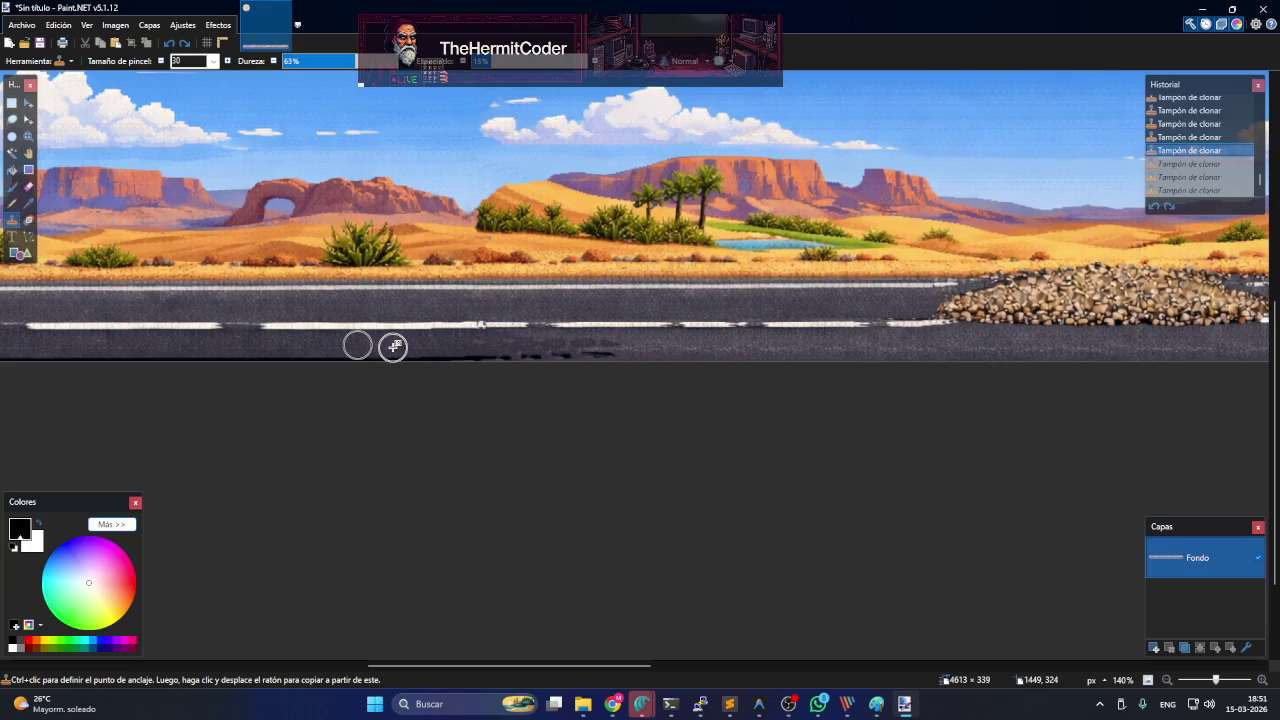
pyautogui.moveTo(412, 346); pyautogui.dragTo(615, 355)
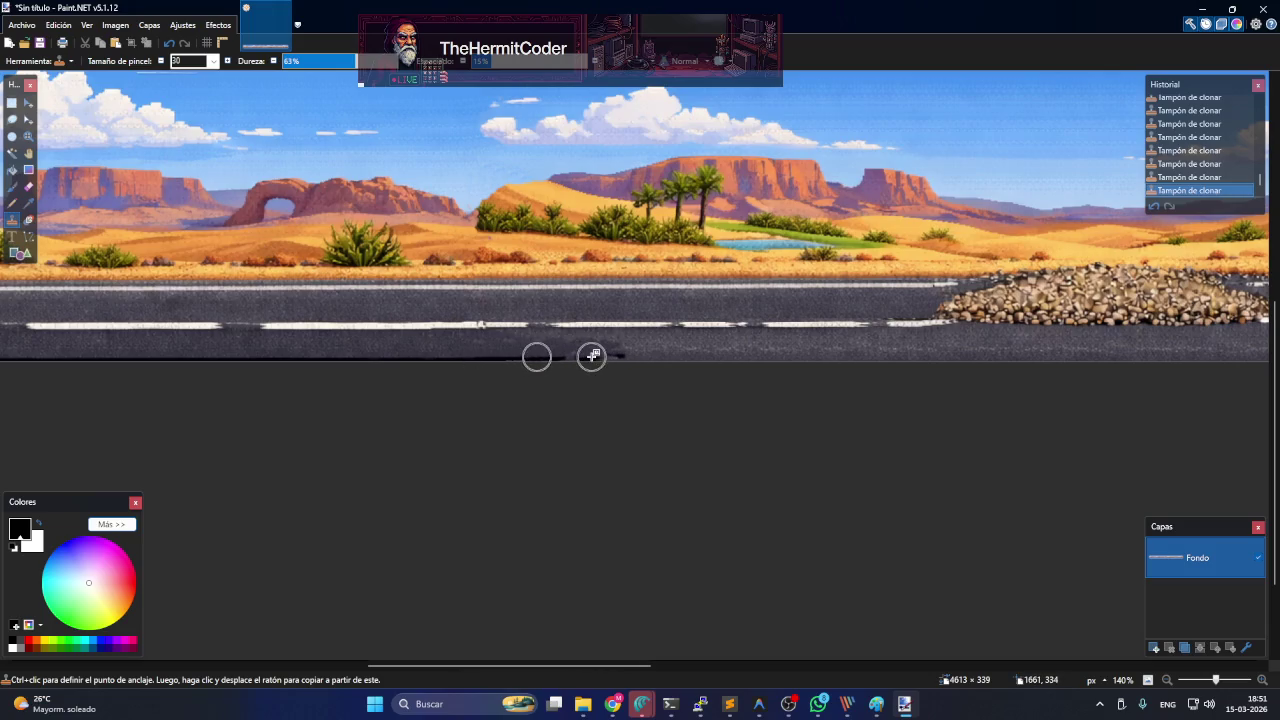
pyautogui.moveTo(560, 350); pyautogui.dragTo(708, 354)
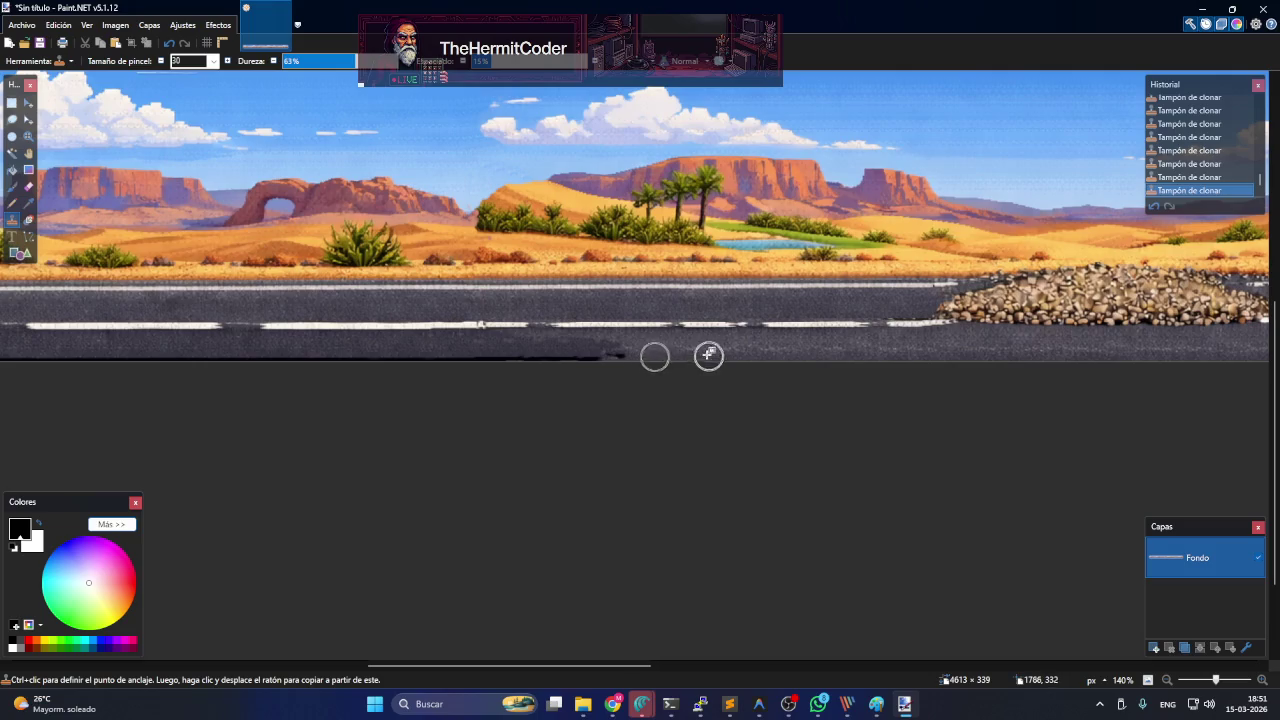
pyautogui.moveTo(557, 351)
pyautogui.mouseDown()
pyautogui.moveTo(773, 360)
pyautogui.moveTo(907, 411)
pyautogui.mouseUp()
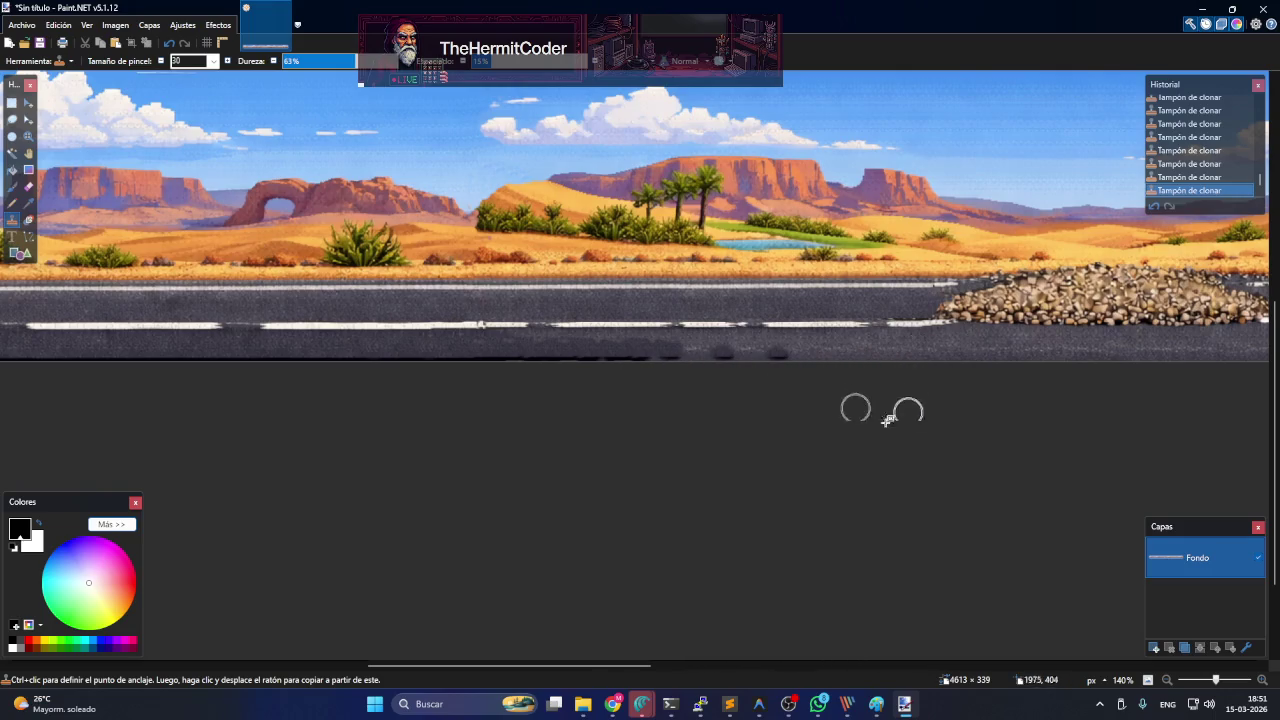
pyautogui.scroll(5, 794, 240)
# - Clone sky over the transparent top strip, enlarging the clone brush to size 65
pyautogui.scroll(-1, 457, 434)
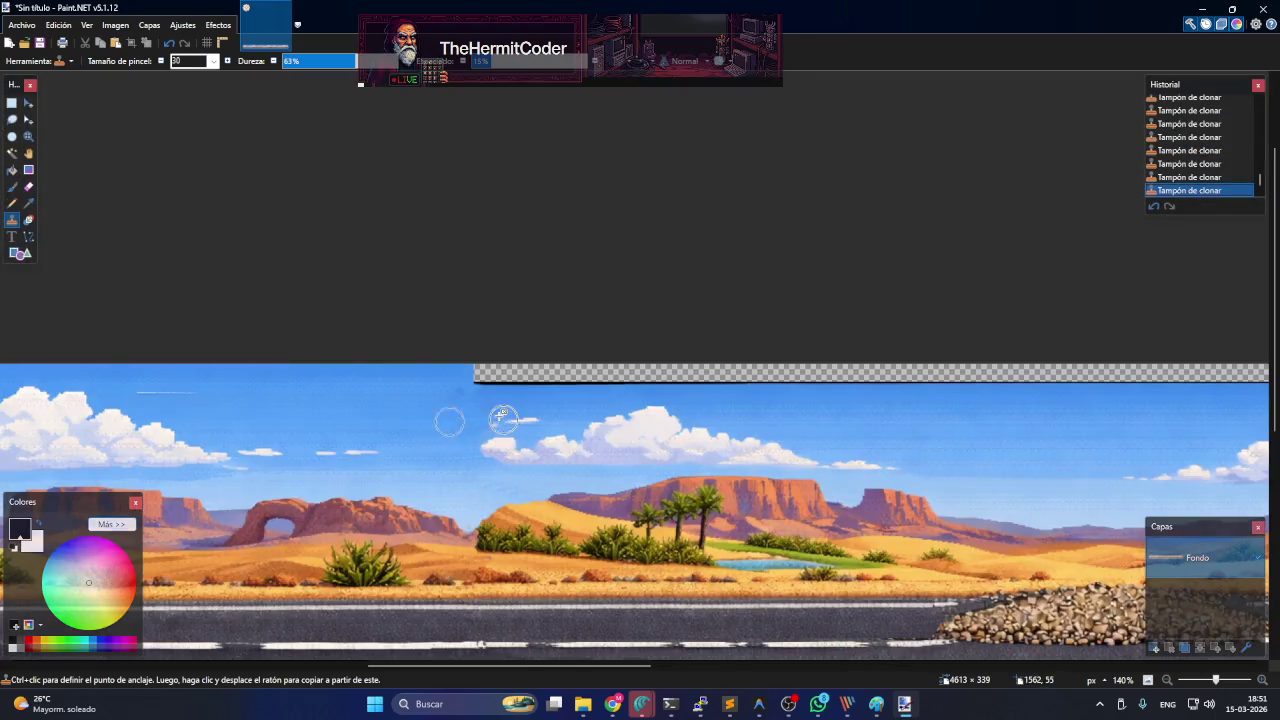
pyautogui.moveTo(480, 377); pyautogui.dragTo(514, 378)
pyautogui.moveTo(622, 388)
pyautogui.mouseDown()
pyautogui.moveTo(545, 375)
pyautogui.moveTo(657, 376)
pyautogui.mouseUp()
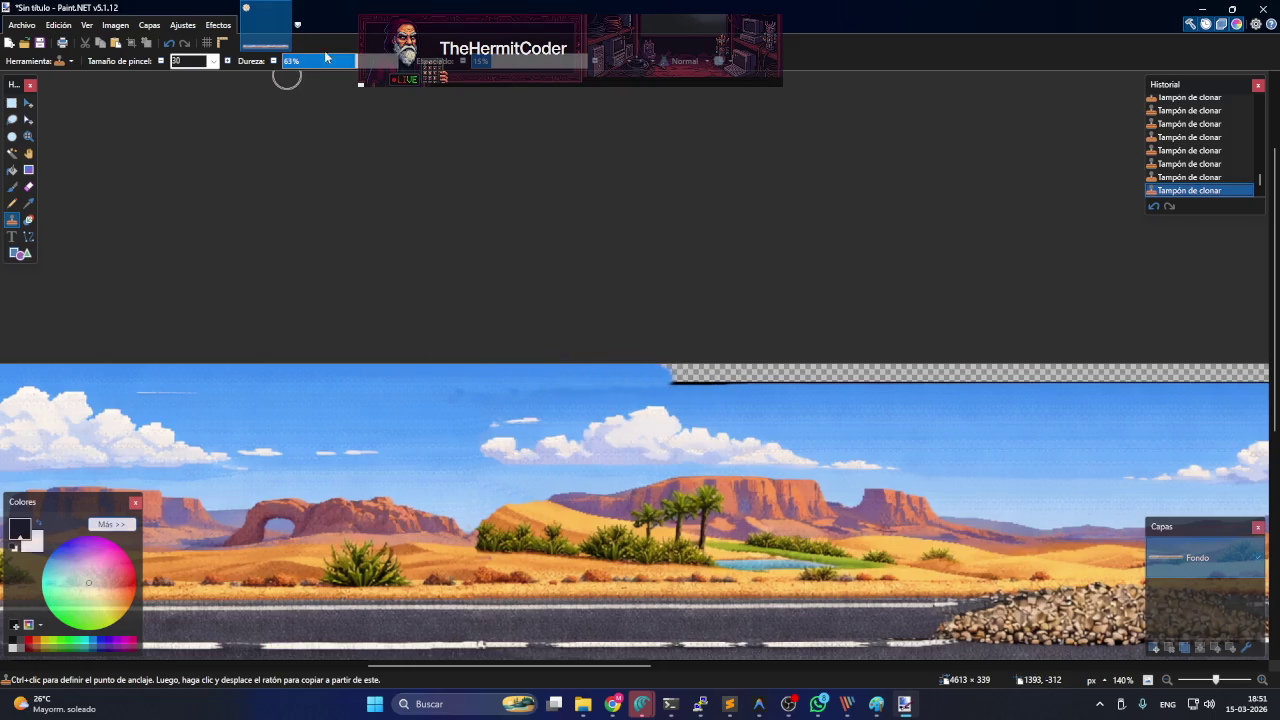
pyautogui.click(214, 62)
pyautogui.click(190, 161)
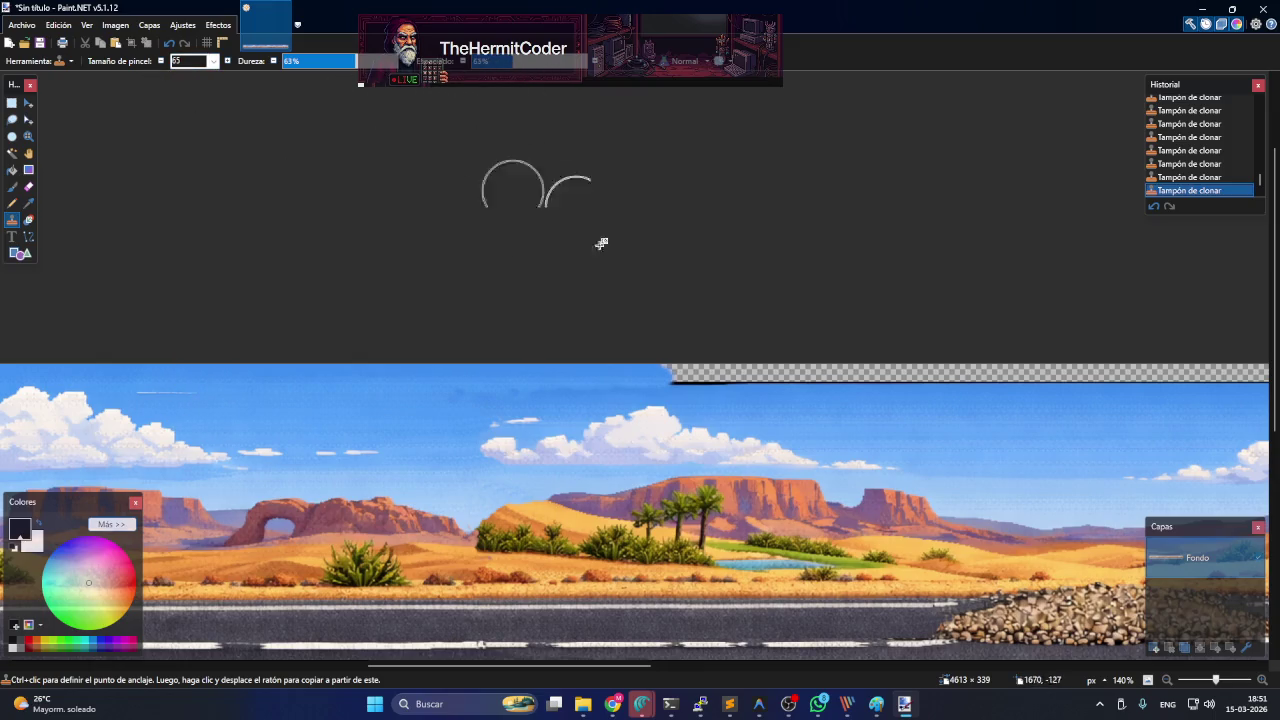
pyautogui.moveTo(669, 371)
pyautogui.mouseDown()
pyautogui.moveTo(914, 363)
pyautogui.moveTo(857, 371)
pyautogui.moveTo(1100, 386)
pyautogui.moveTo(923, 383)
pyautogui.moveTo(1020, 381)
pyautogui.moveTo(1028, 398)
pyautogui.mouseUp()
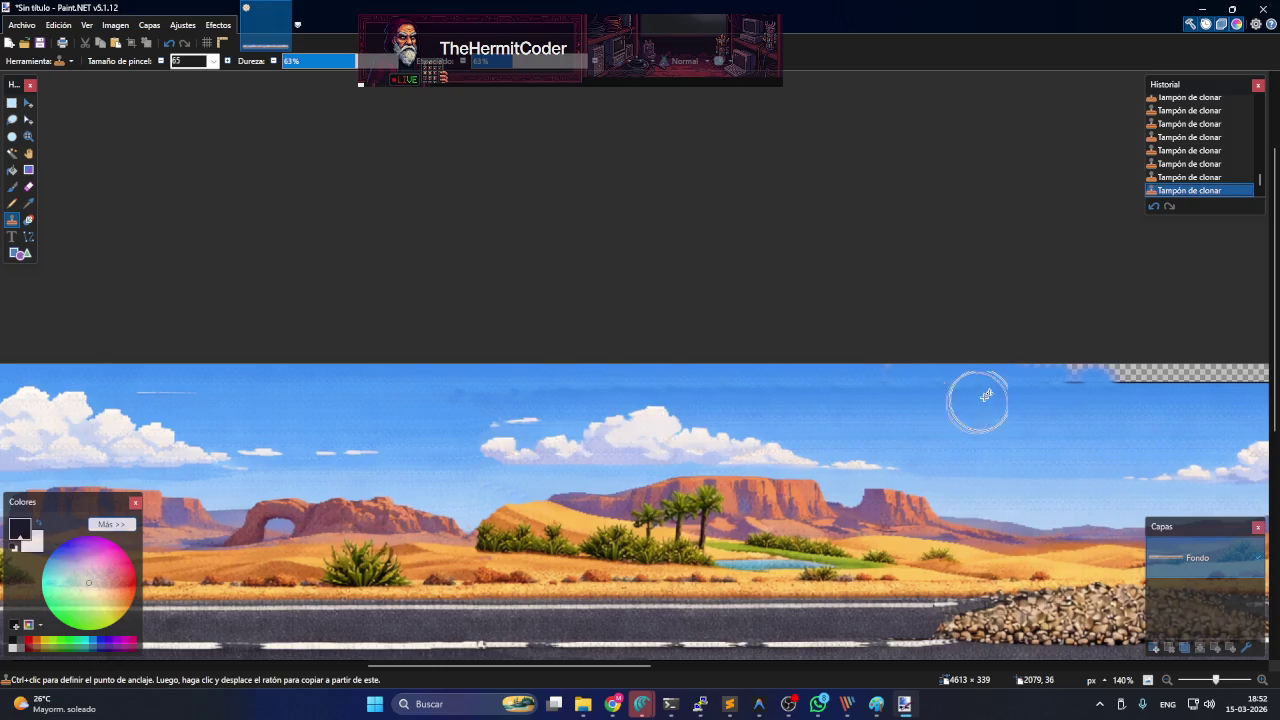
pyautogui.moveTo(1054, 383)
pyautogui.mouseDown()
pyautogui.moveTo(1151, 375)
pyautogui.moveTo(1023, 375)
pyautogui.moveTo(1120, 354)
pyautogui.moveTo(1072, 372)
pyautogui.mouseUp()
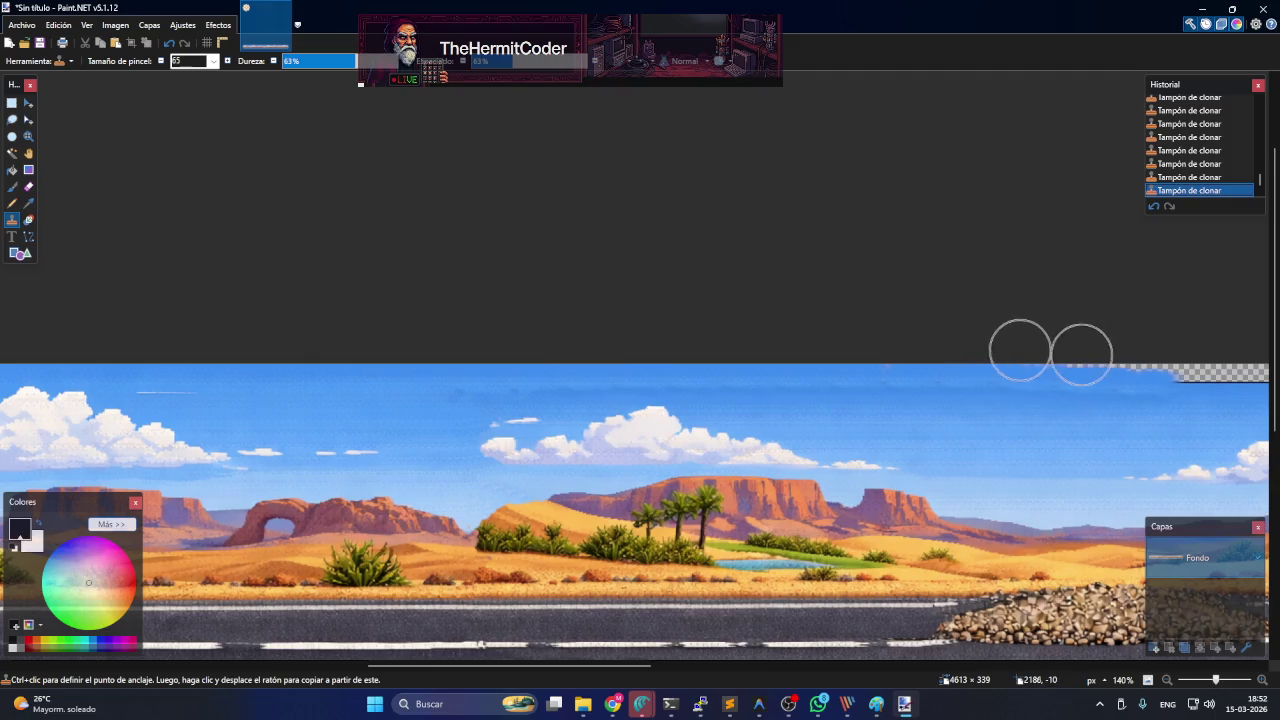
pyautogui.moveTo(574, 666); pyautogui.dragTo(783, 666)
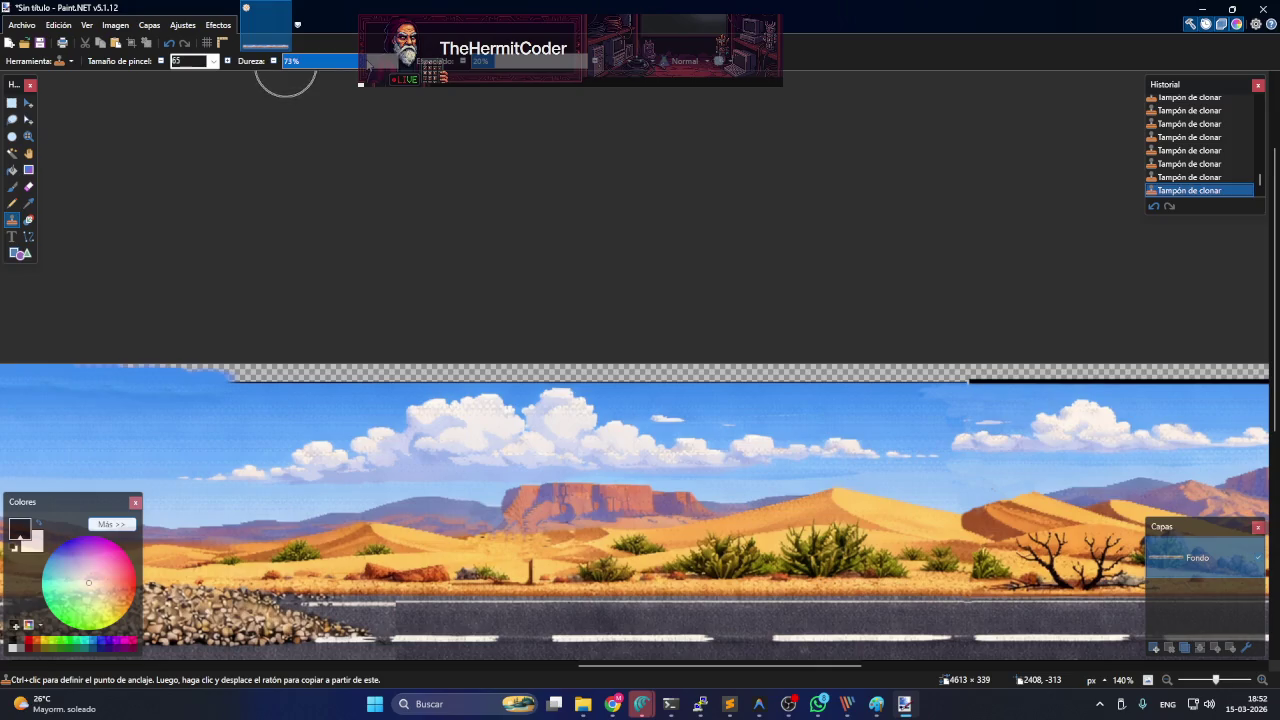
# - Reduce the clone brush to 55 and extend cloned sky and clouds along the top strip
pyautogui.click(213, 61)
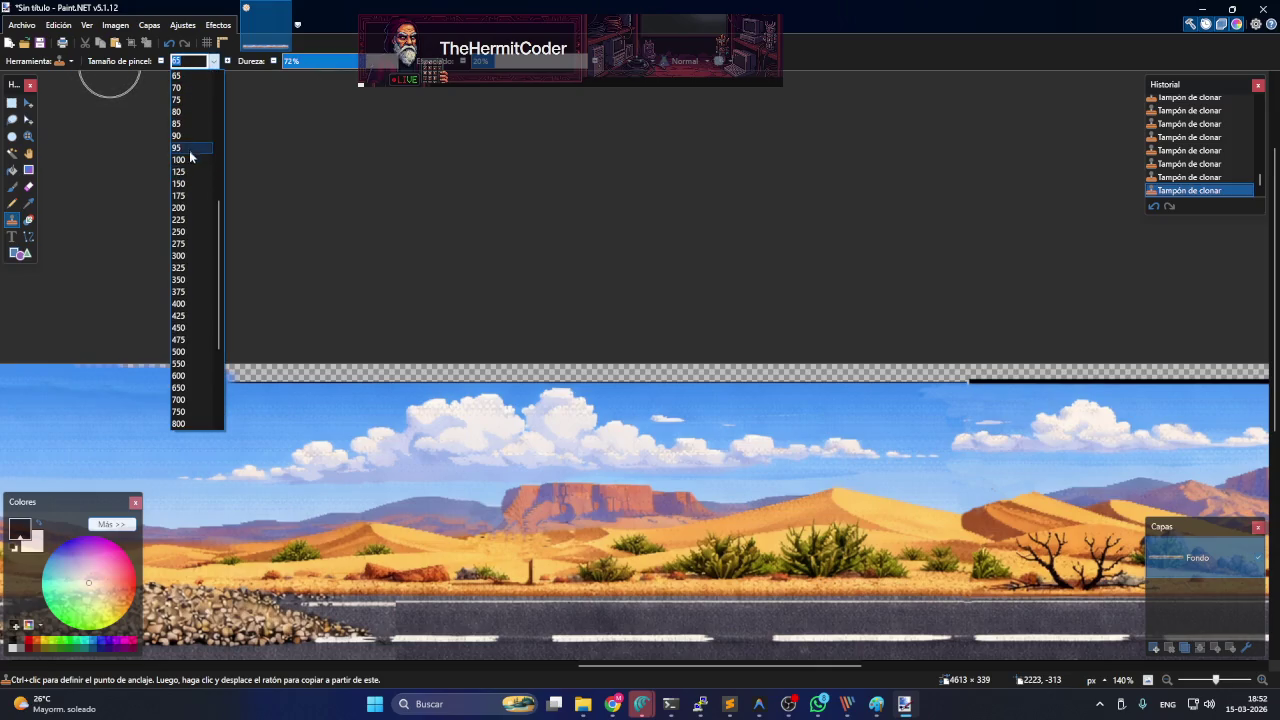
pyautogui.scroll(2, 188, 134)
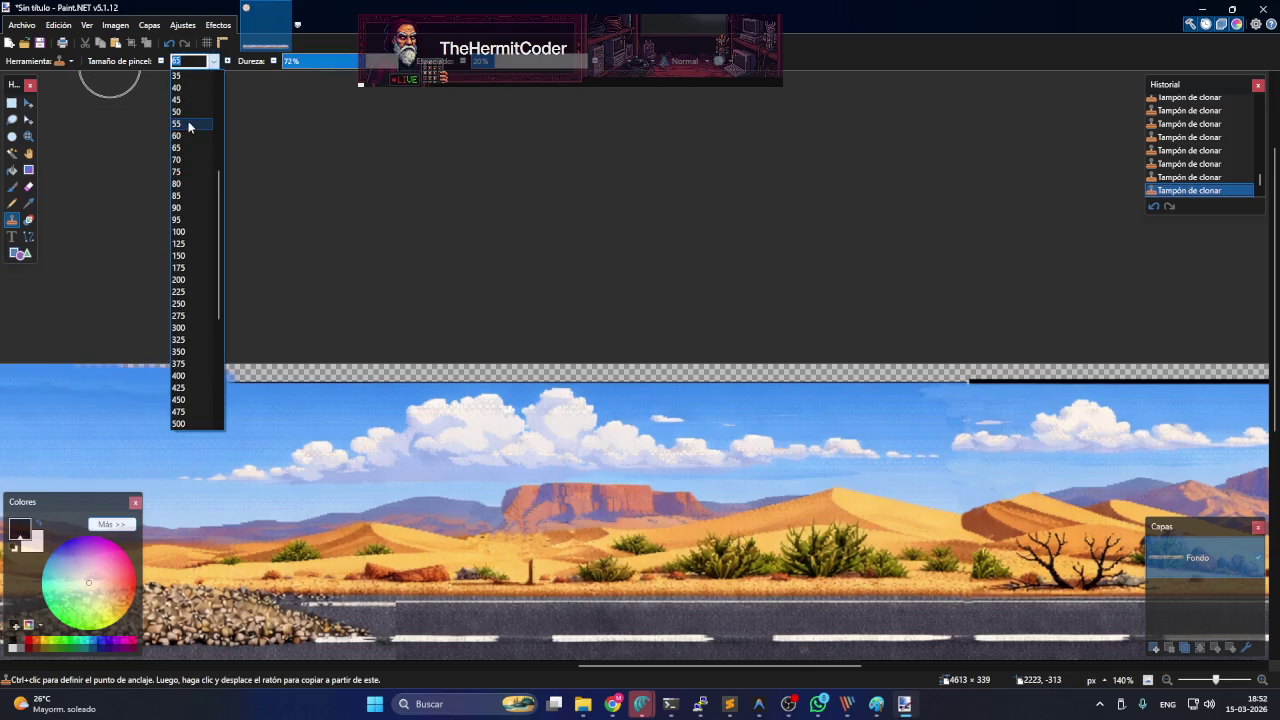
pyautogui.click(188, 124)
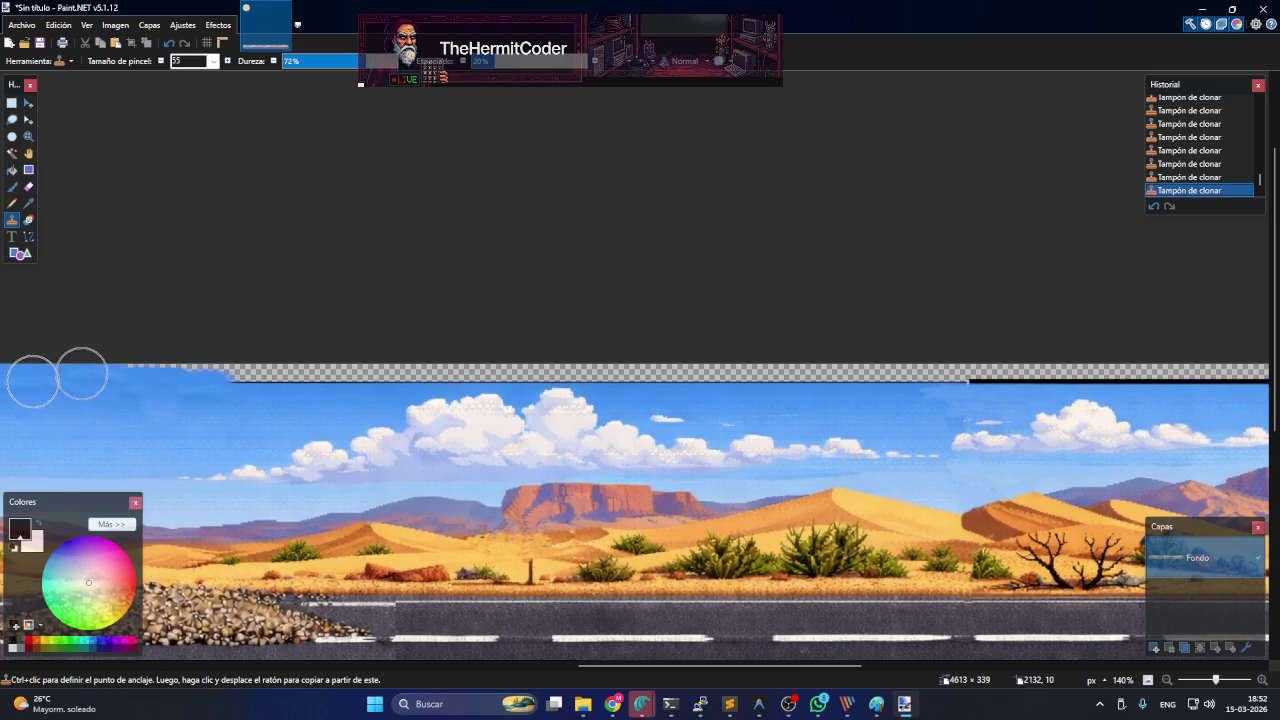
pyautogui.moveTo(102, 375)
pyautogui.mouseDown()
pyautogui.moveTo(126, 360)
pyautogui.moveTo(735, 370)
pyautogui.mouseUp()
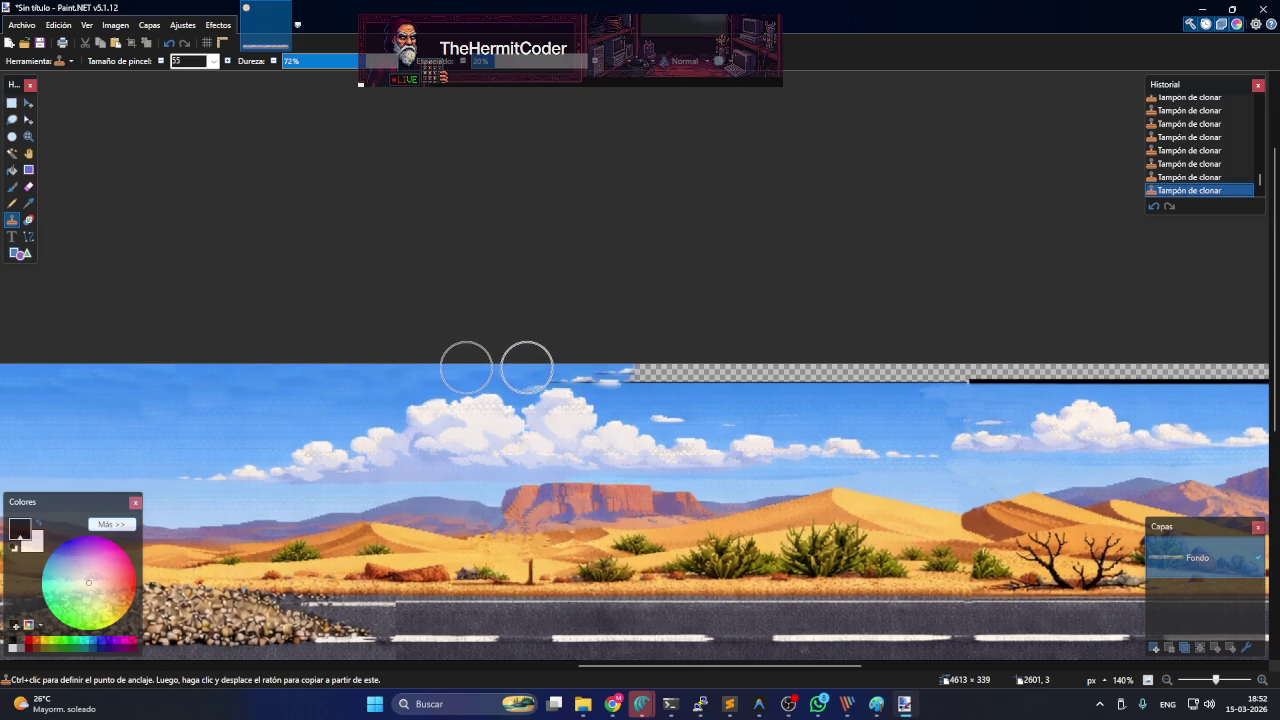
pyautogui.moveTo(617, 374); pyautogui.dragTo(641, 350)
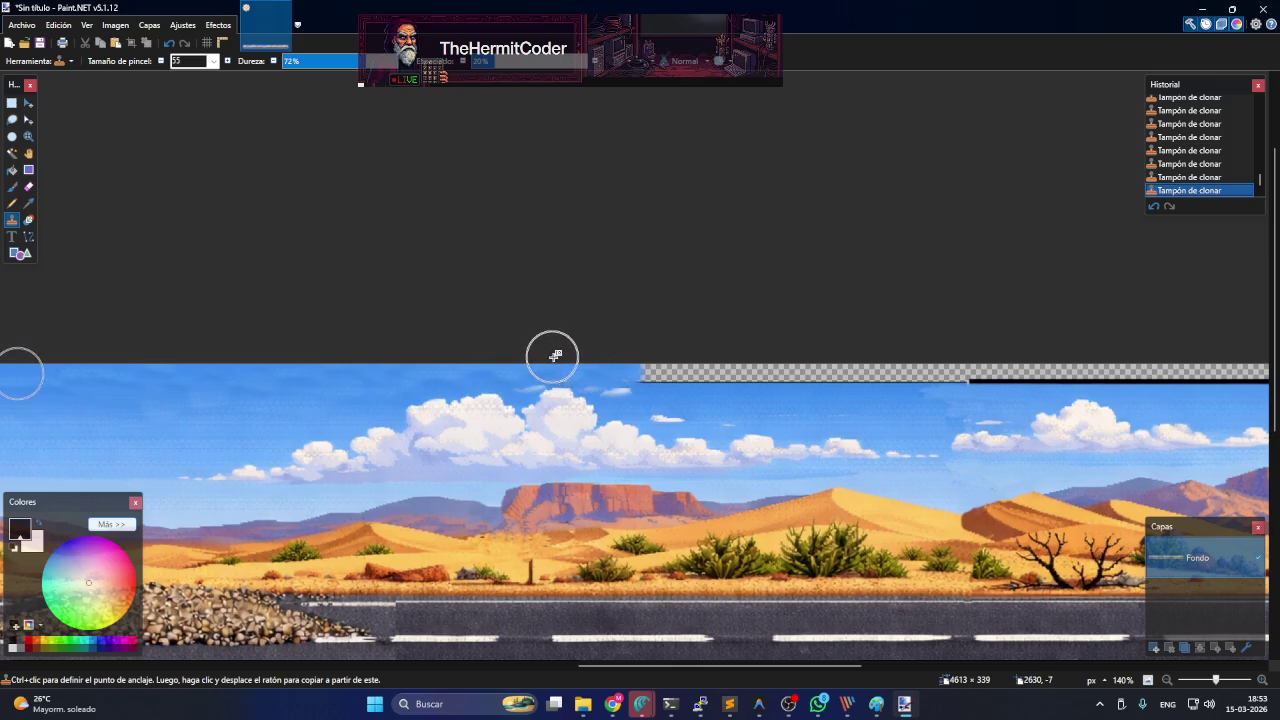
pyautogui.moveTo(555, 361); pyautogui.dragTo(727, 372)
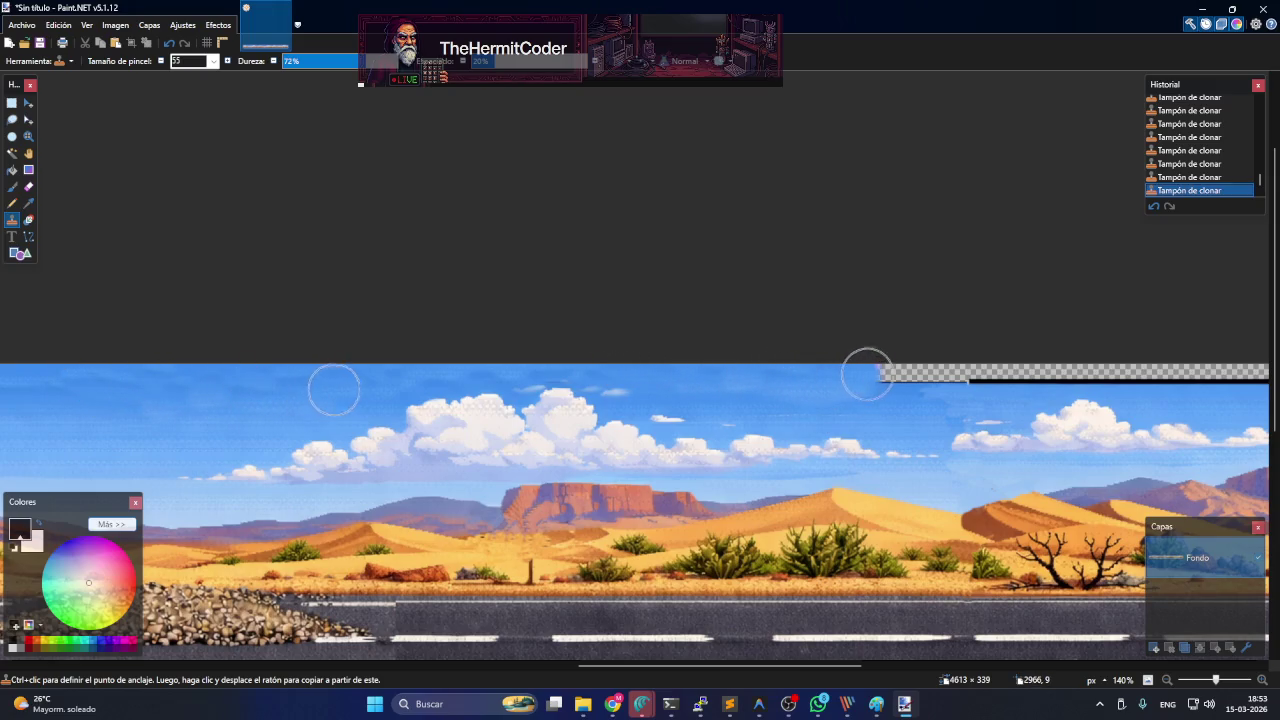
pyautogui.moveTo(727, 372); pyautogui.dragTo(917, 369)
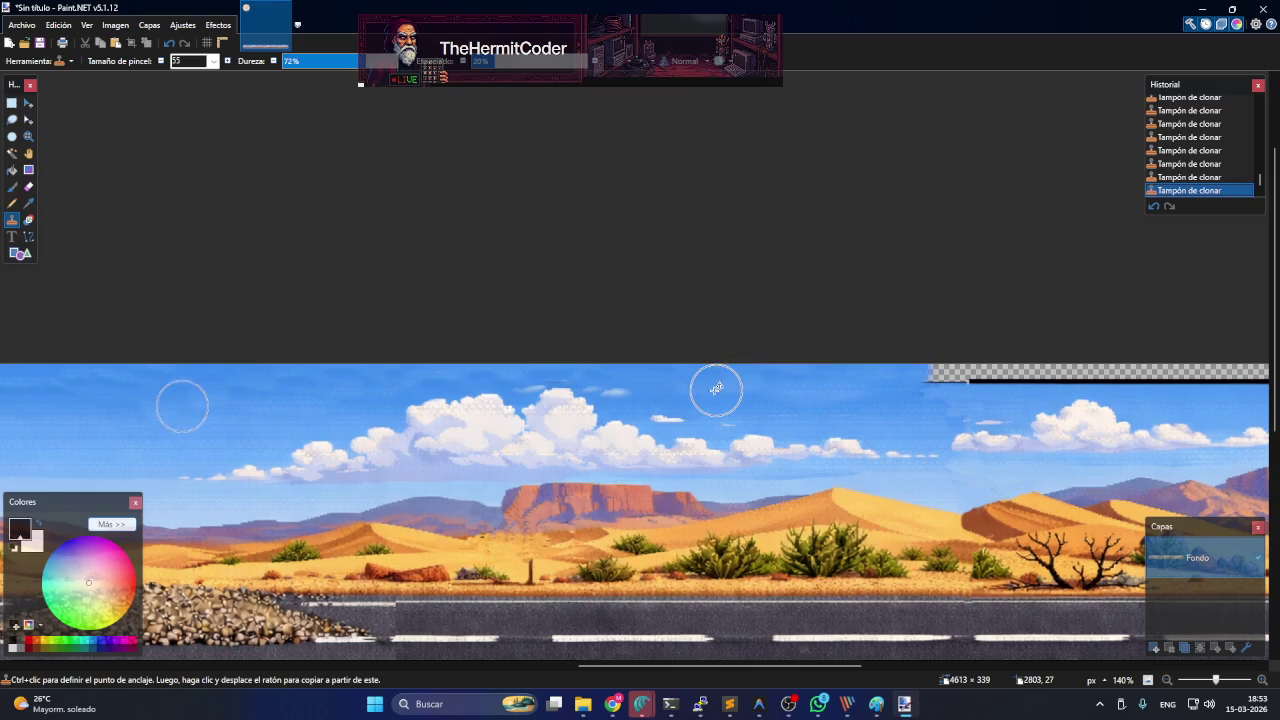
pyautogui.moveTo(915, 376)
pyautogui.mouseDown()
pyautogui.moveTo(1217, 373)
pyautogui.moveTo(1080, 378)
pyautogui.mouseUp()
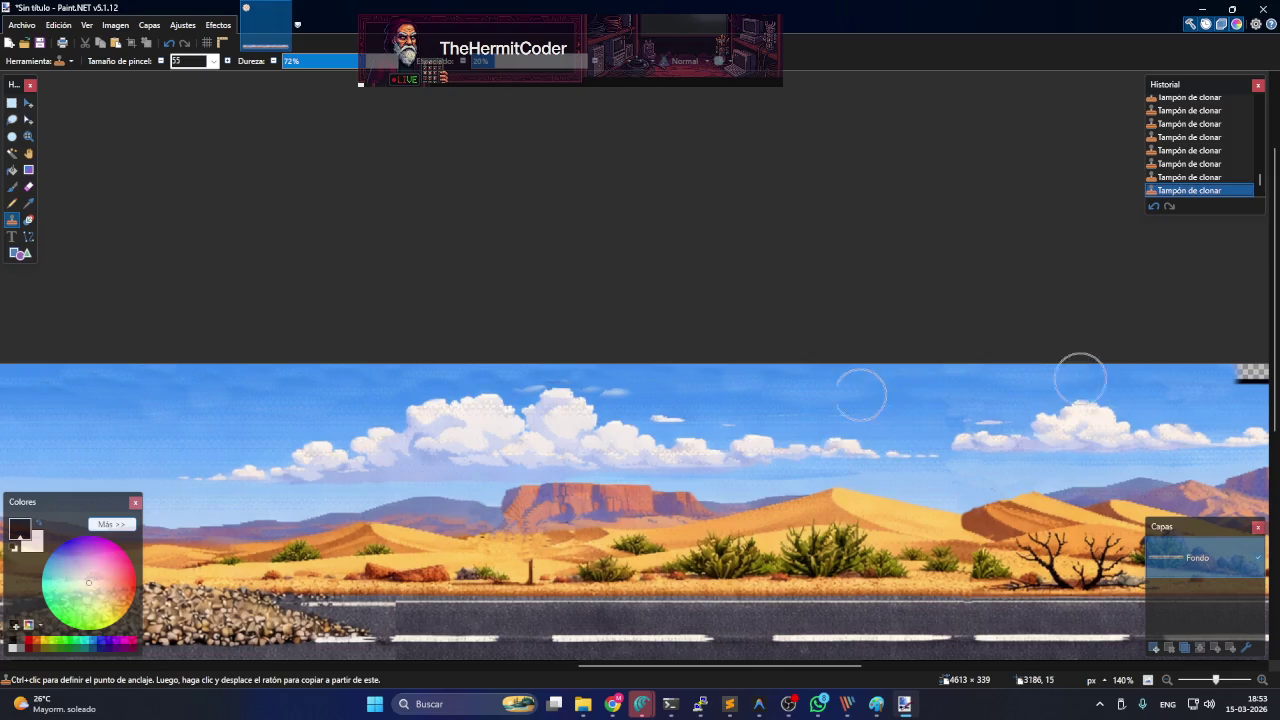
pyautogui.moveTo(779, 665); pyautogui.dragTo(969, 662)
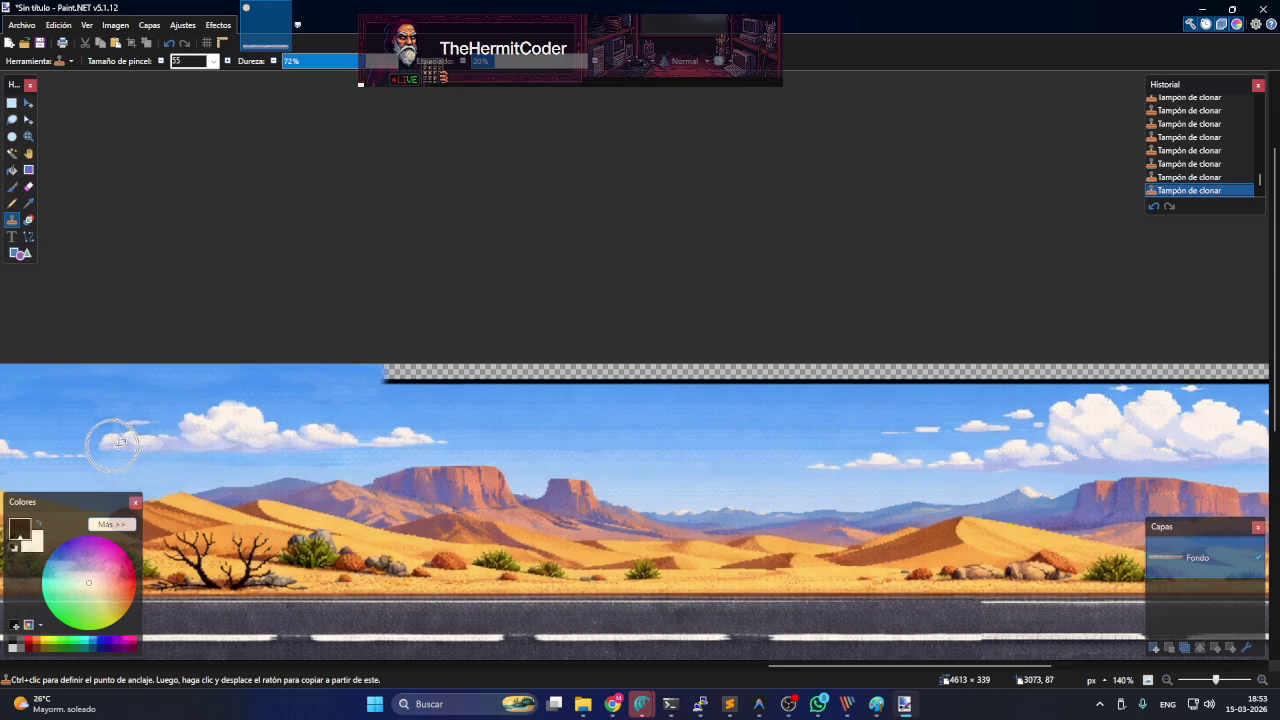
# - Clone more sky plus a copied cloud over the checkered top strip
pyautogui.moveTo(370, 367); pyautogui.dragTo(669, 370)
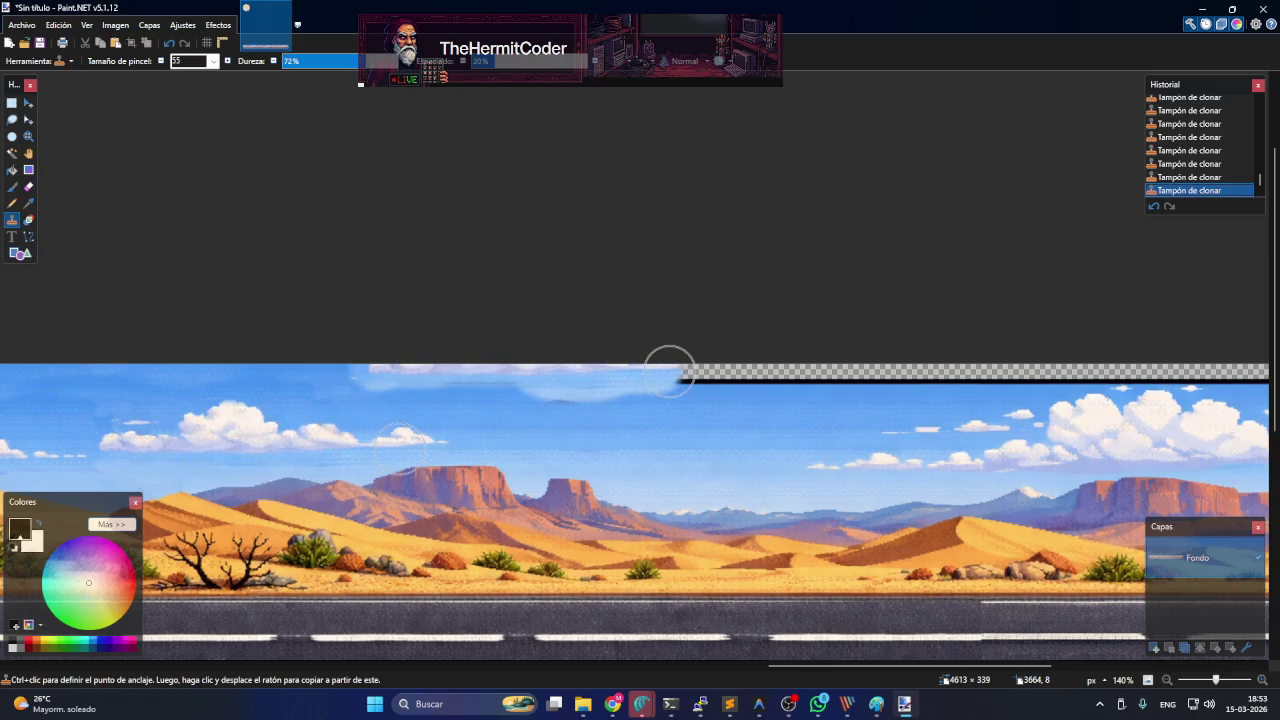
pyautogui.moveTo(341, 378); pyautogui.dragTo(582, 385)
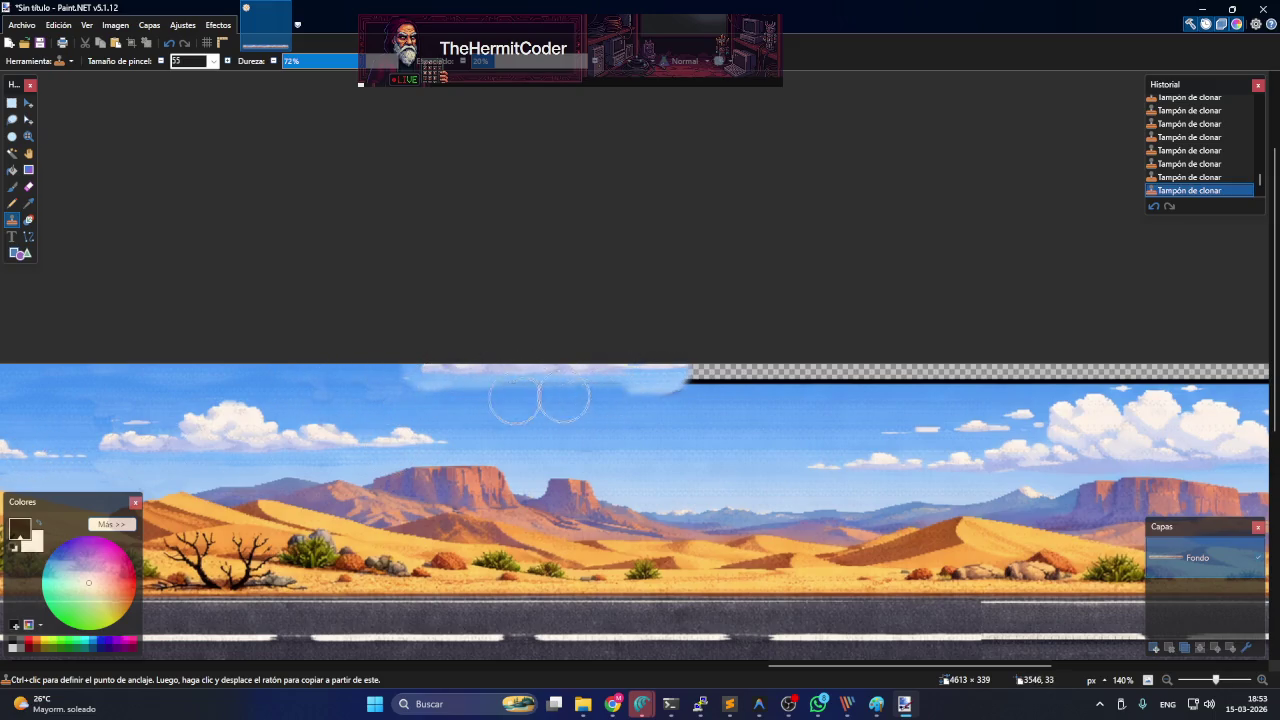
pyautogui.moveTo(382, 365)
pyautogui.mouseDown()
pyautogui.moveTo(486, 394)
pyautogui.moveTo(443, 386)
pyautogui.moveTo(623, 366)
pyautogui.moveTo(485, 392)
pyautogui.moveTo(744, 393)
pyautogui.mouseUp()
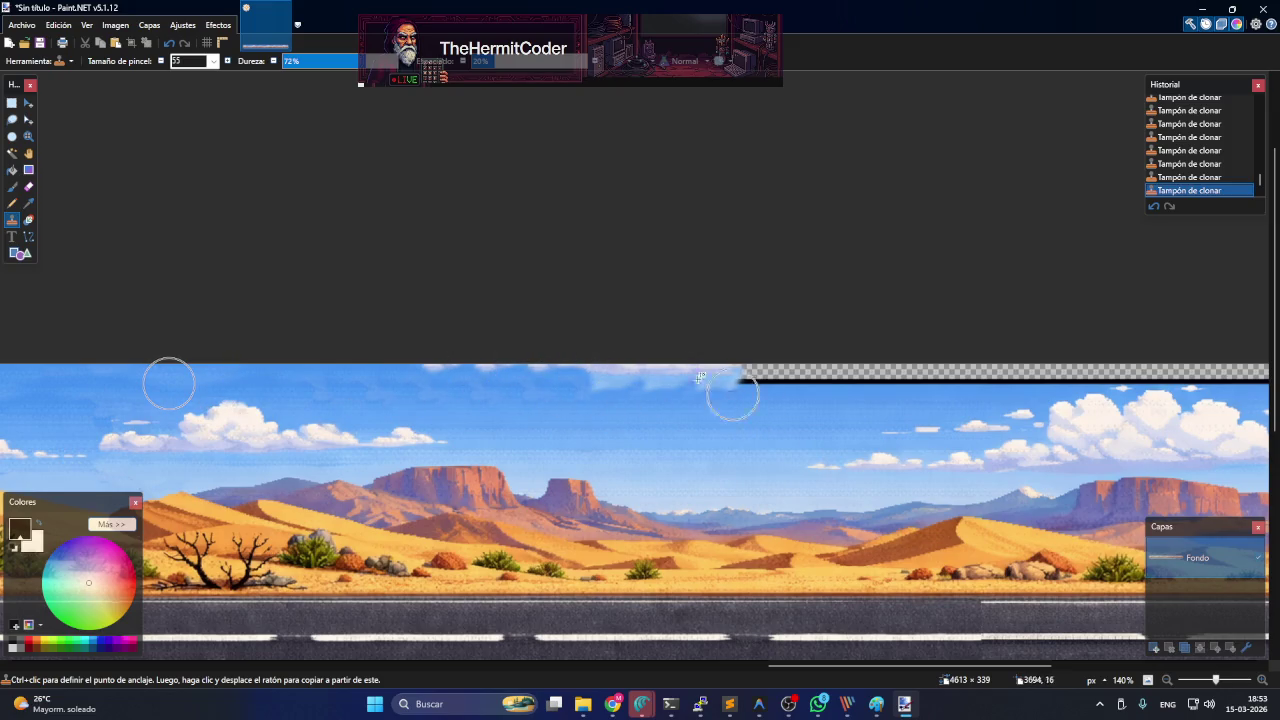
pyautogui.moveTo(567, 374); pyautogui.dragTo(820, 360)
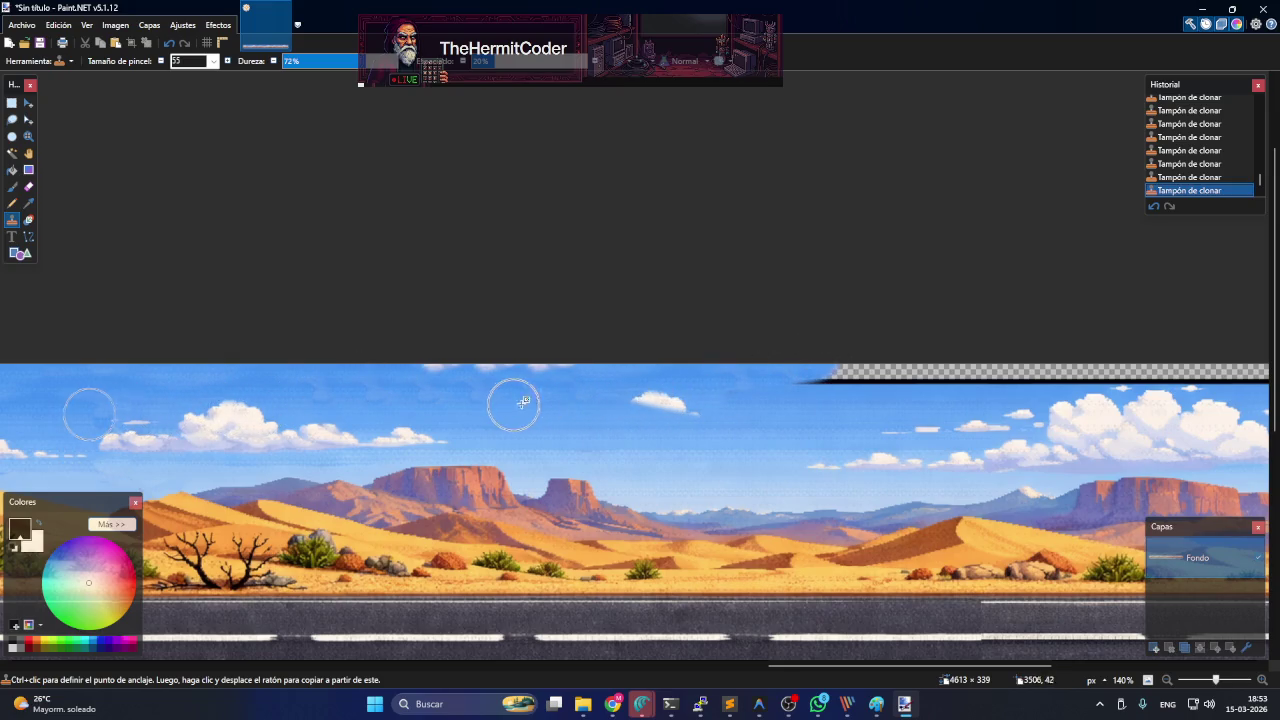
pyautogui.moveTo(643, 403); pyautogui.dragTo(670, 404)
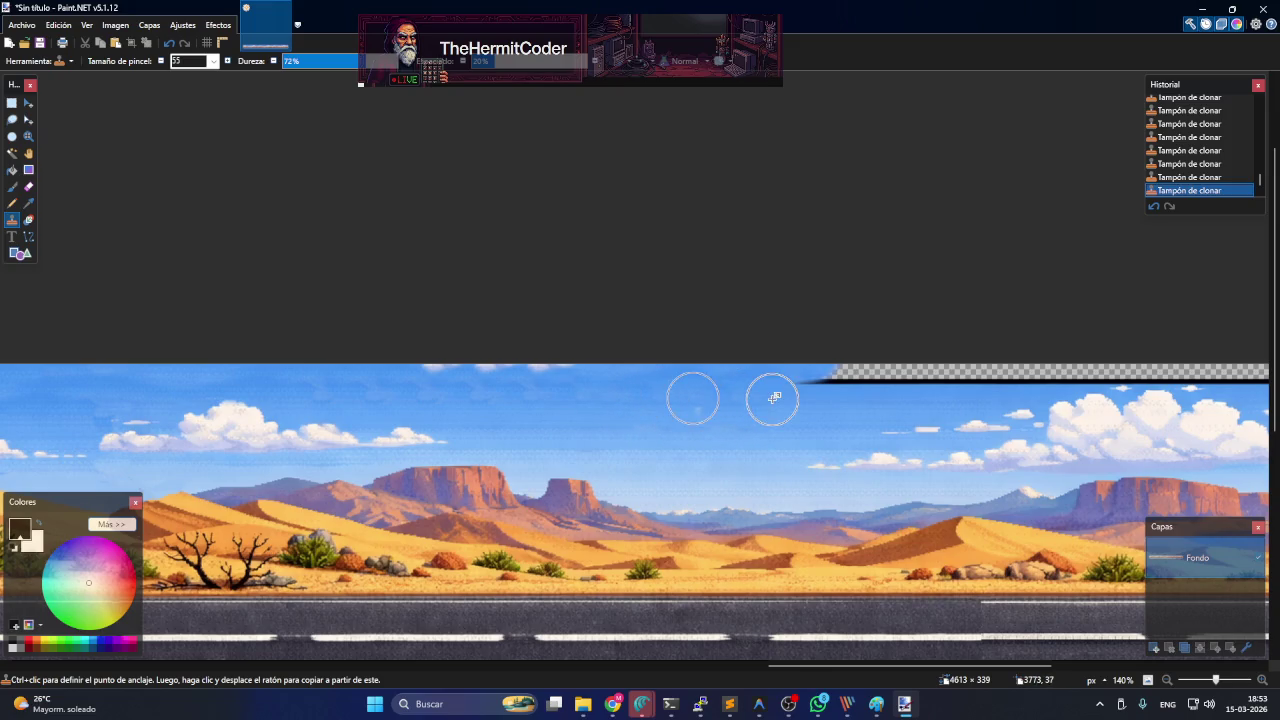
pyautogui.moveTo(786, 371); pyautogui.dragTo(972, 376)
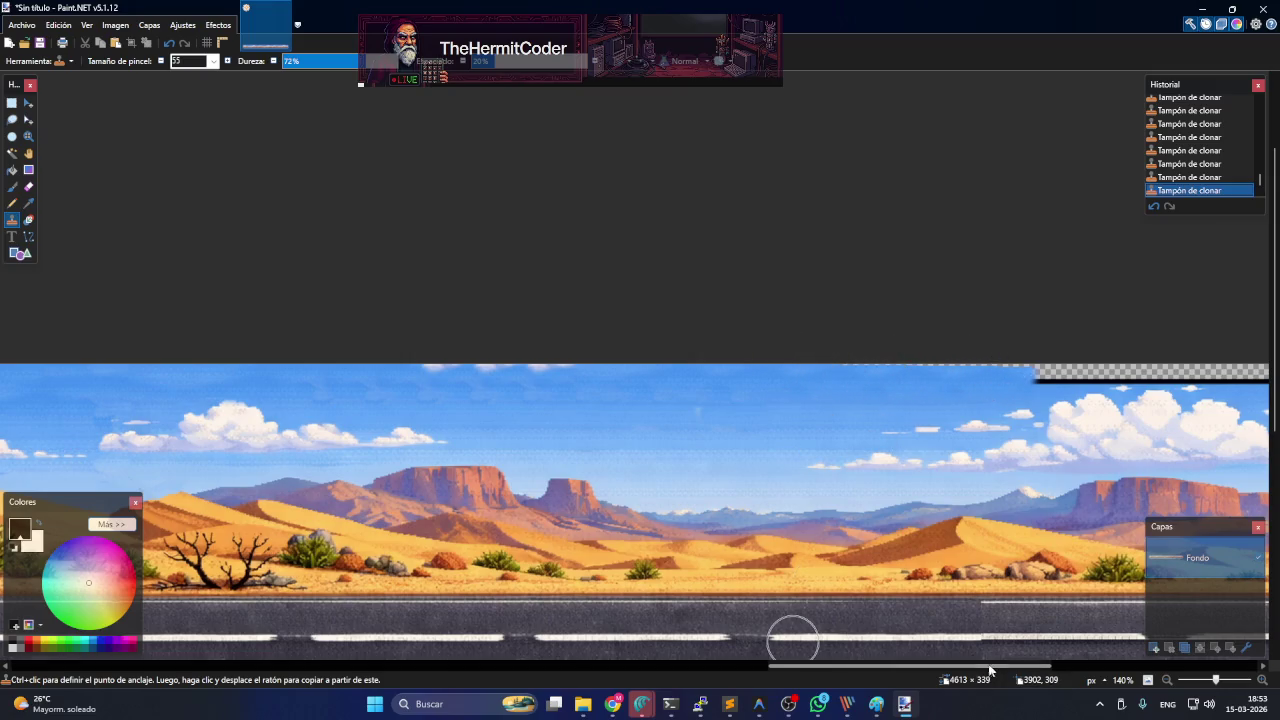
# - Keep cloning sky until the top strip is filled up to the right edge
pyautogui.moveTo(991, 669); pyautogui.dragTo(1119, 669)
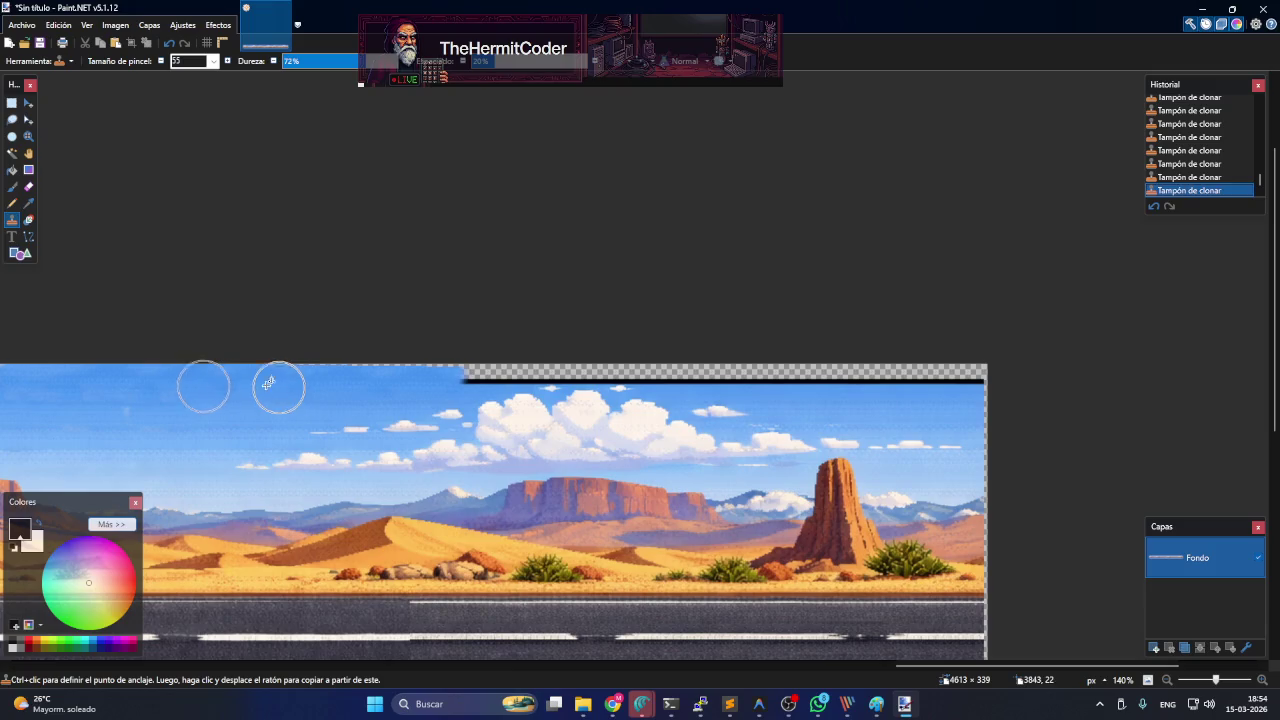
pyautogui.moveTo(463, 366)
pyautogui.mouseDown()
pyautogui.moveTo(284, 358)
pyautogui.moveTo(643, 362)
pyautogui.mouseUp()
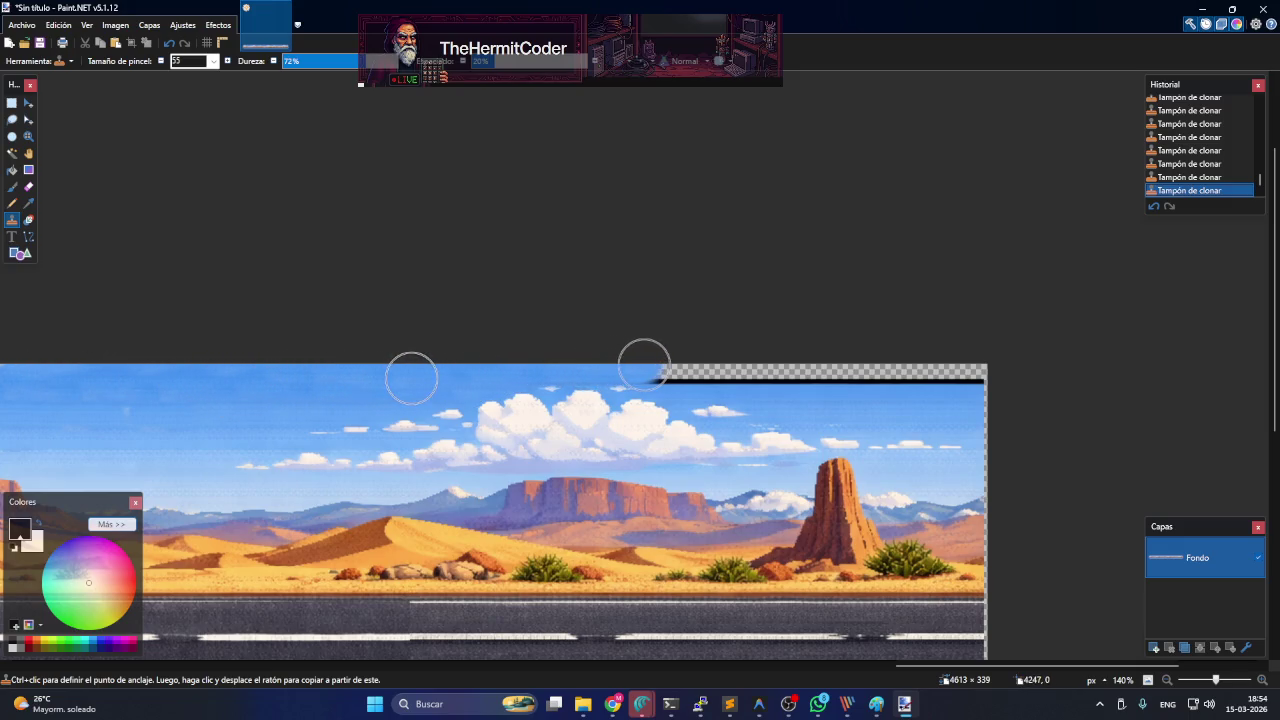
pyautogui.moveTo(556, 364)
pyautogui.mouseDown()
pyautogui.moveTo(534, 366)
pyautogui.moveTo(811, 366)
pyautogui.mouseUp()
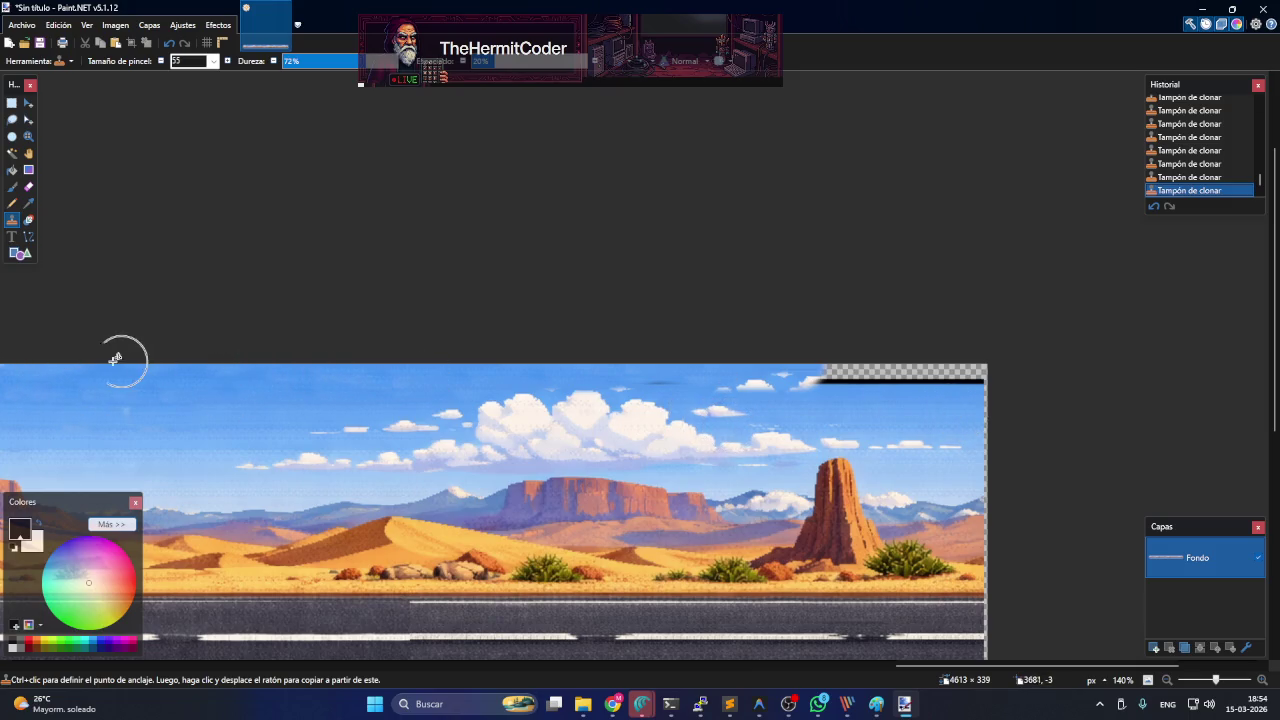
pyautogui.moveTo(796, 374); pyautogui.dragTo(970, 373)
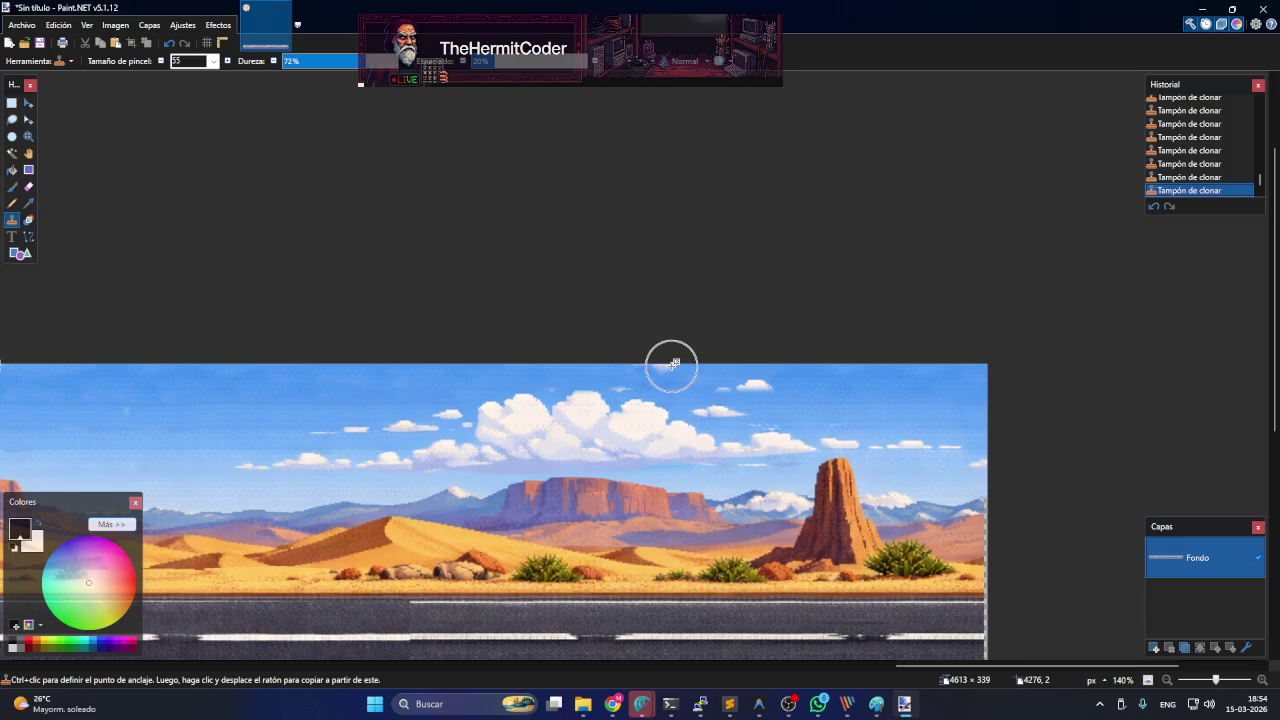
pyautogui.scroll(-4, 436, 402)
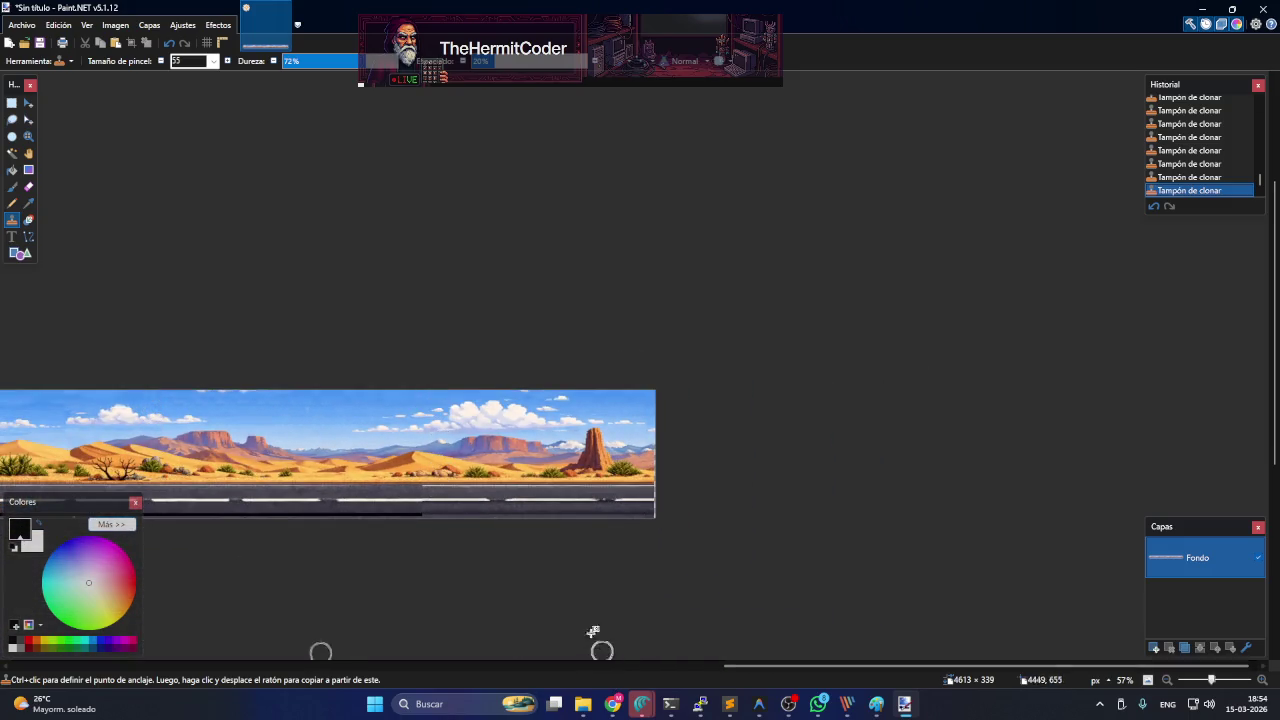
# - Zoom in and clone asphalt over the road's lower edge near the right end, then zoom out
pyautogui.scroll(1, 366, 500)
pyautogui.scroll(3, 503, 580)
pyautogui.scroll(2, 384, 474)
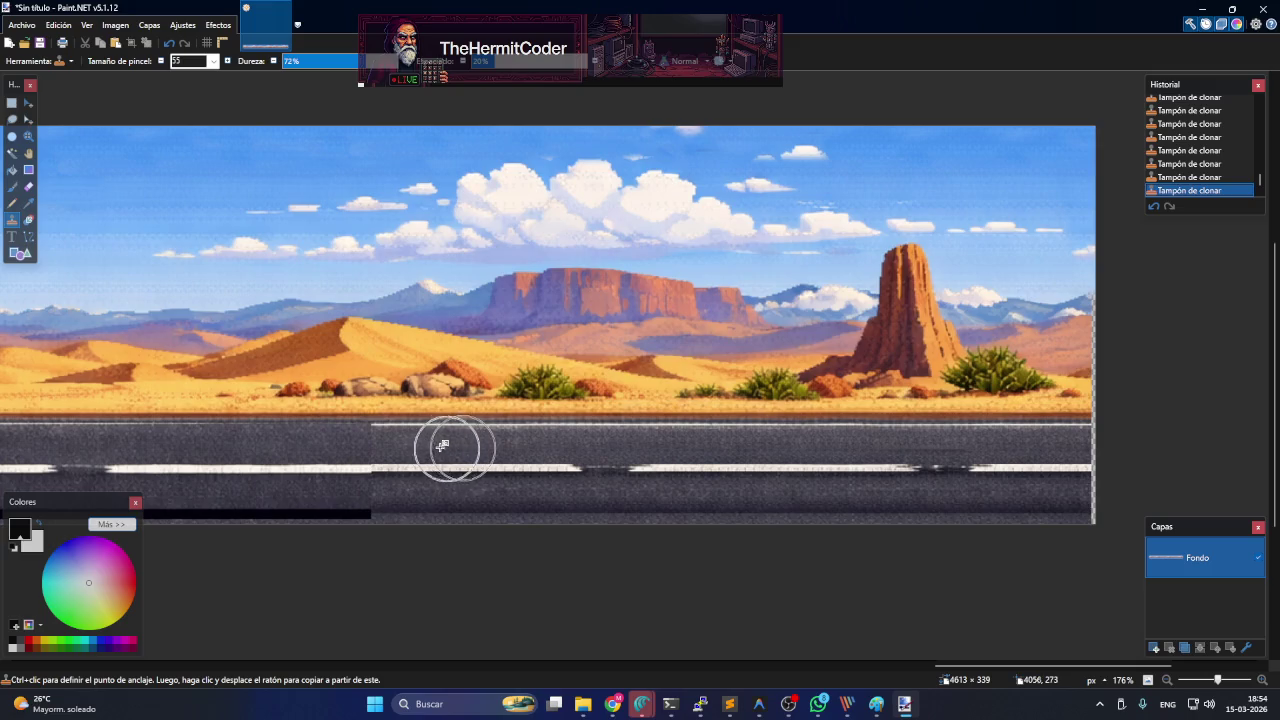
pyautogui.moveTo(429, 446); pyautogui.dragTo(355, 460)
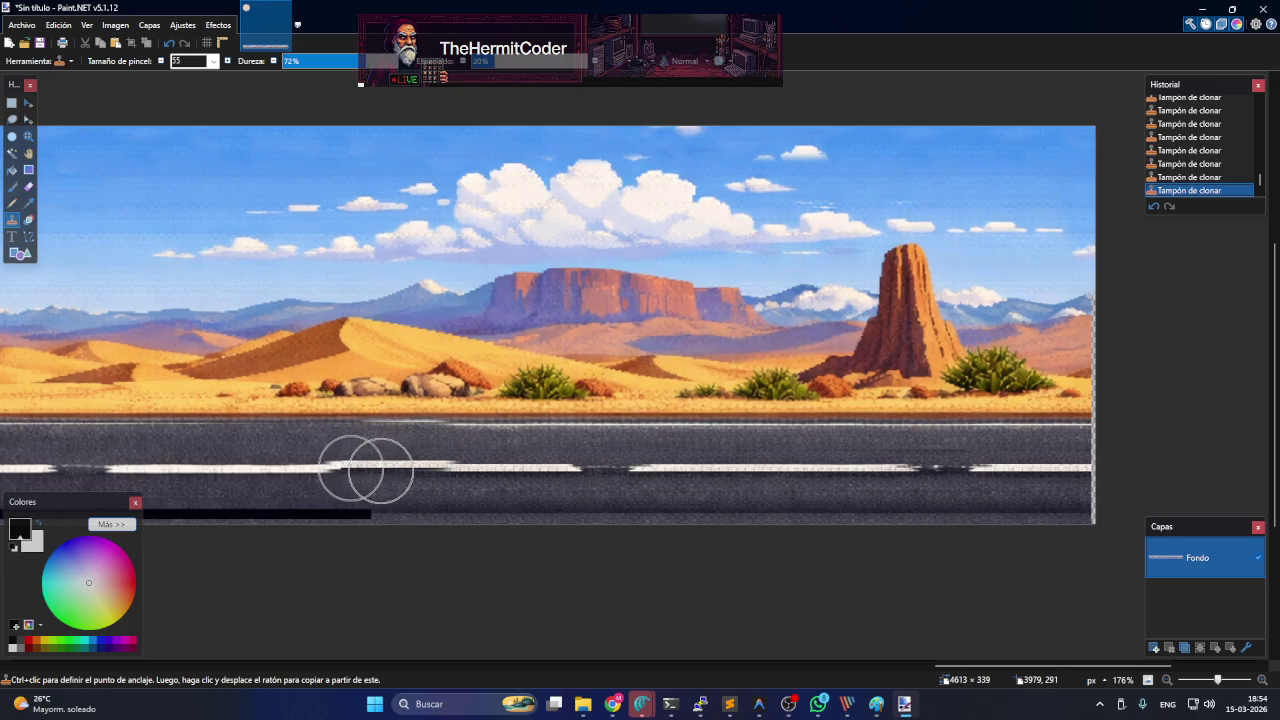
pyautogui.moveTo(355, 460)
pyautogui.mouseDown()
pyautogui.moveTo(360, 511)
pyautogui.moveTo(410, 521)
pyautogui.moveTo(496, 512)
pyautogui.moveTo(360, 510)
pyautogui.moveTo(674, 509)
pyautogui.moveTo(260, 506)
pyautogui.moveTo(733, 518)
pyautogui.mouseUp()
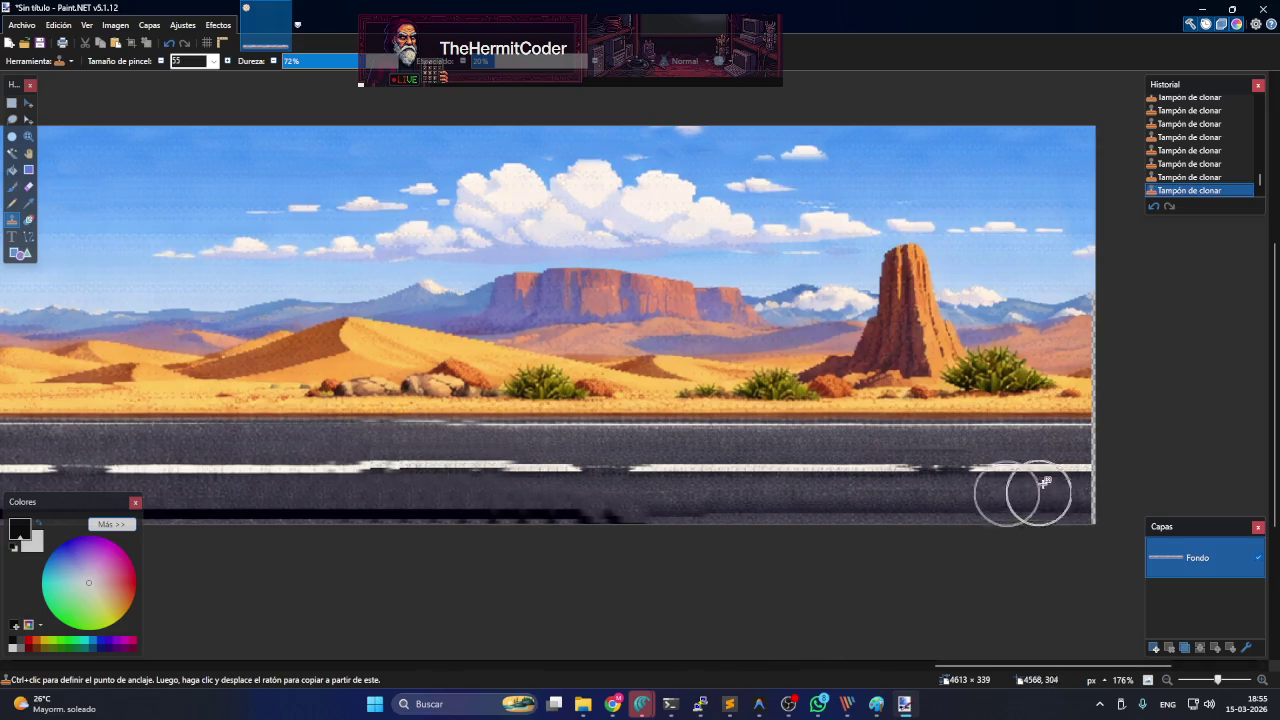
pyautogui.scroll(-2, 777, 406)
pyautogui.scroll(-2, 590, 430)
pyautogui.scroll(-2, 590, 430)
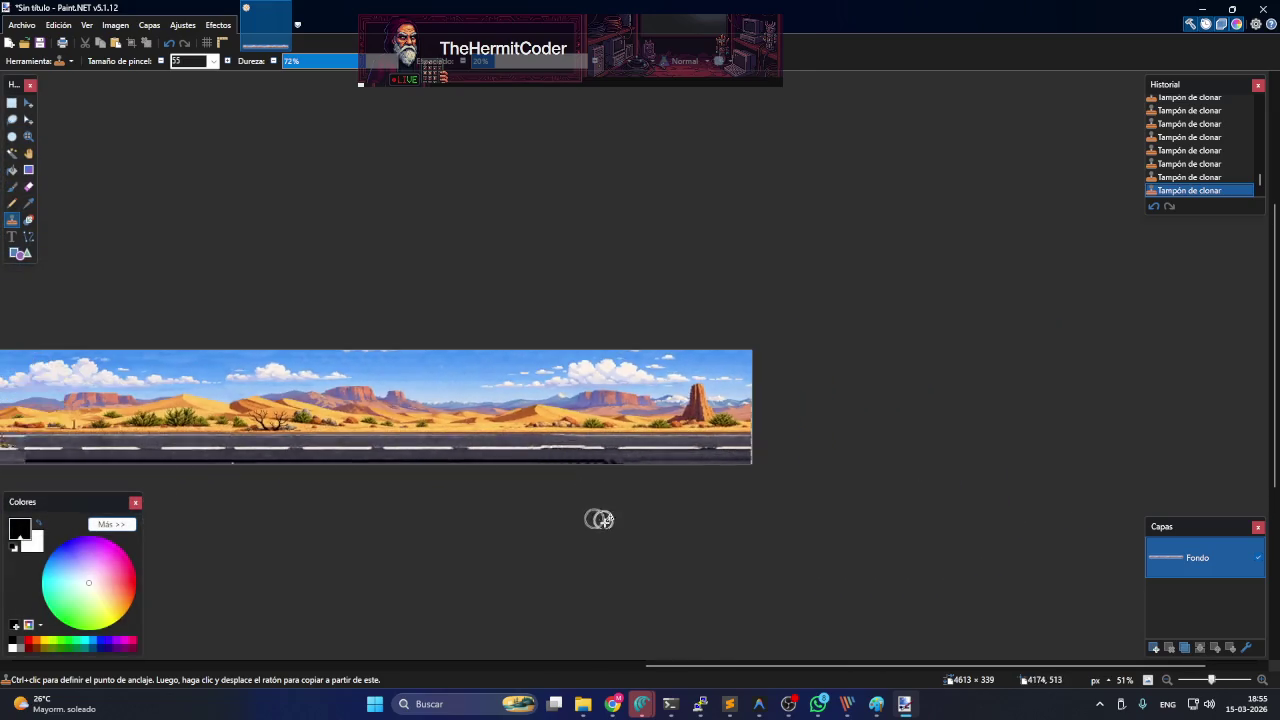
pyautogui.scroll(-1, 597, 517)
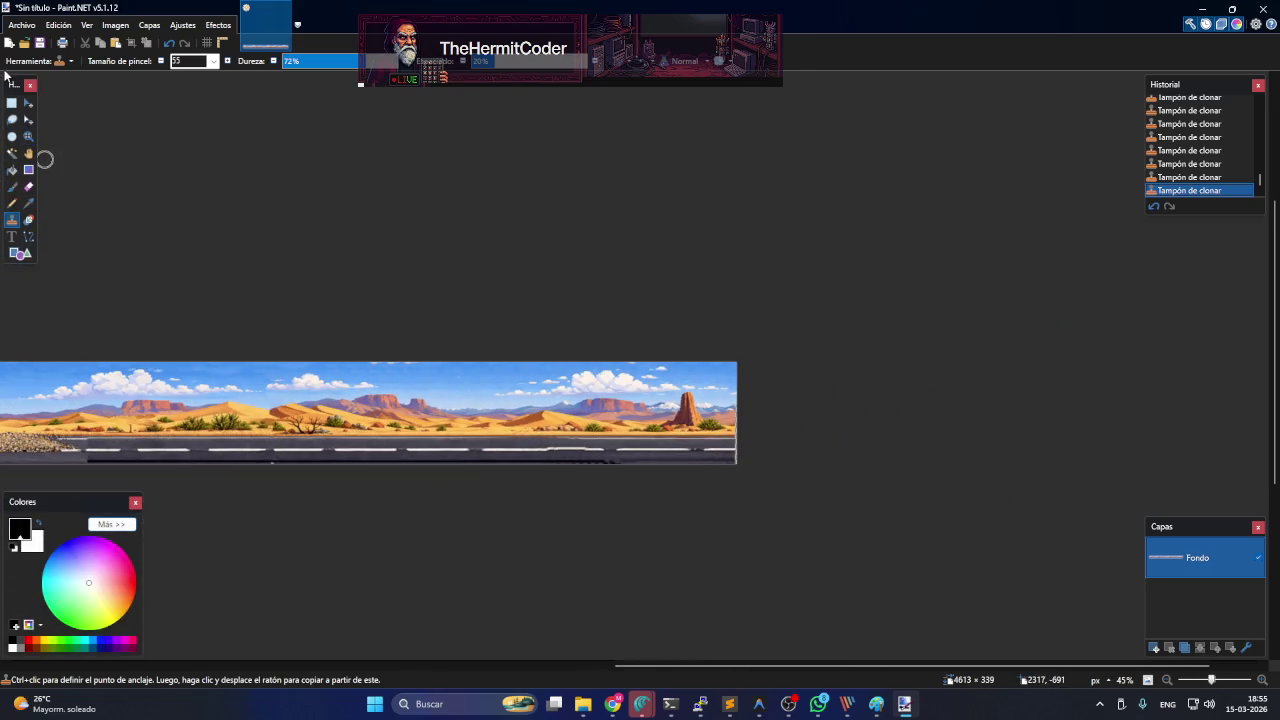
pyautogui.click(11, 103)
# - Select the image area and crop the panorama to 4610 × 339 pixels
pyautogui.scroll(1, 773, 458)
pyautogui.scroll(2, 709, 580)
pyautogui.scroll(1, 791, 363)
pyautogui.scroll(1, 774, 374)
pyautogui.scroll(2, 755, 393)
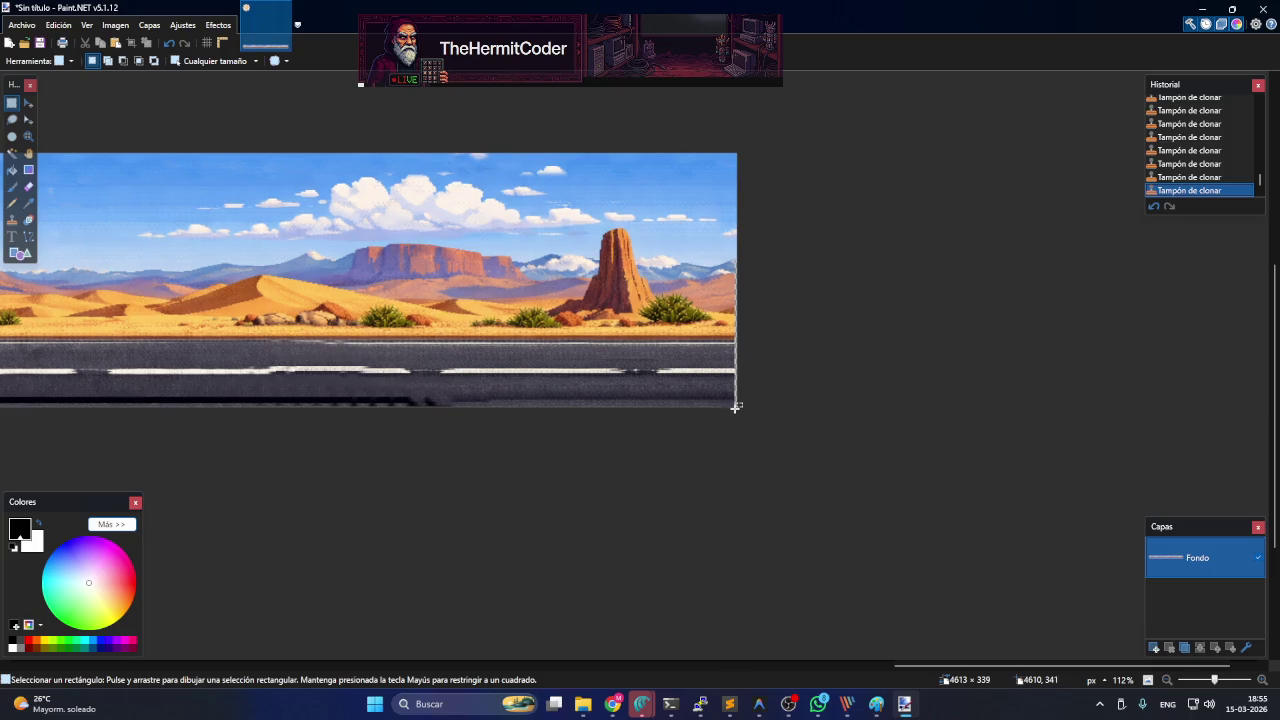
pyautogui.moveTo(734, 406)
pyautogui.mouseDown()
pyautogui.moveTo(536, 118)
pyautogui.moveTo(5, 5)
pyautogui.mouseUp()
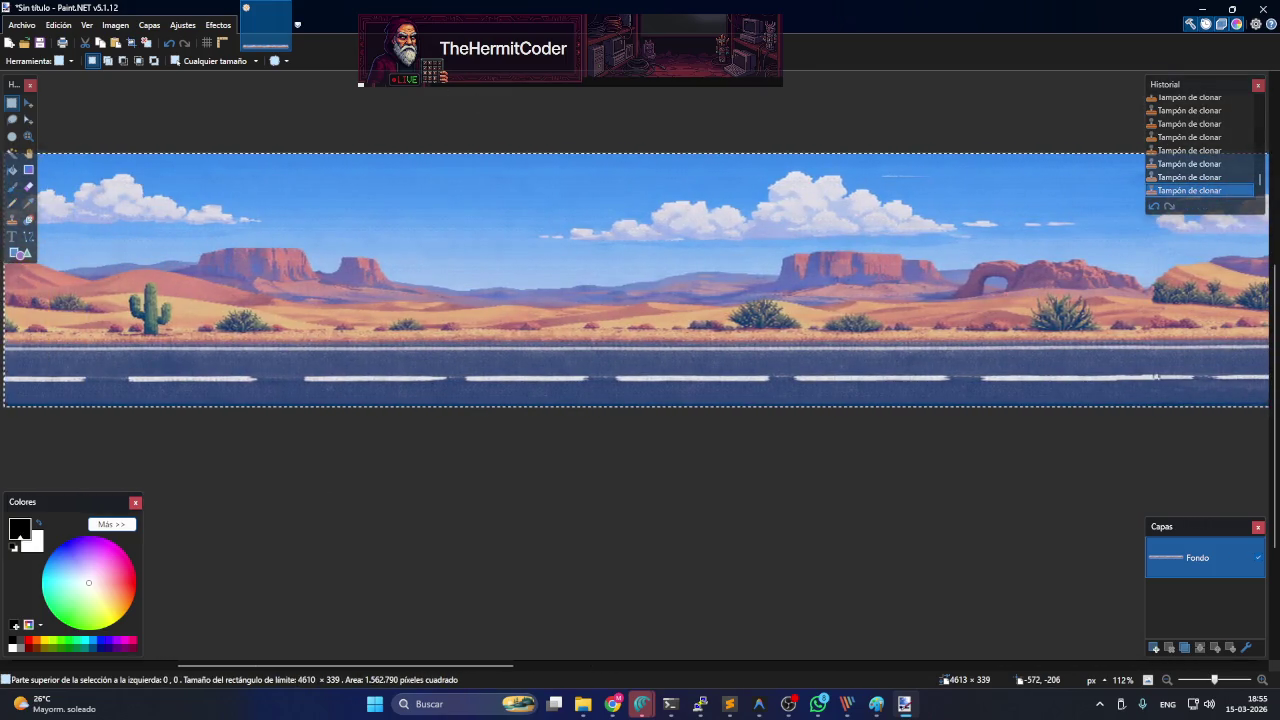
pyautogui.click(117, 25)
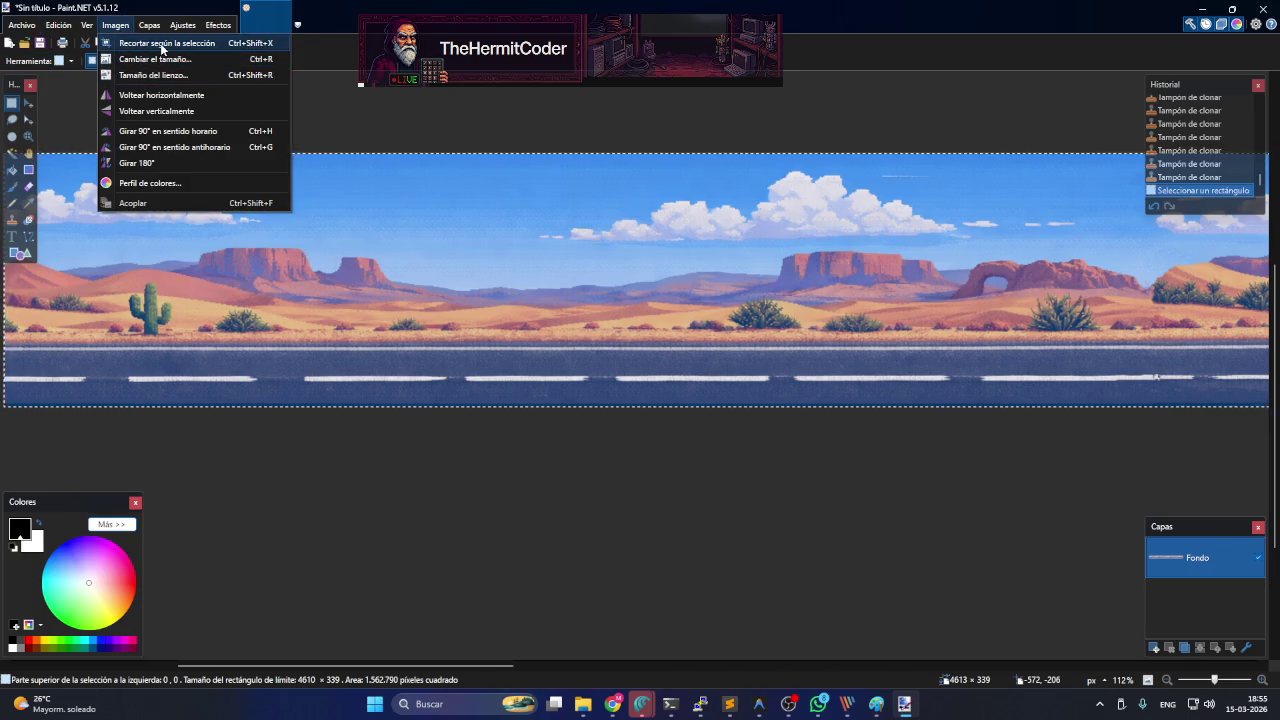
pyautogui.click(161, 44)
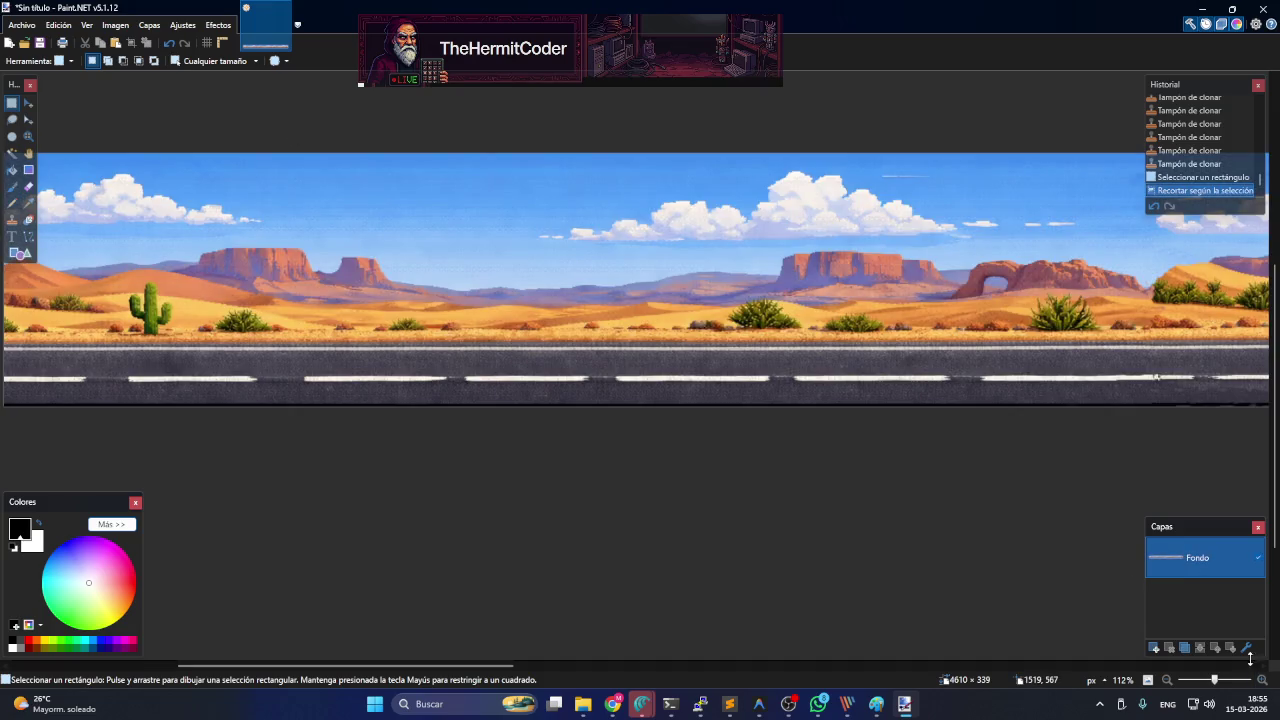
# - Duplicate the Fondo layer three times to get four identical copies
pyautogui.click(1184, 649)
pyautogui.click(1185, 649)
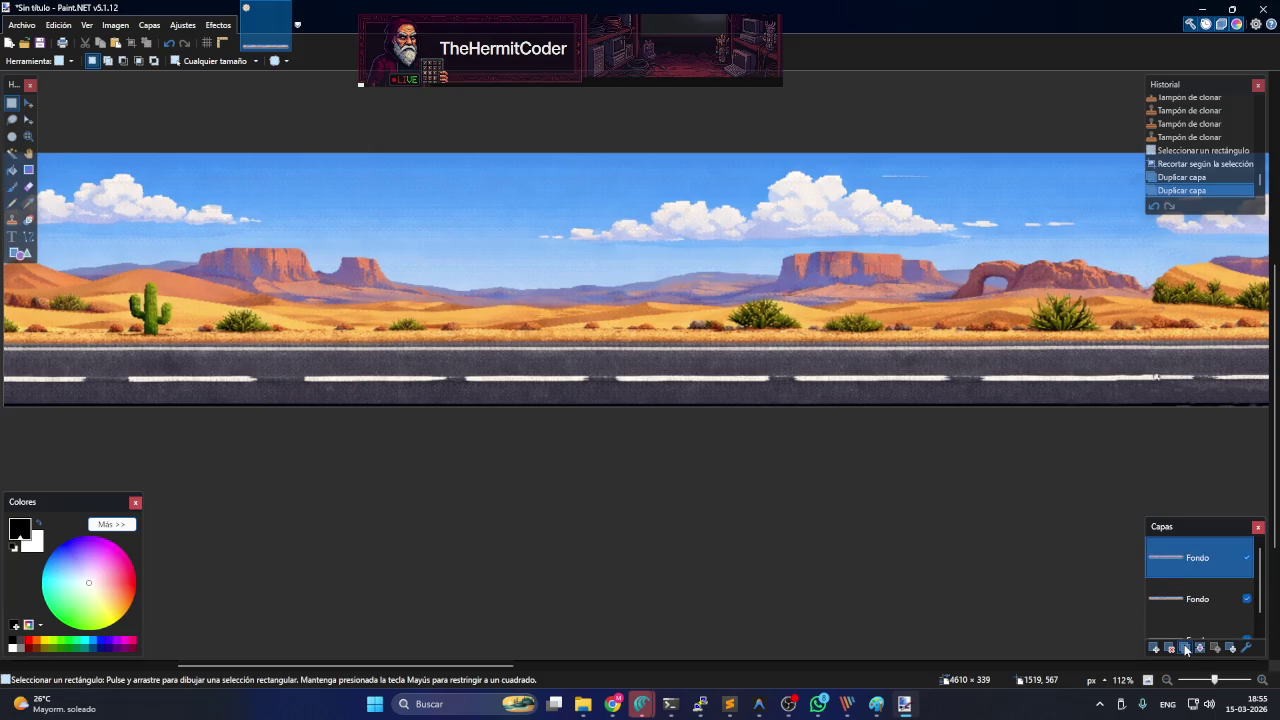
pyautogui.click(1185, 649)
pyautogui.scroll(-2, 1230, 610)
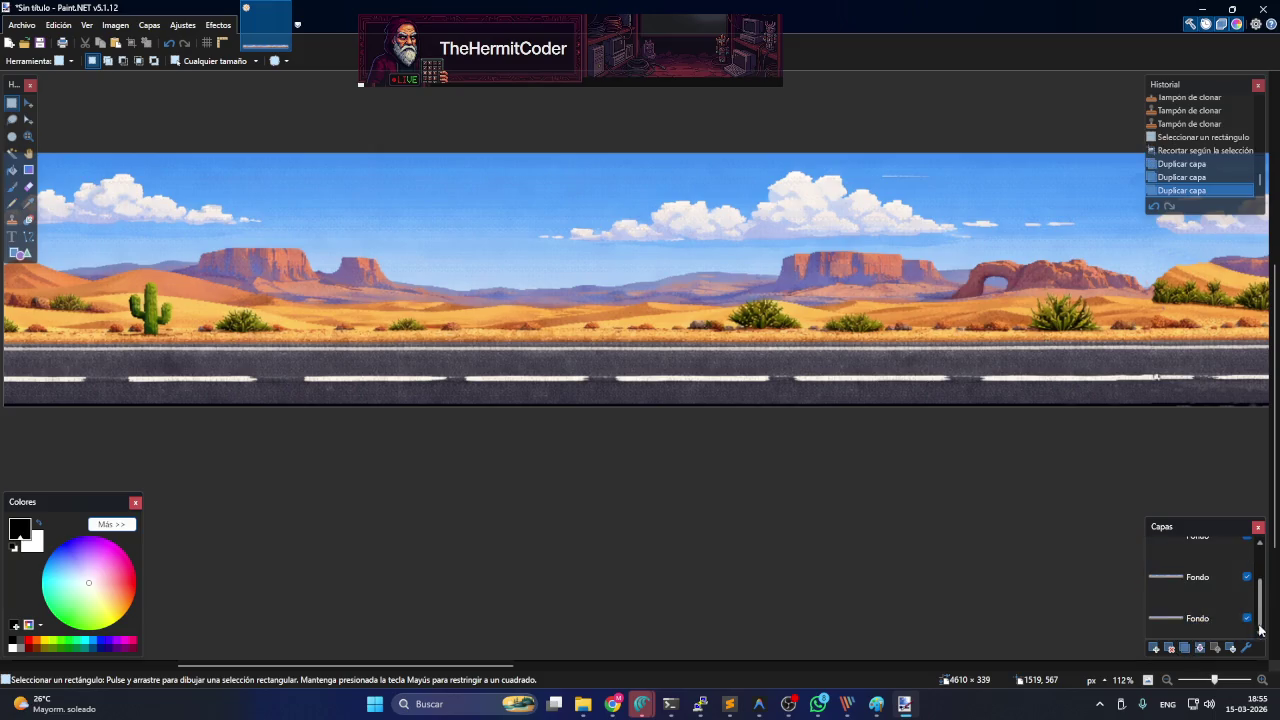
# - Hide the bottom, top and second Fondo layers, leaving only the third visible
pyautogui.click(1247, 619)
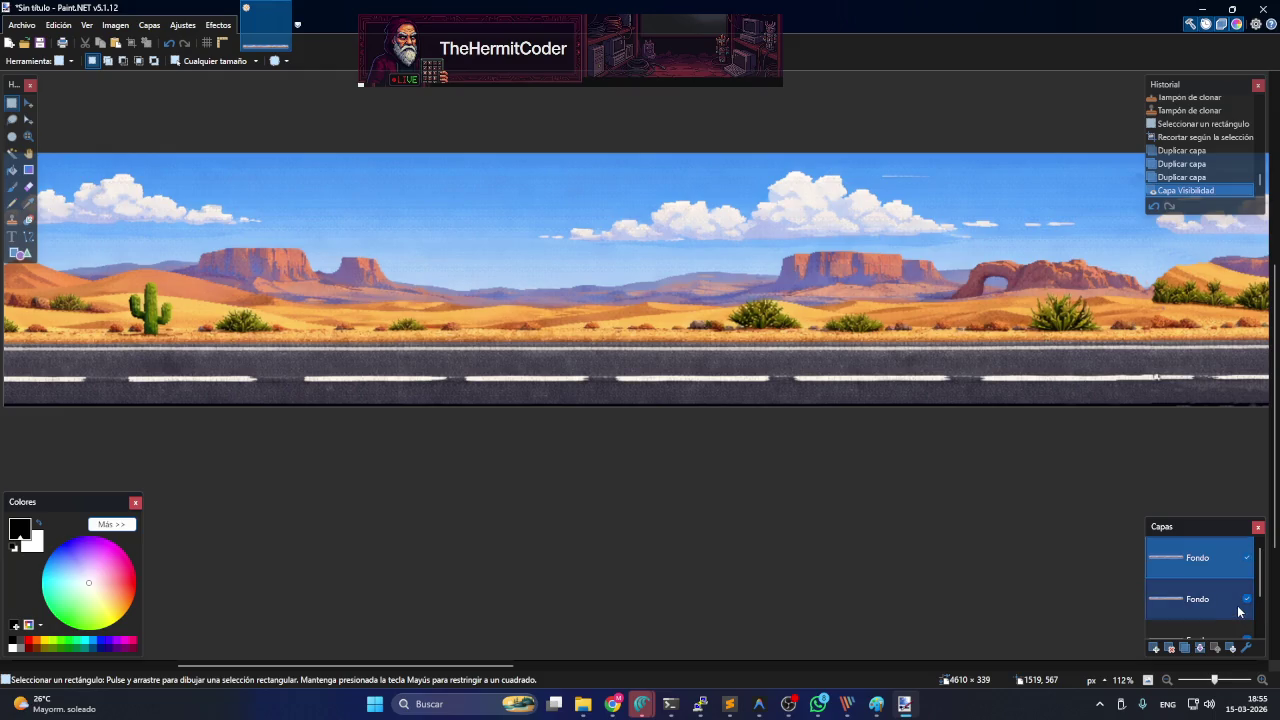
pyautogui.scroll(-3, 1240, 612)
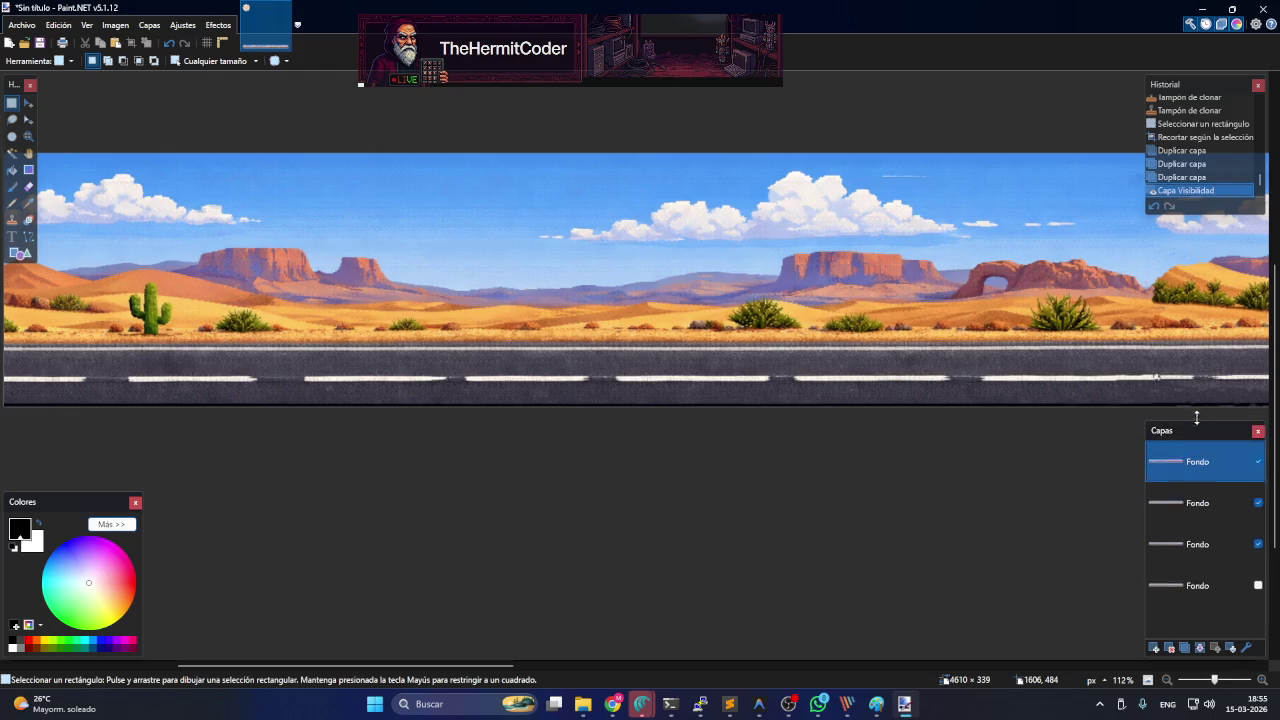
pyautogui.moveTo(1205, 516); pyautogui.dragTo(1205, 407)
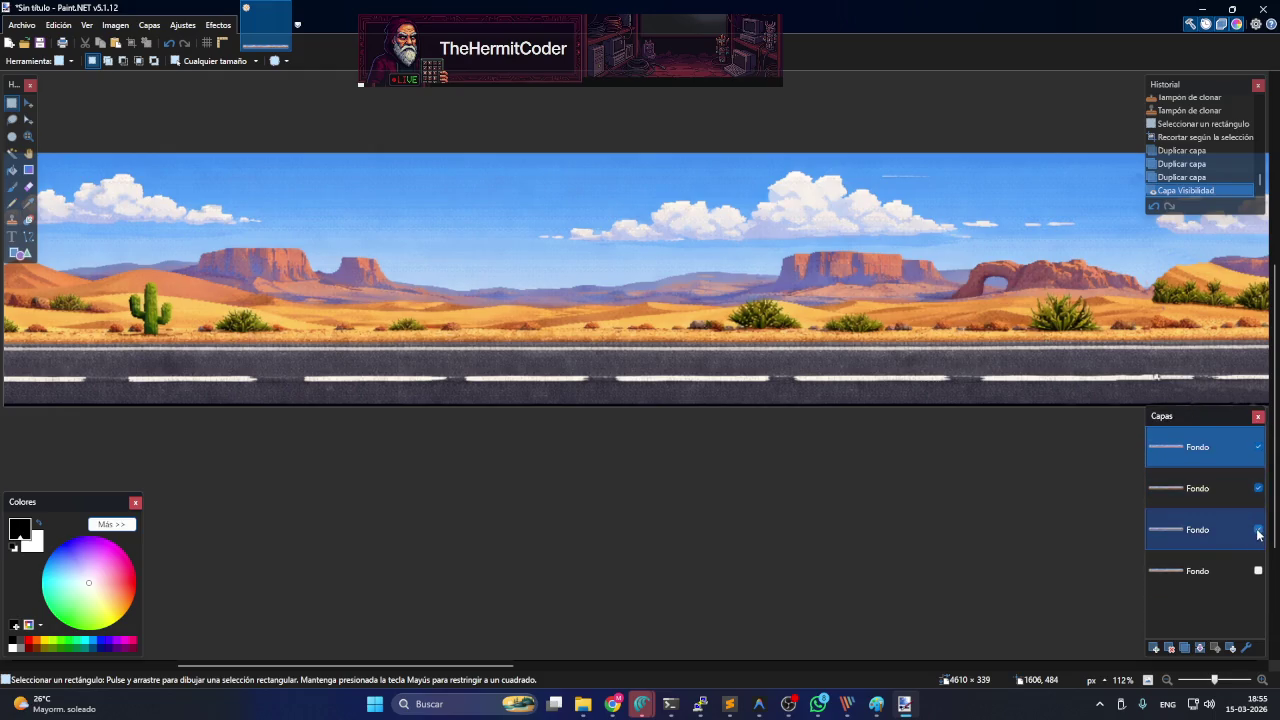
pyautogui.click(1258, 447)
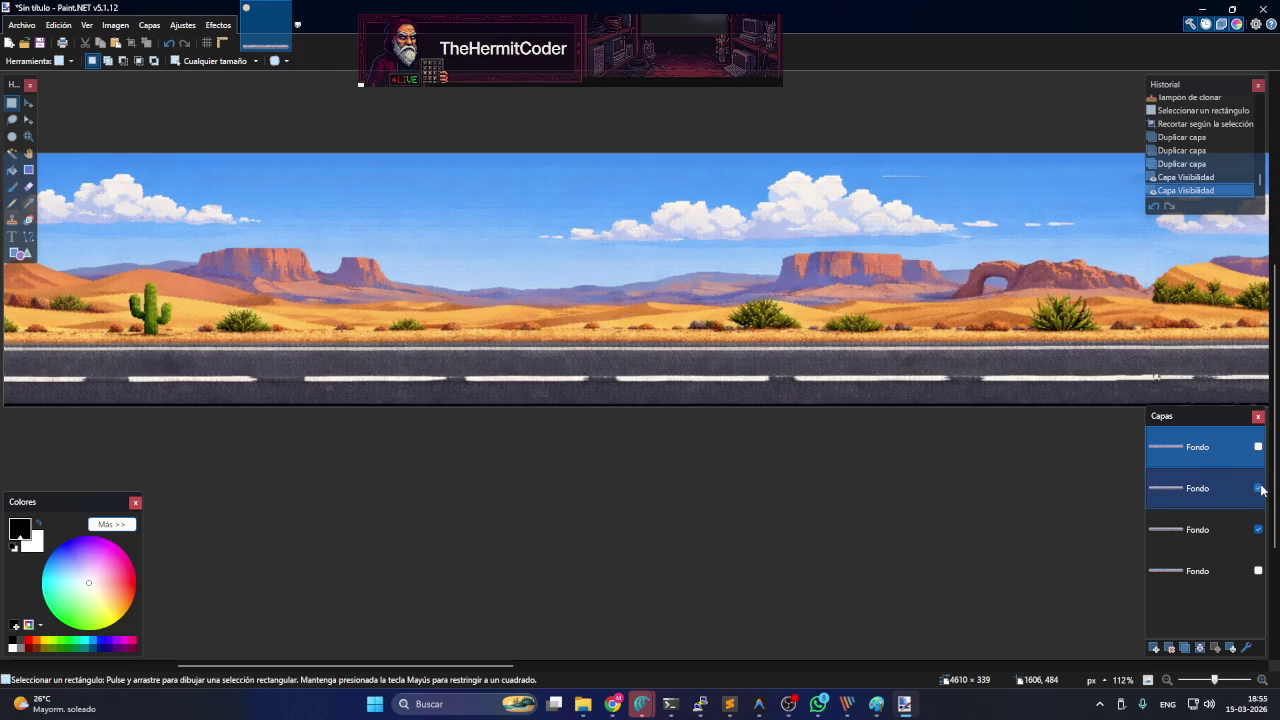
pyautogui.click(1258, 489)
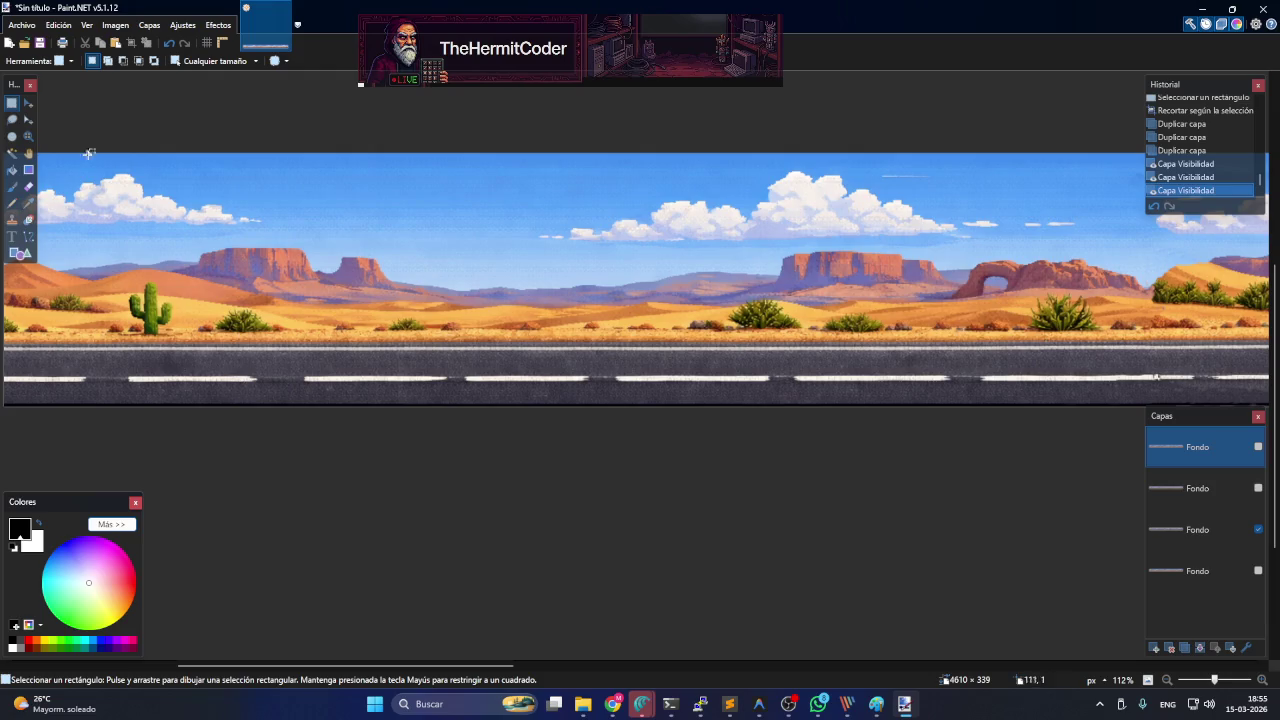
pyautogui.click(12, 153)
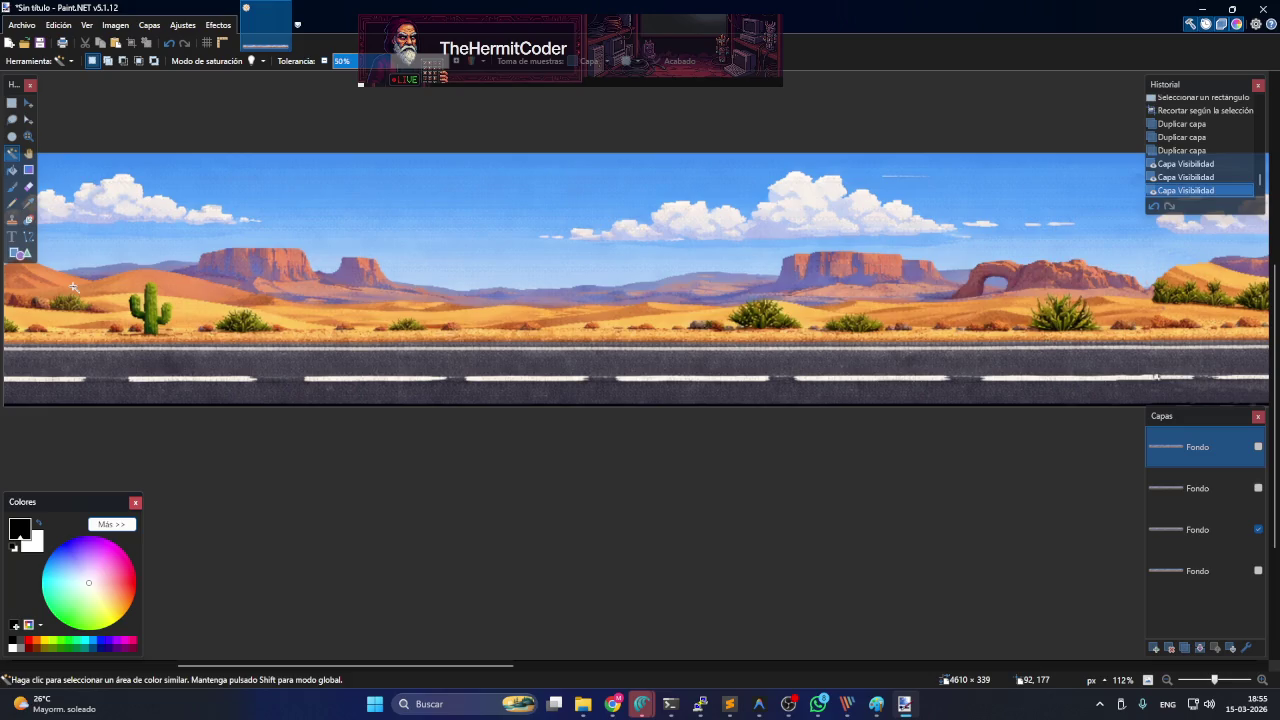
# - Try erasing the desert on the wrong layer, undo it, and switch to the road panorama layer
pyautogui.click(67, 287)
pyautogui.hotkey('ctrl', 'd')
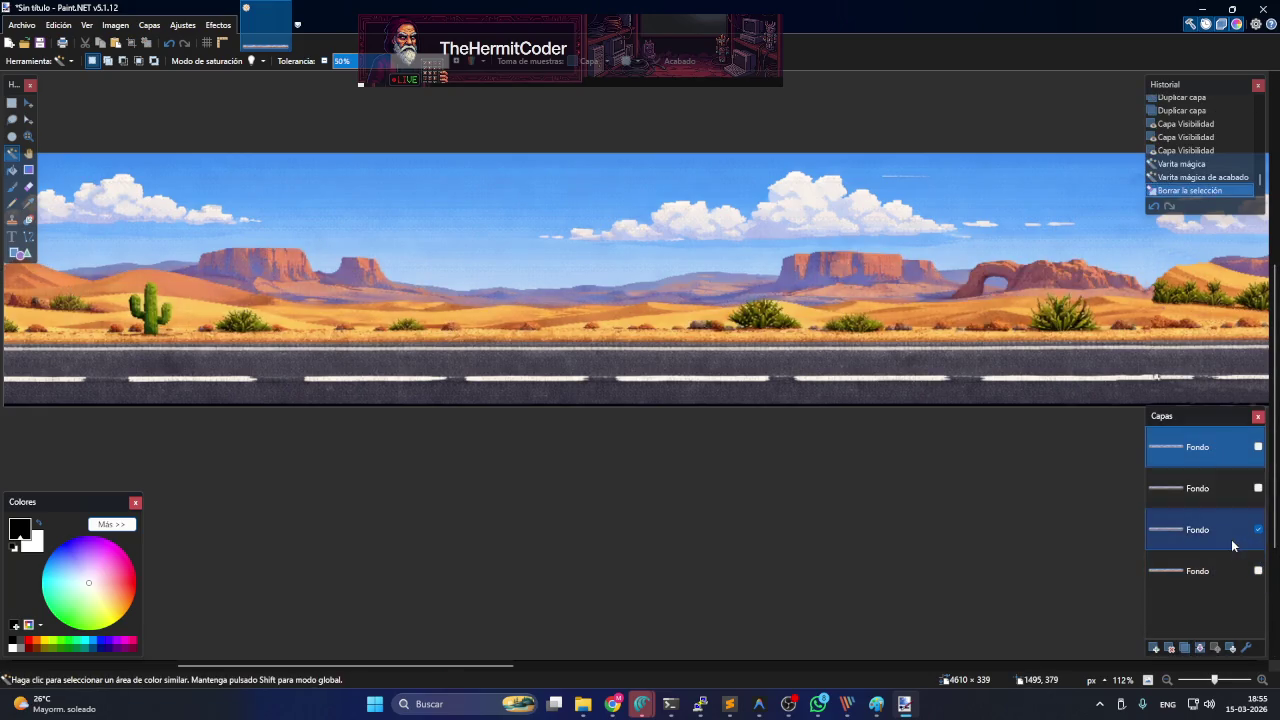
pyautogui.hotkey('ctrl', 'z')
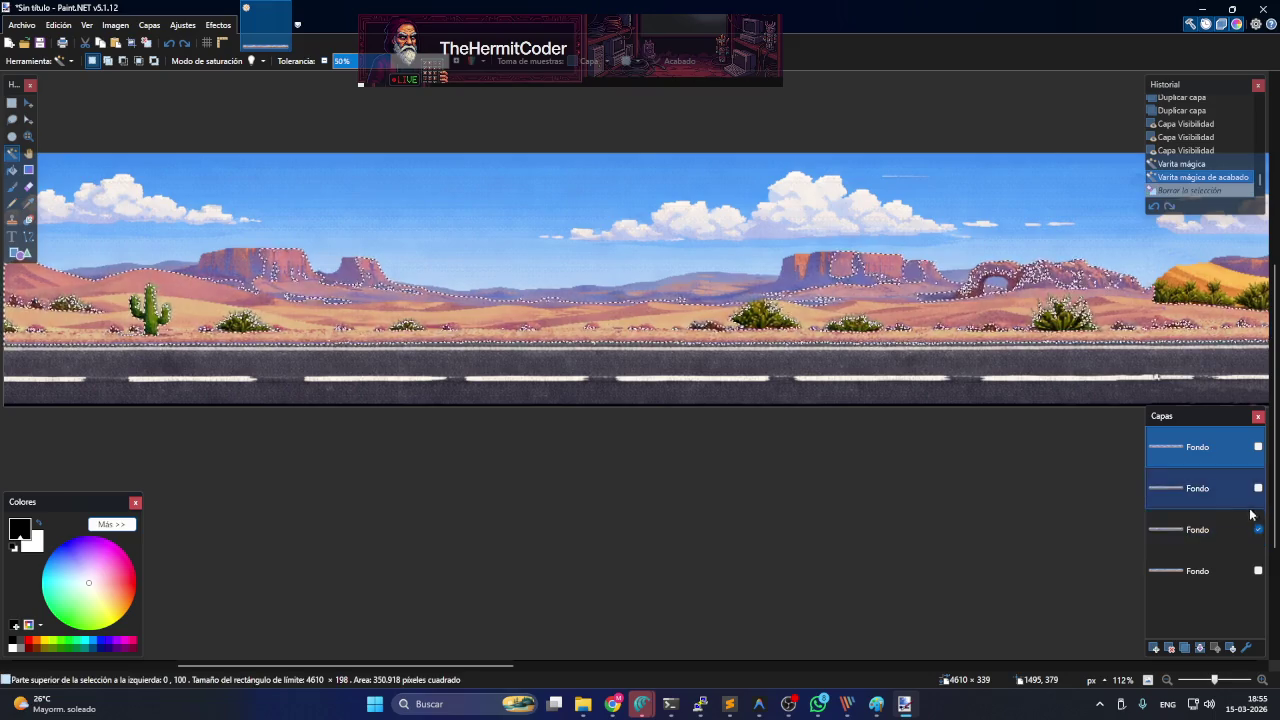
pyautogui.click(1224, 530)
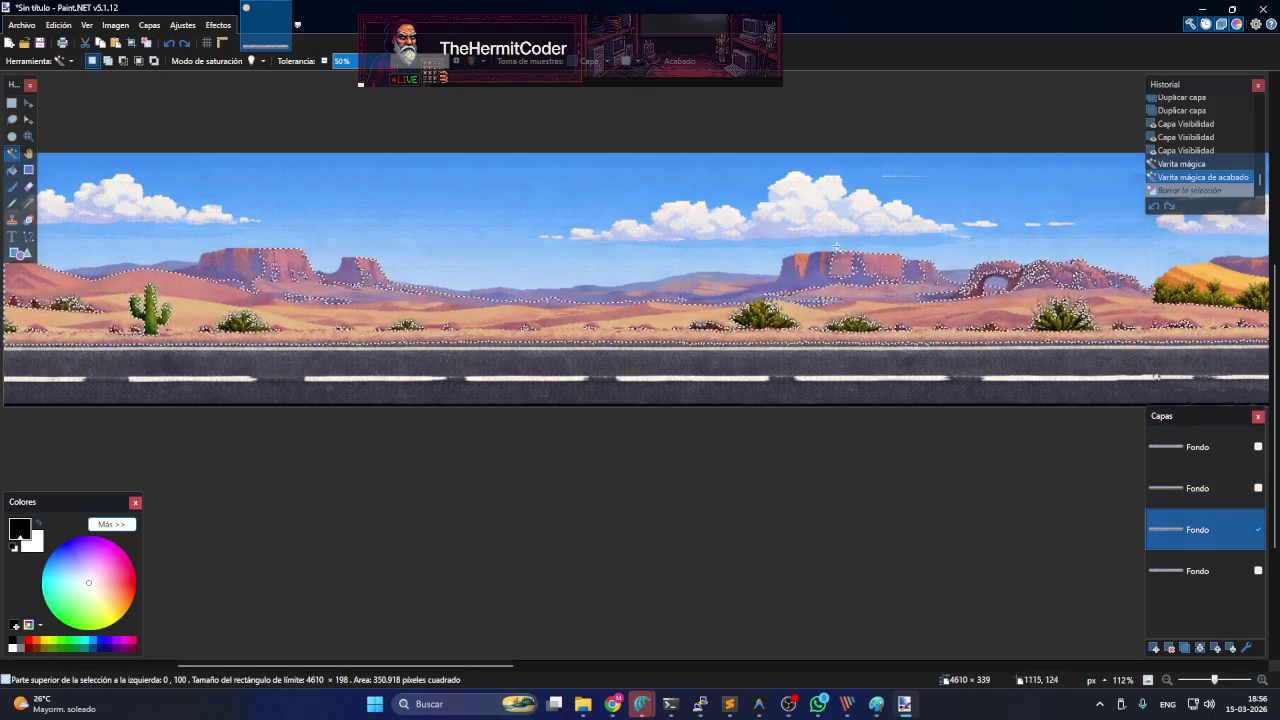
pyautogui.click(379, 424)
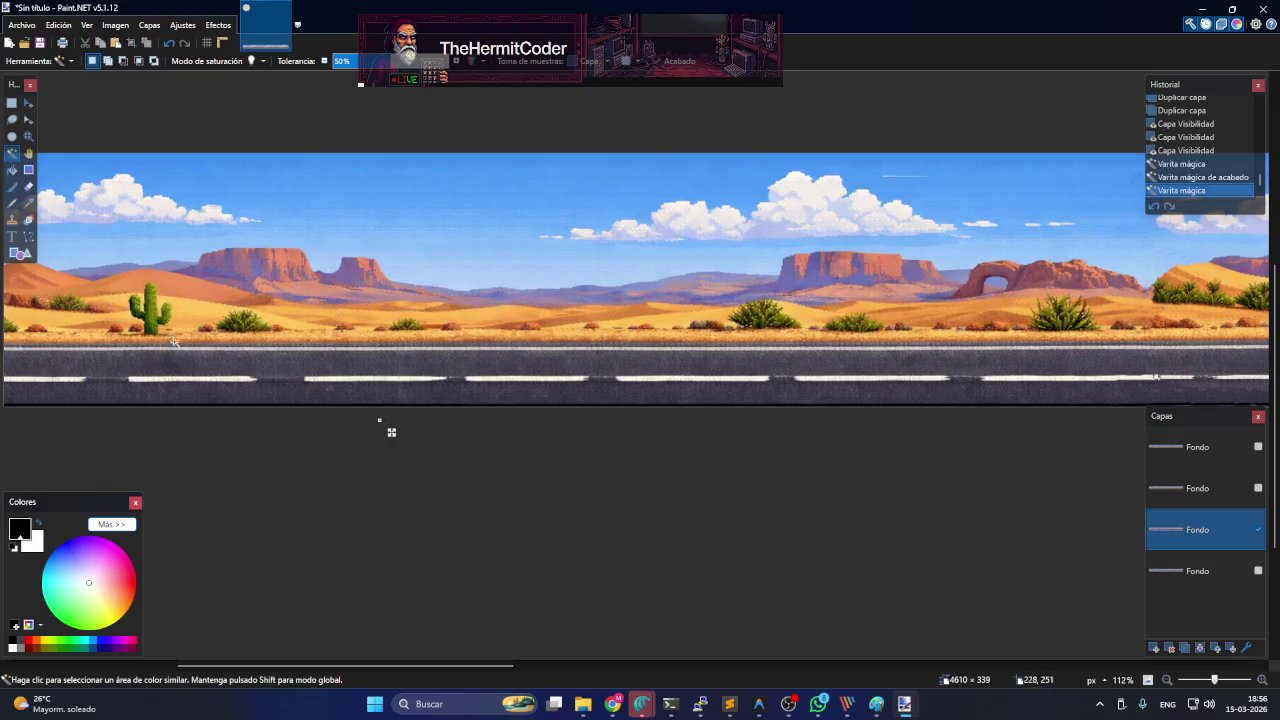
# - Magic Wand the sky and the sand dunes and delete both to transparency
pyautogui.click(64, 310)
pyautogui.click(86, 219)
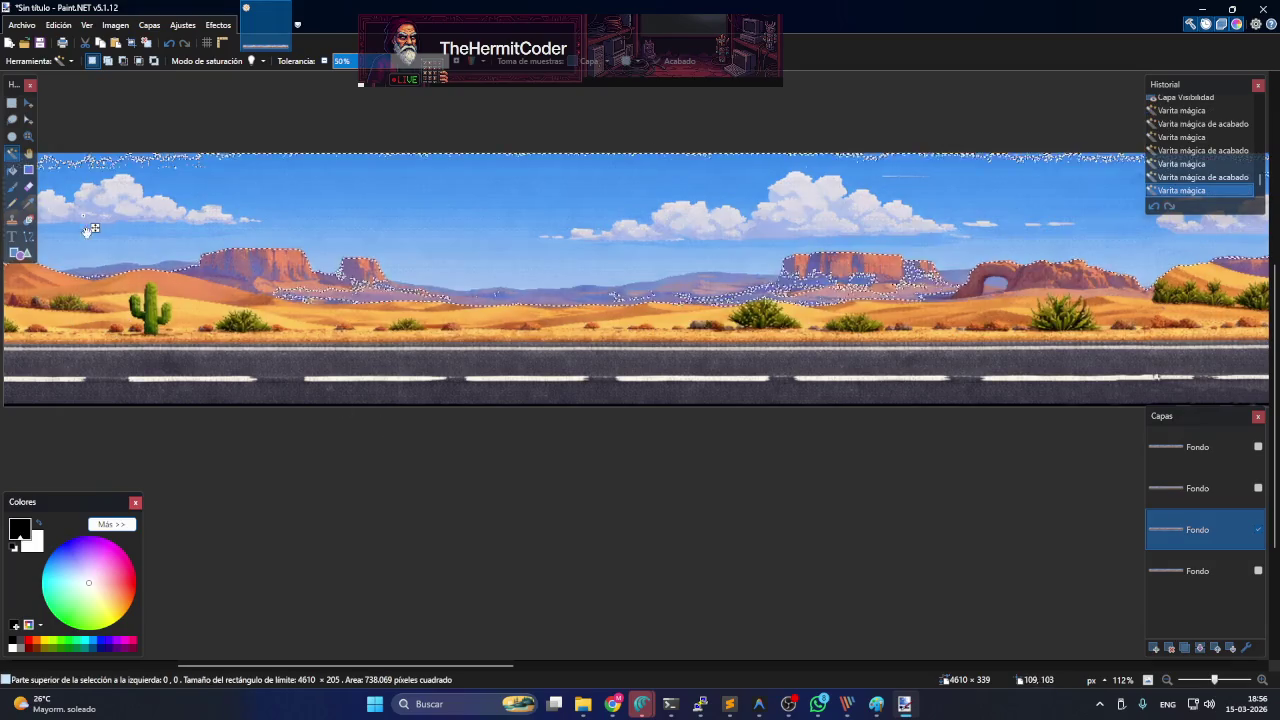
pyautogui.press('Delete')
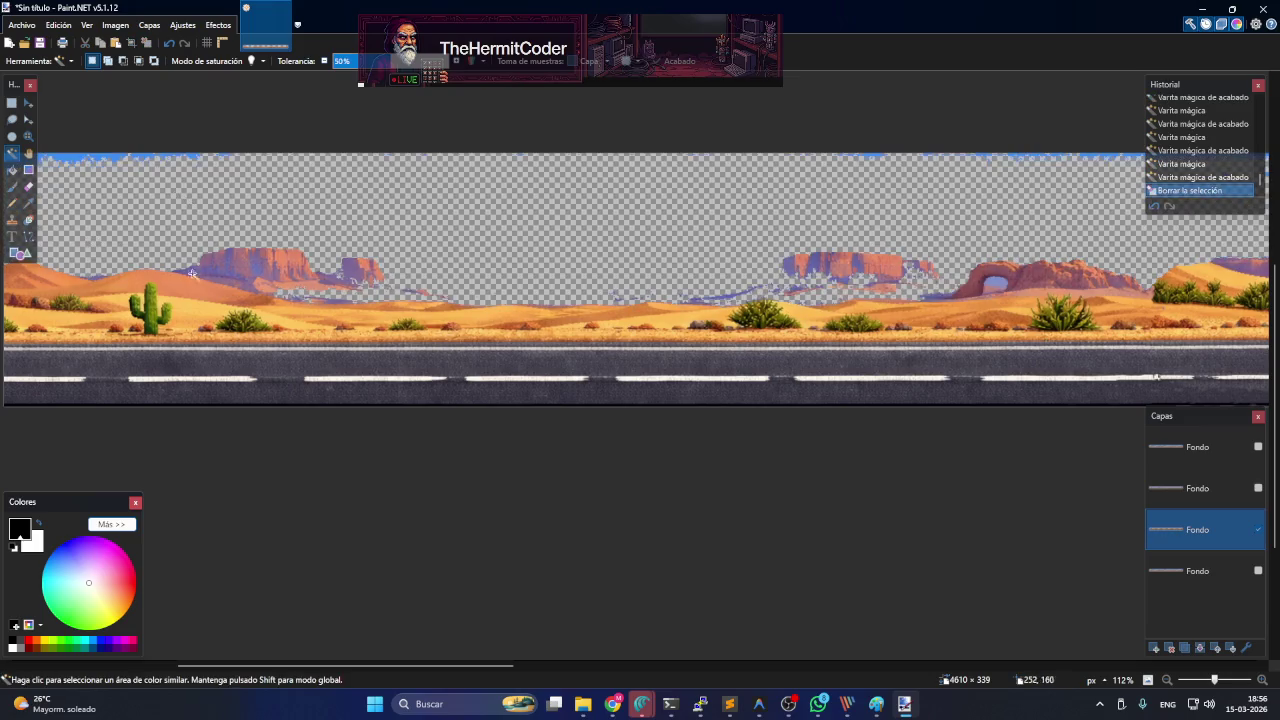
pyautogui.click(44, 329)
pyautogui.press('Delete')
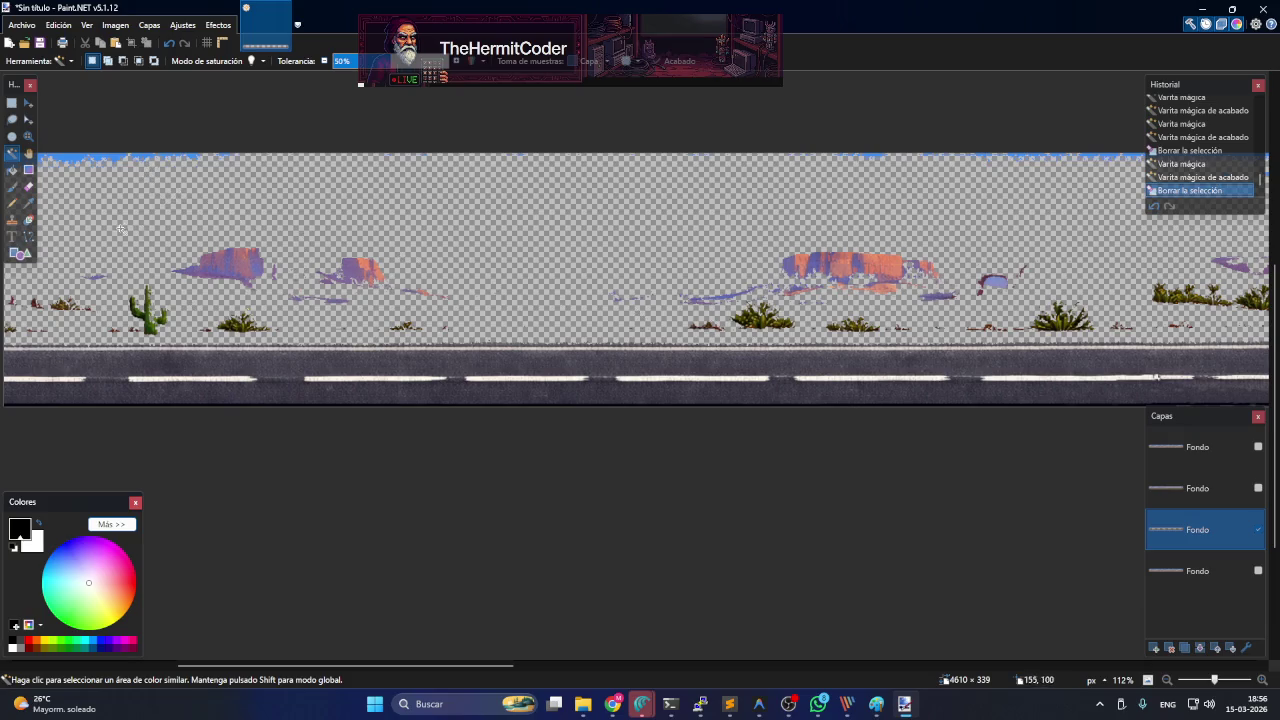
# - Adjust the Magic Wand tolerance, select the road area and invert the selection
pyautogui.click(94, 240)
pyautogui.moveTo(372, 61)
pyautogui.mouseDown()
pyautogui.moveTo(397, 61)
pyautogui.moveTo(350, 61)
pyautogui.mouseUp()
pyautogui.press('Delete')
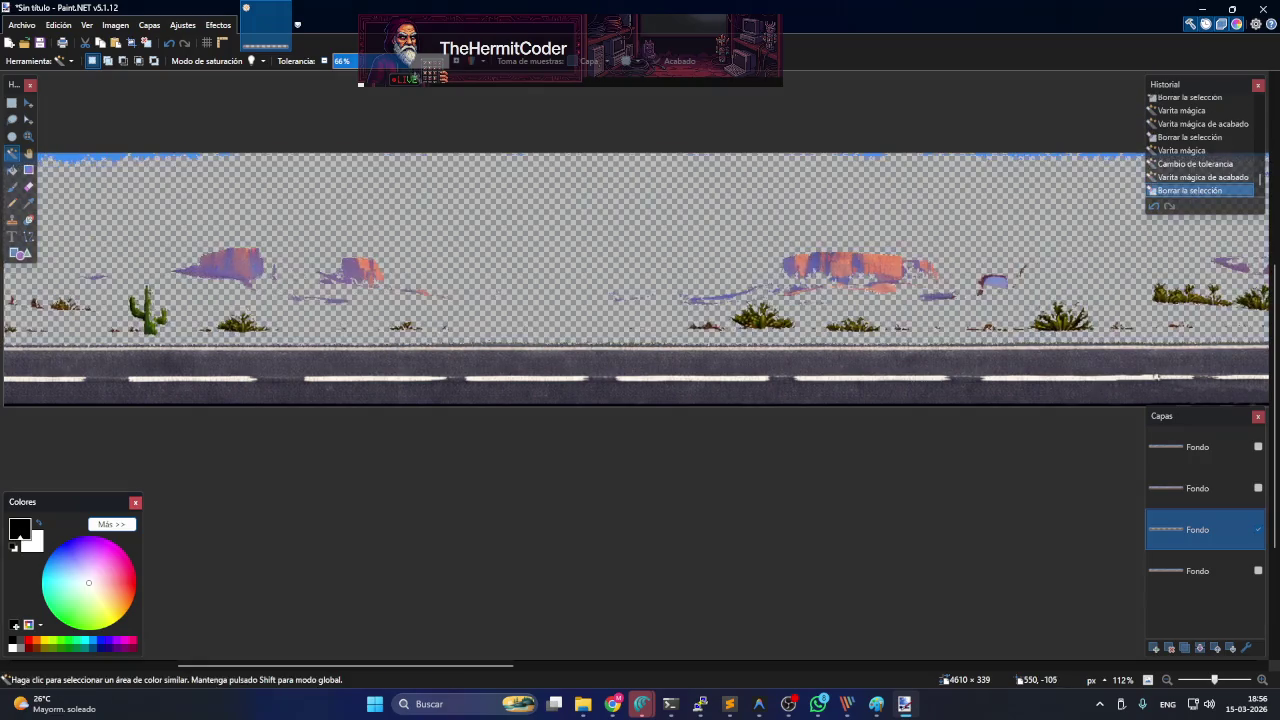
pyautogui.click(30, 378)
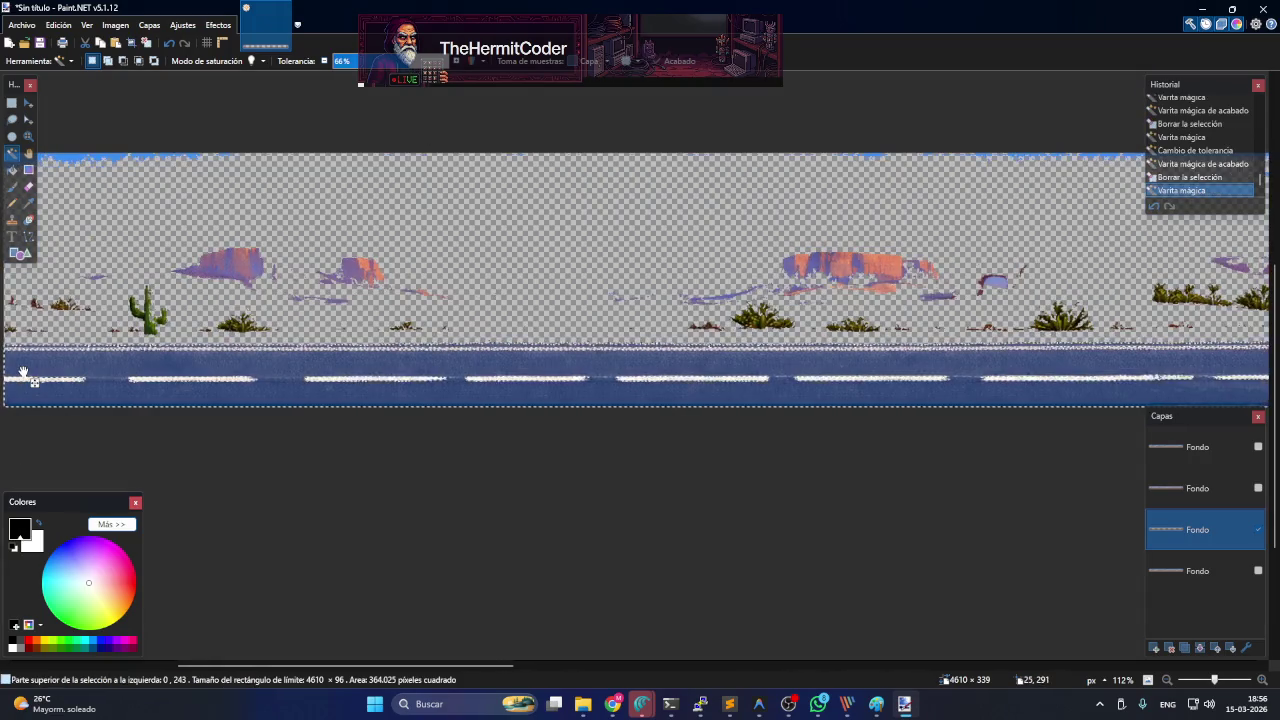
pyautogui.moveTo(395, 63)
pyautogui.mouseDown()
pyautogui.moveTo(415, 67)
pyautogui.moveTo(394, 66)
pyautogui.mouseUp()
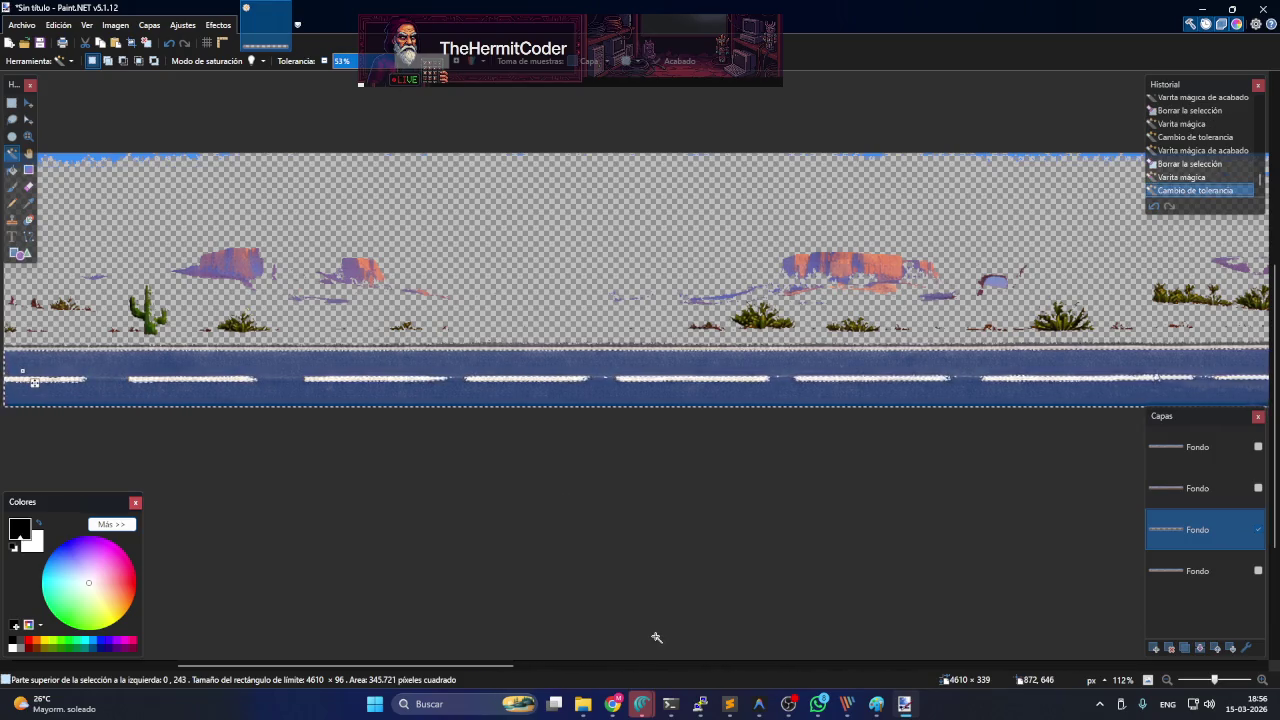
pyautogui.hotkey('ctrl', 'i')
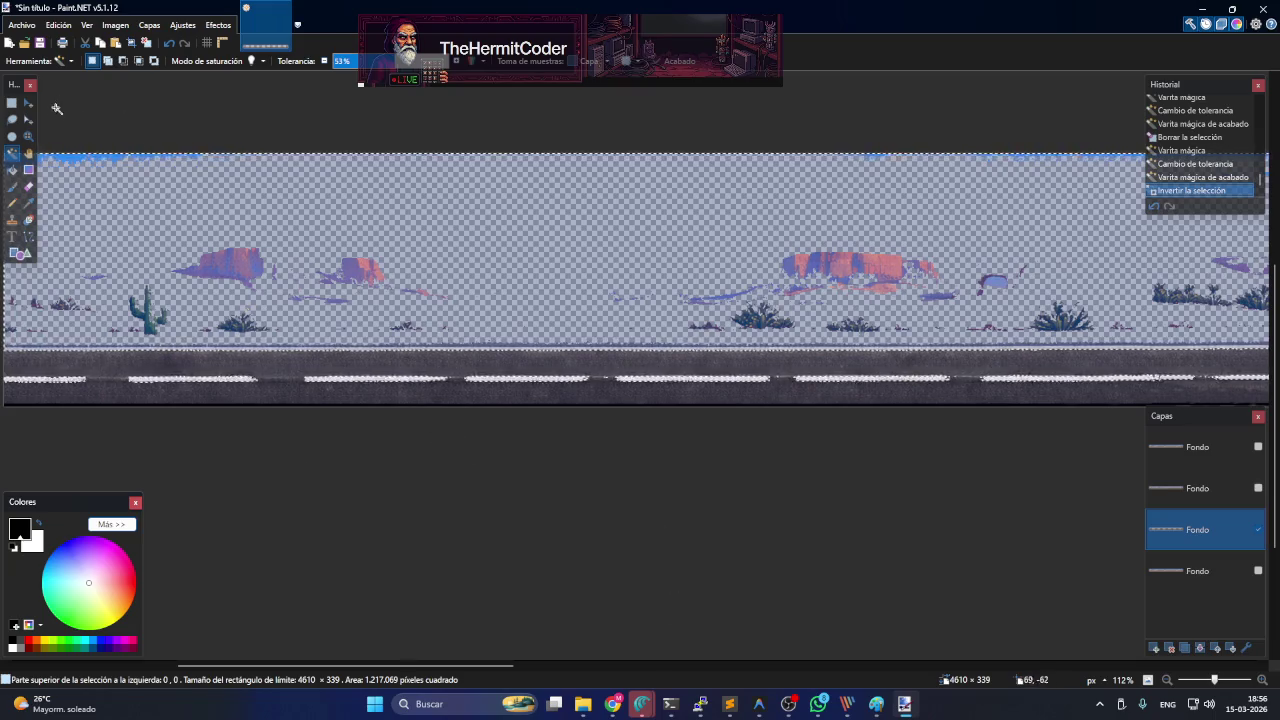
pyautogui.click(13, 103)
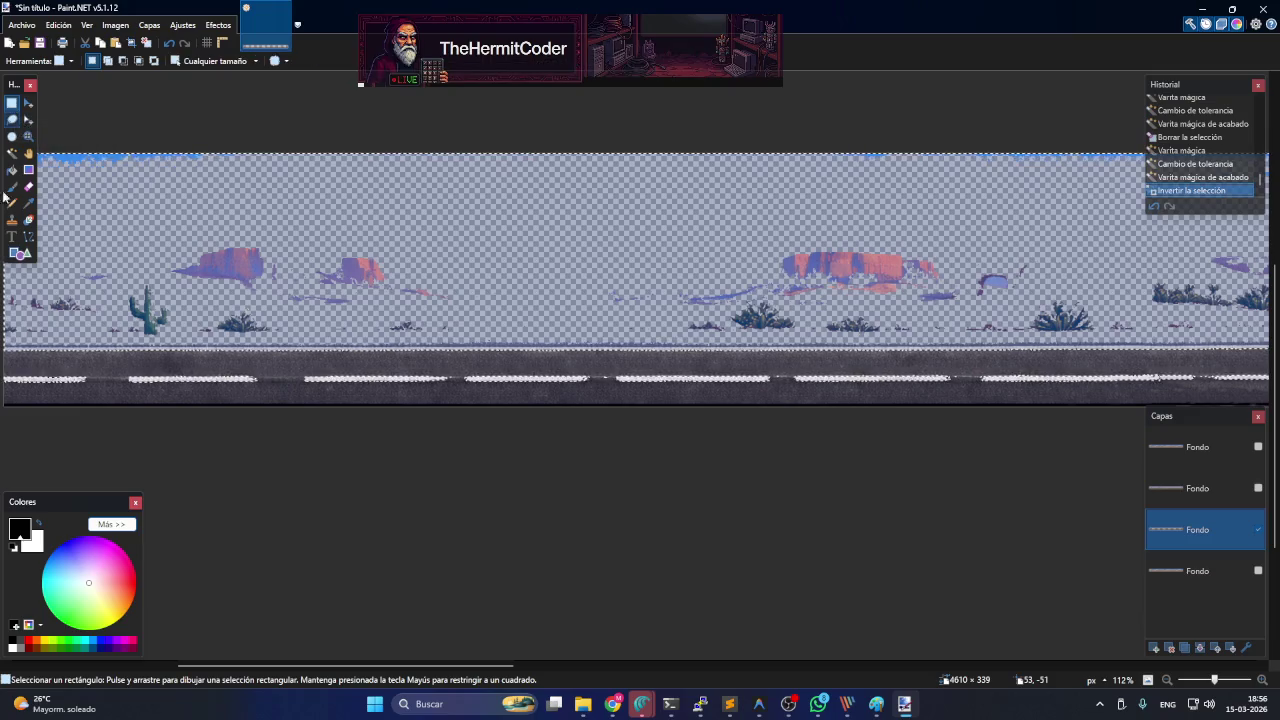
# - Rectangle-select and delete everything above the road, then show the desert background layer
pyautogui.click(17, 349)
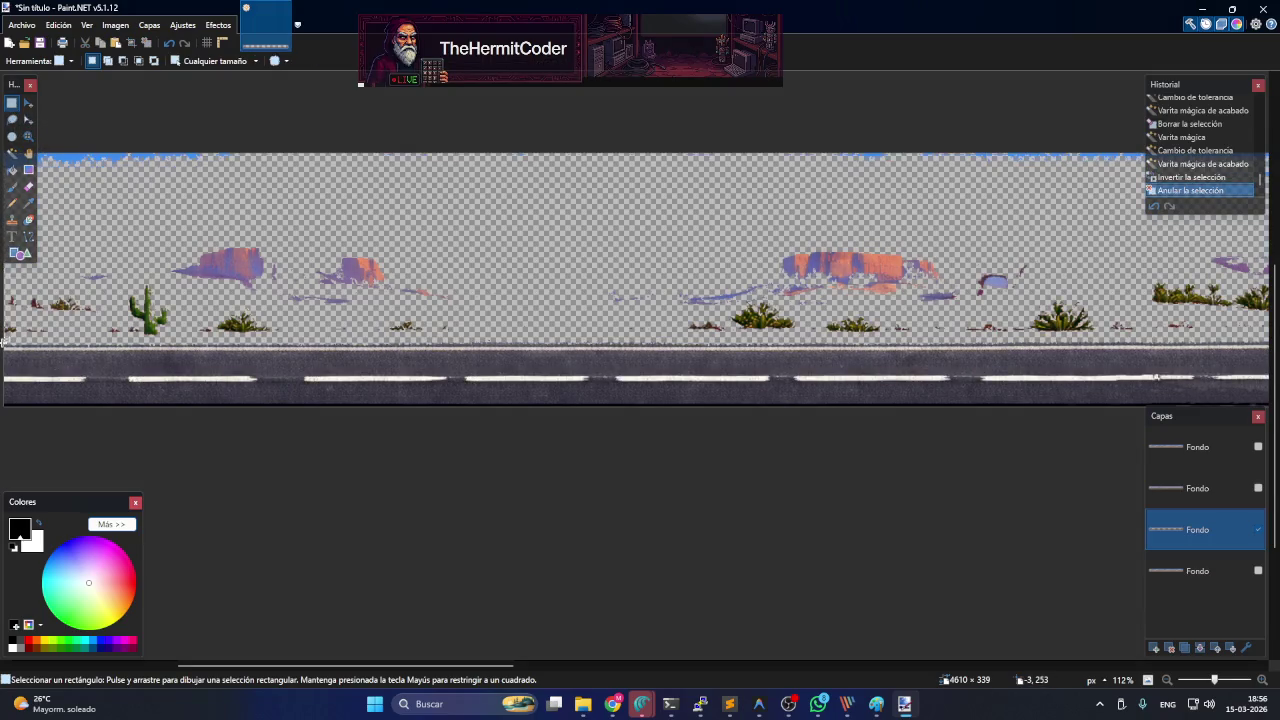
pyautogui.moveTo(5, 342)
pyautogui.mouseDown()
pyautogui.moveTo(1275, 5)
pyautogui.moveTo(98, 5)
pyautogui.moveTo(1275, 5)
pyautogui.mouseUp()
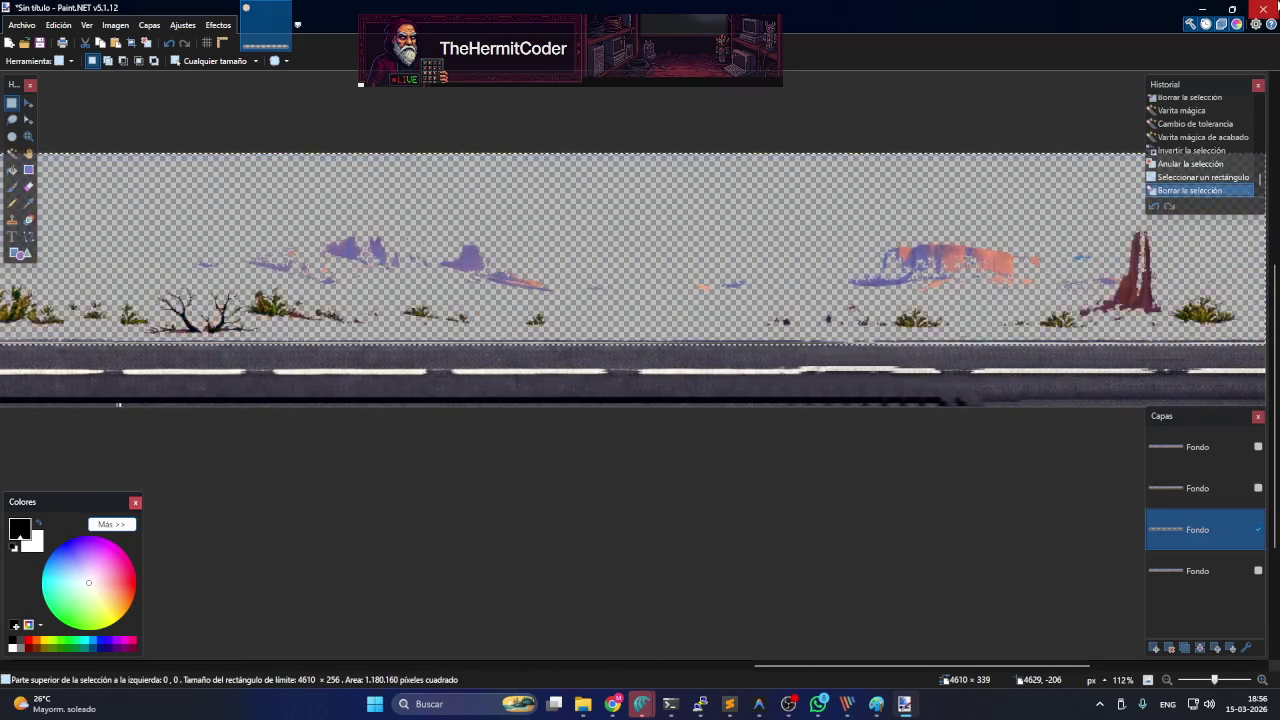
pyautogui.press('Delete')
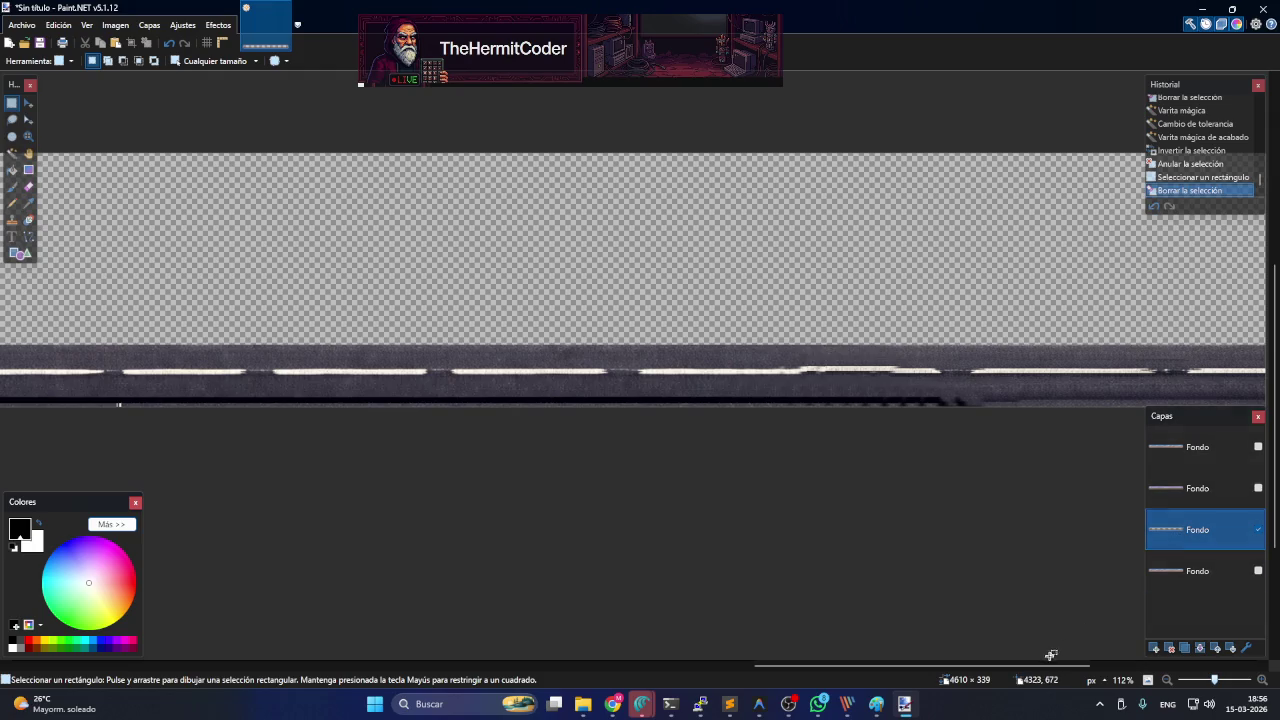
pyautogui.moveTo(1032, 665); pyautogui.dragTo(716, 668)
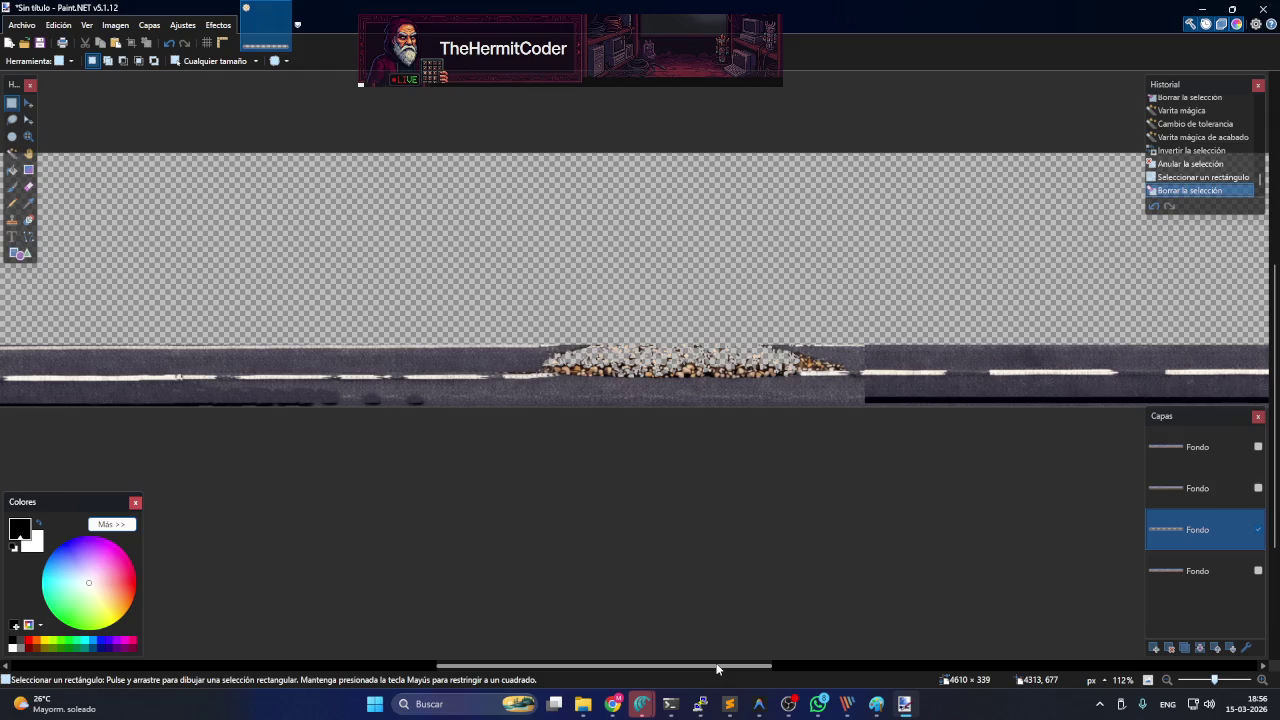
pyautogui.click(1258, 571)
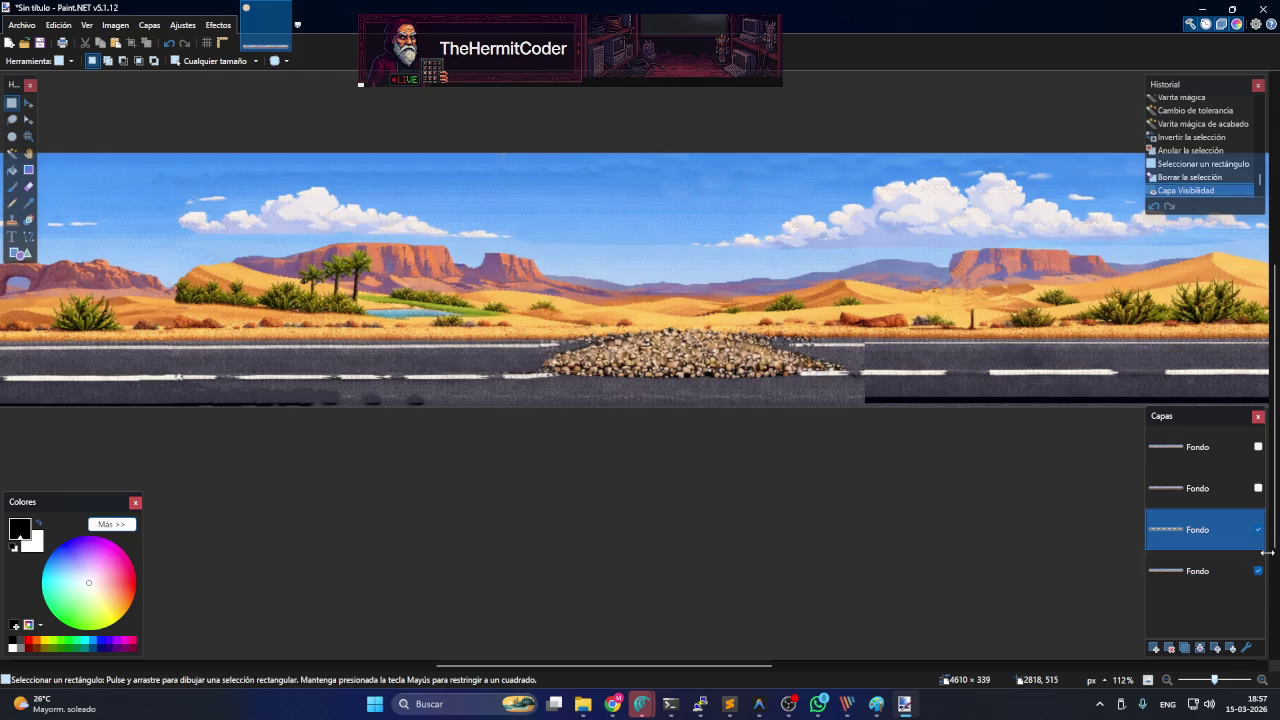
pyautogui.click(1258, 529)
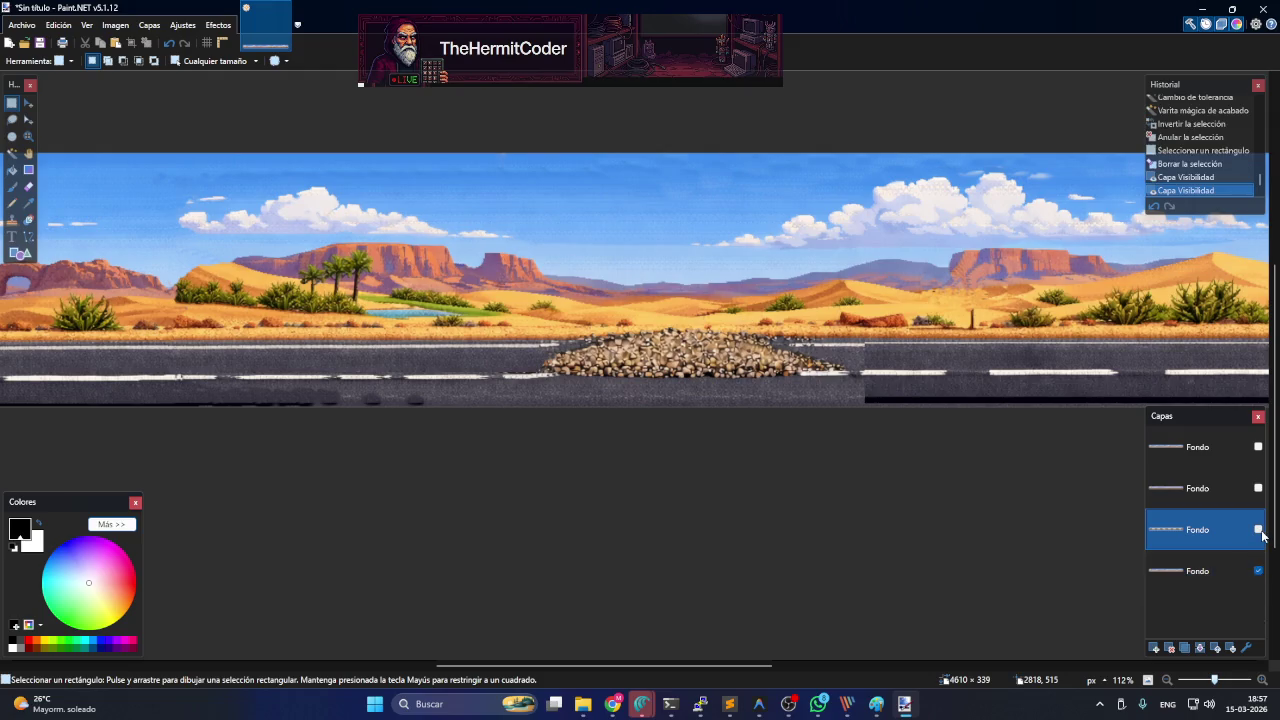
pyautogui.click(1258, 571)
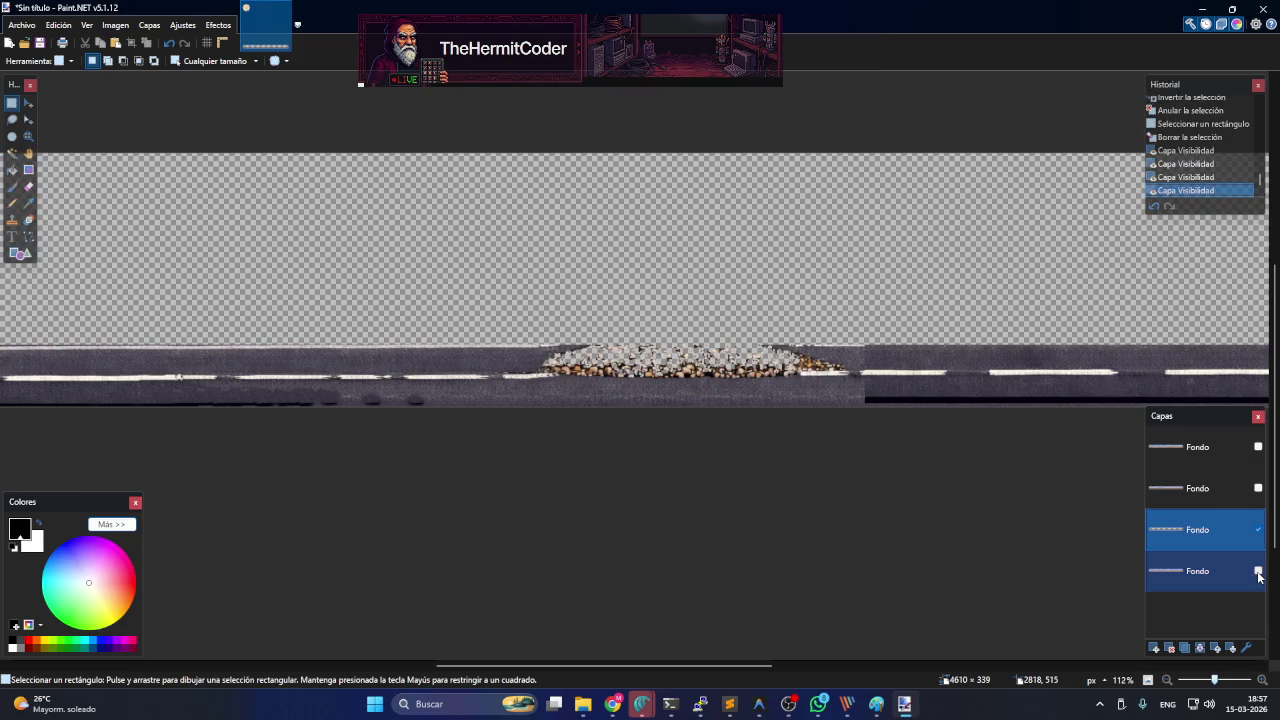
pyautogui.click(1258, 572)
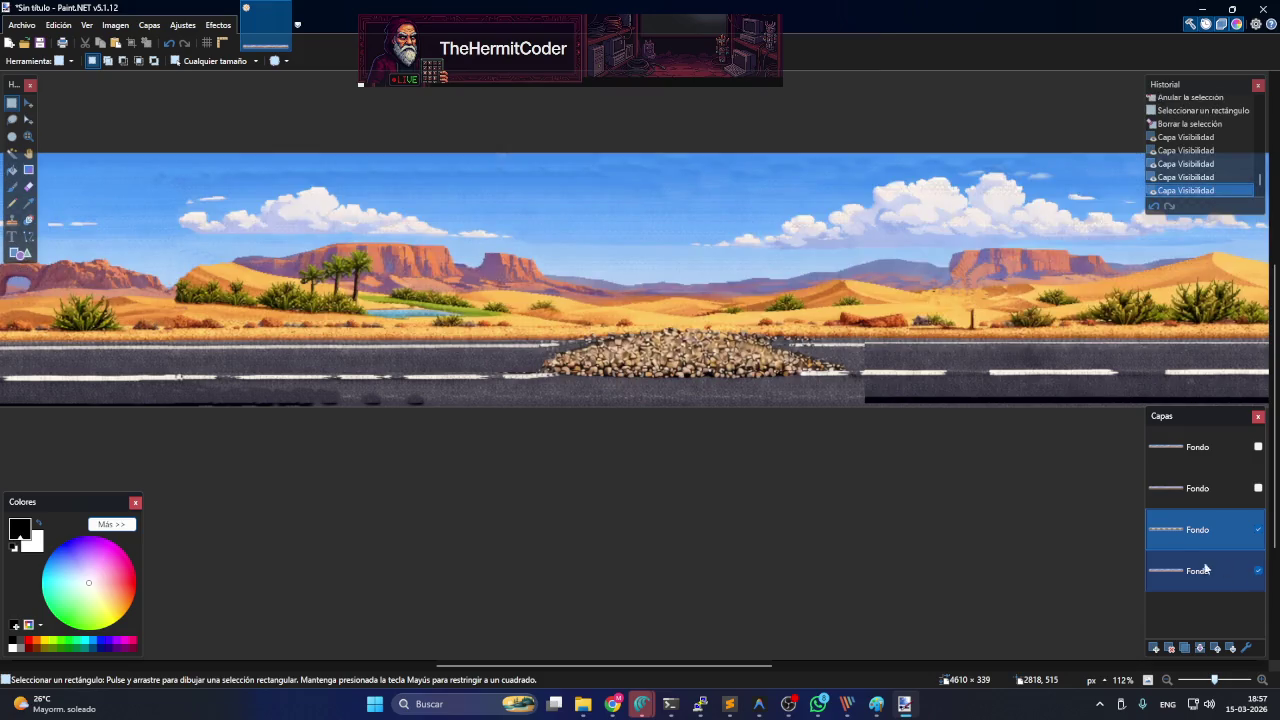
pyautogui.click(1258, 571)
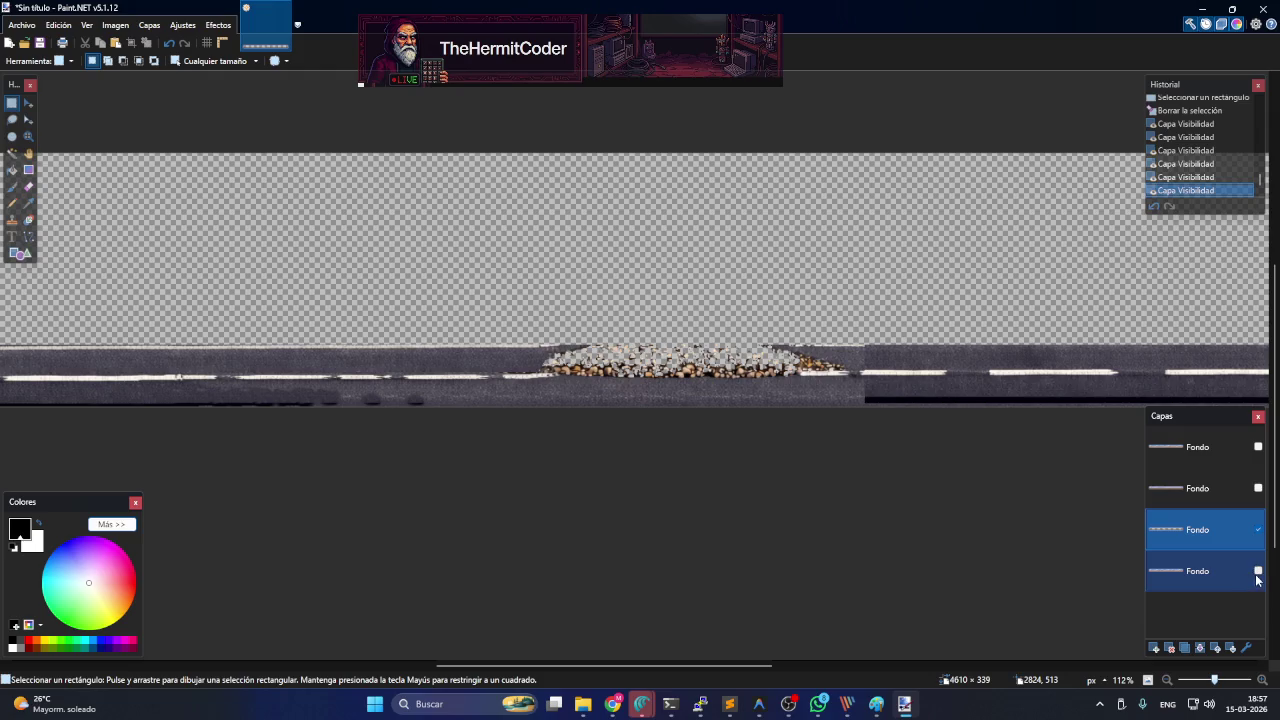
pyautogui.click(1258, 571)
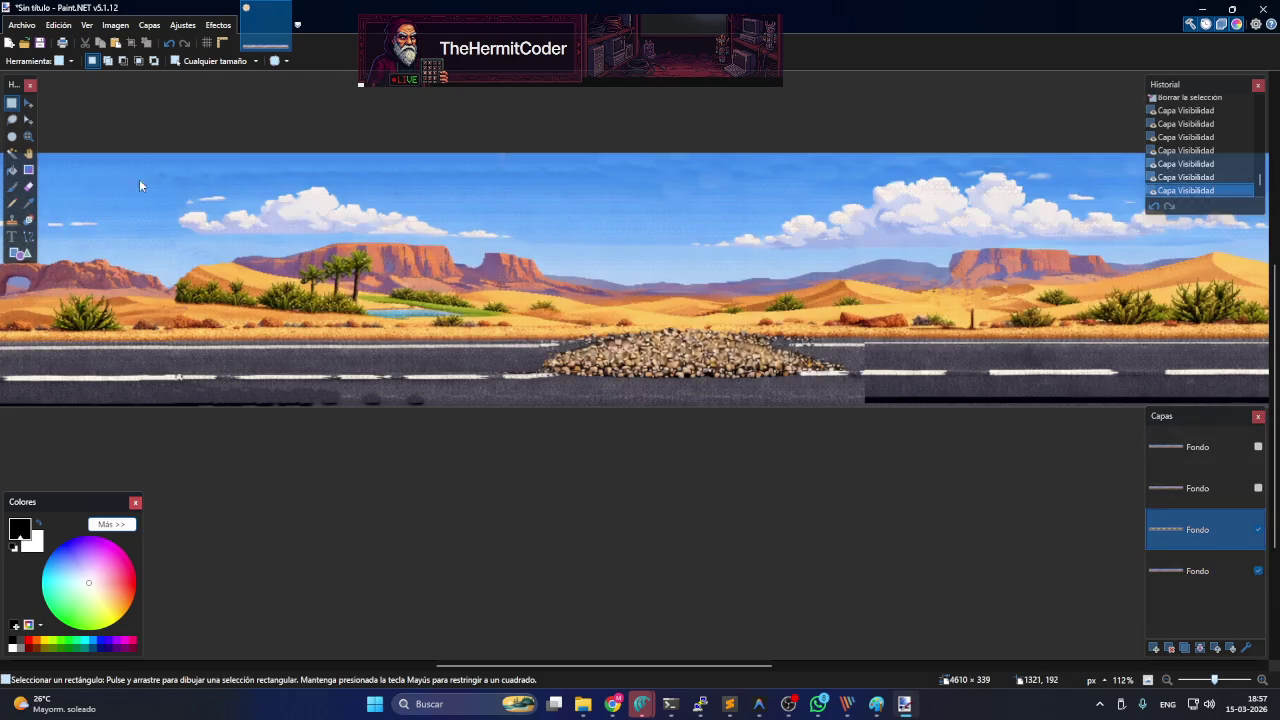
# - Lasso-trace an outline around the gravel pile, discarding the first rough attempt
pyautogui.click(12, 119)
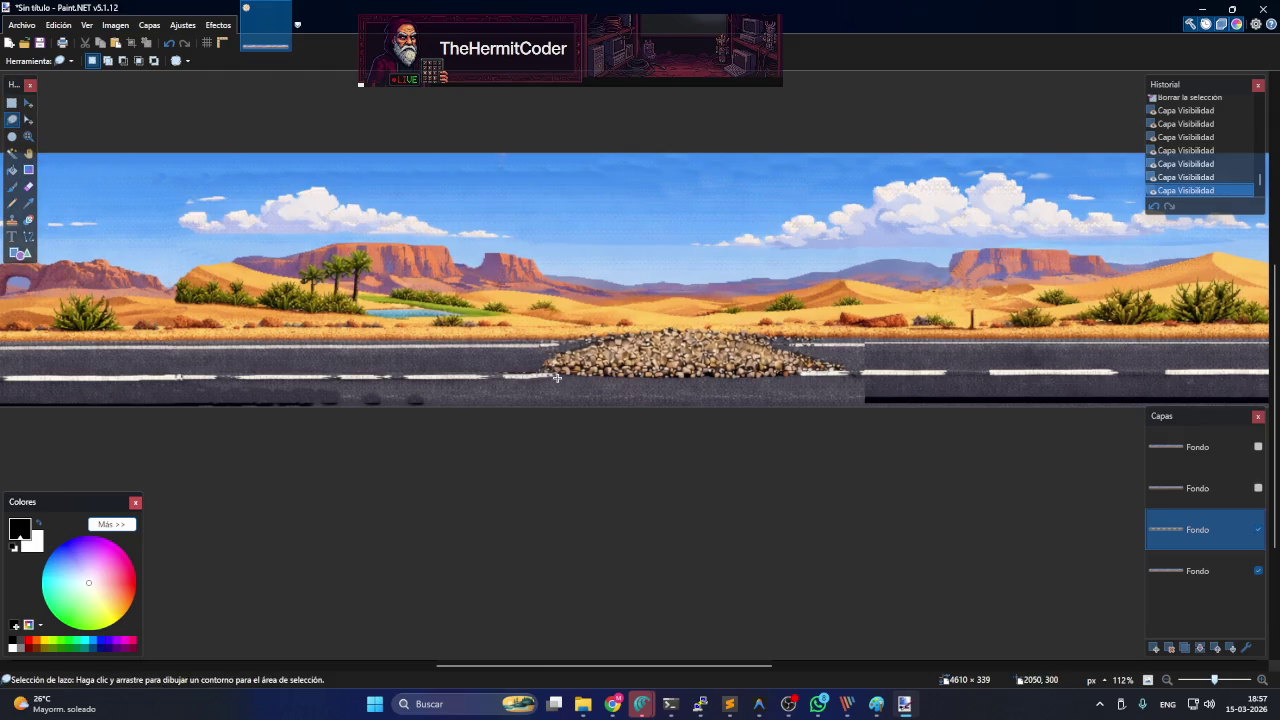
pyautogui.moveTo(560, 374); pyautogui.dragTo(647, 327)
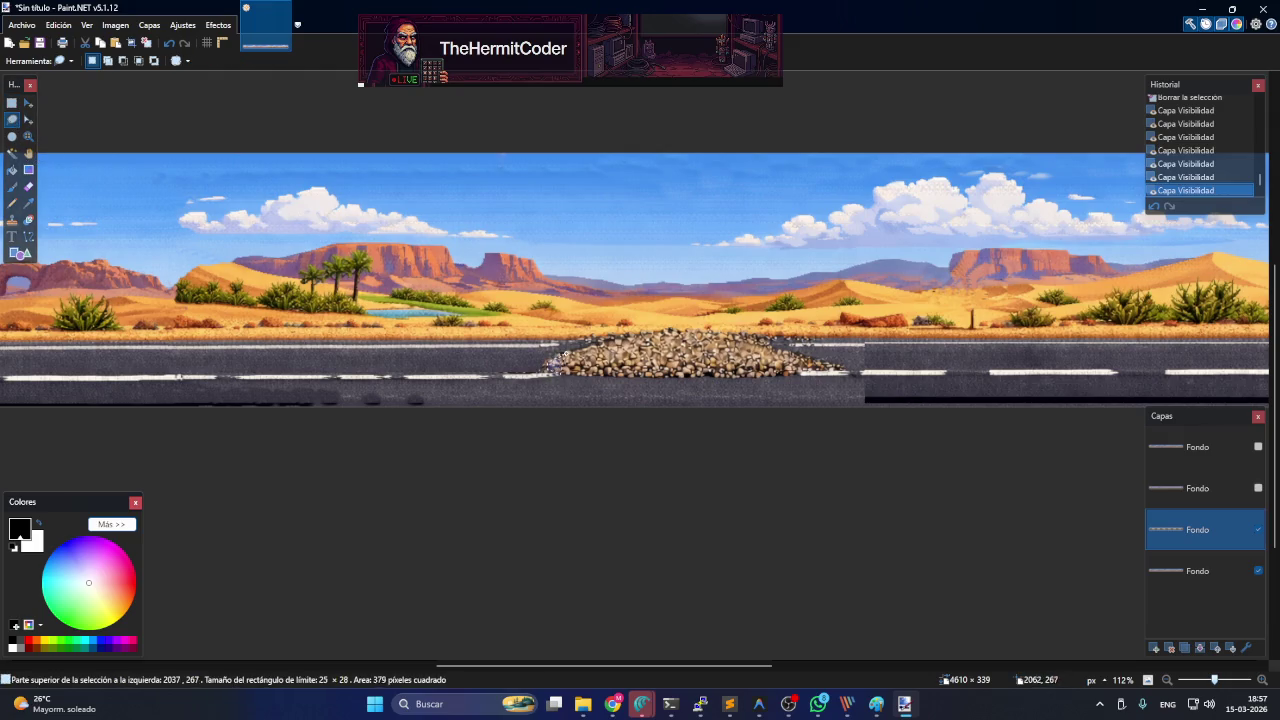
pyautogui.moveTo(640, 336); pyautogui.dragTo(860, 350)
pyautogui.moveTo(759, 349); pyautogui.dragTo(852, 371)
pyautogui.hotkey('ctrl', 'd')
pyautogui.moveTo(537, 355); pyautogui.dragTo(680, 326)
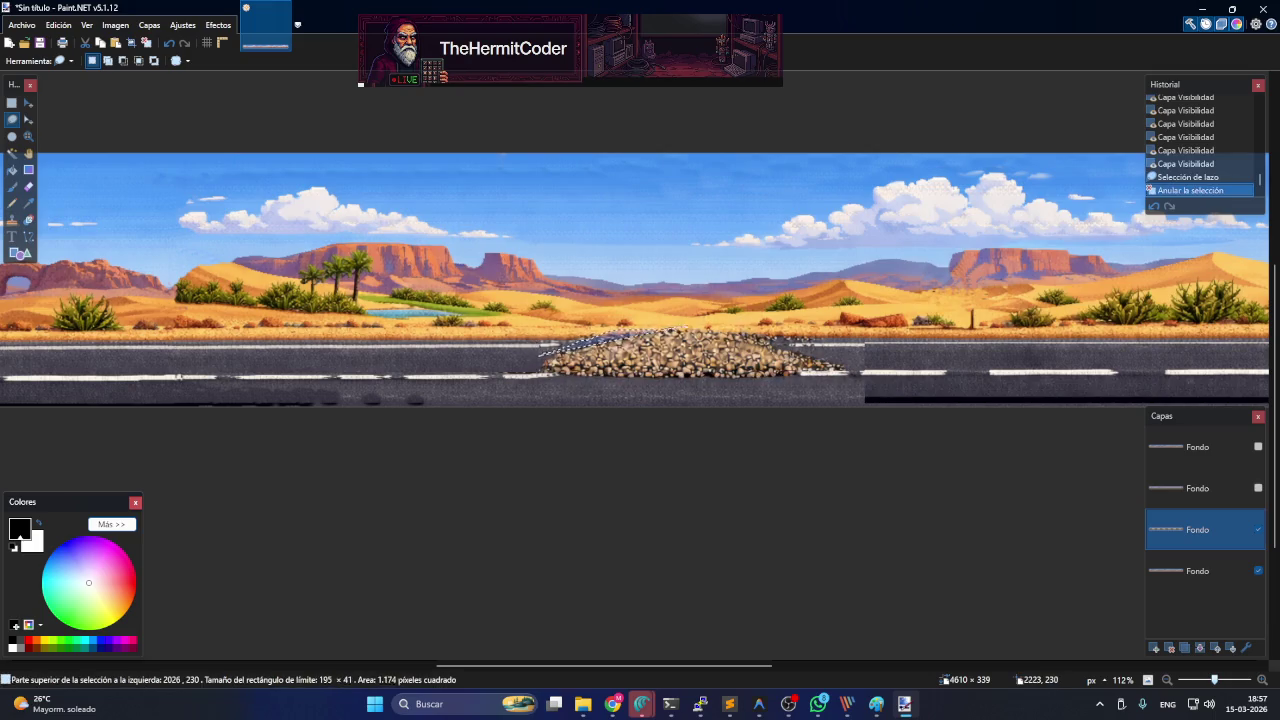
pyautogui.moveTo(759, 338); pyautogui.dragTo(761, 391)
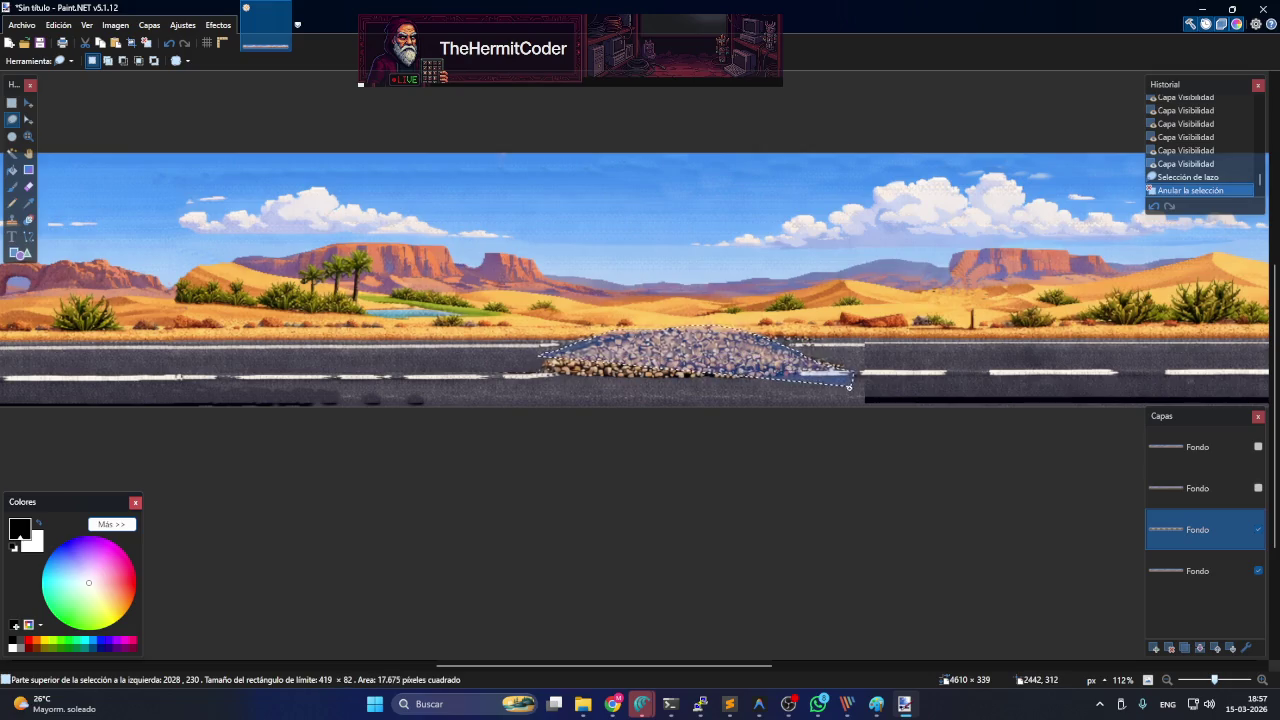
pyautogui.moveTo(762, 390); pyautogui.dragTo(528, 382)
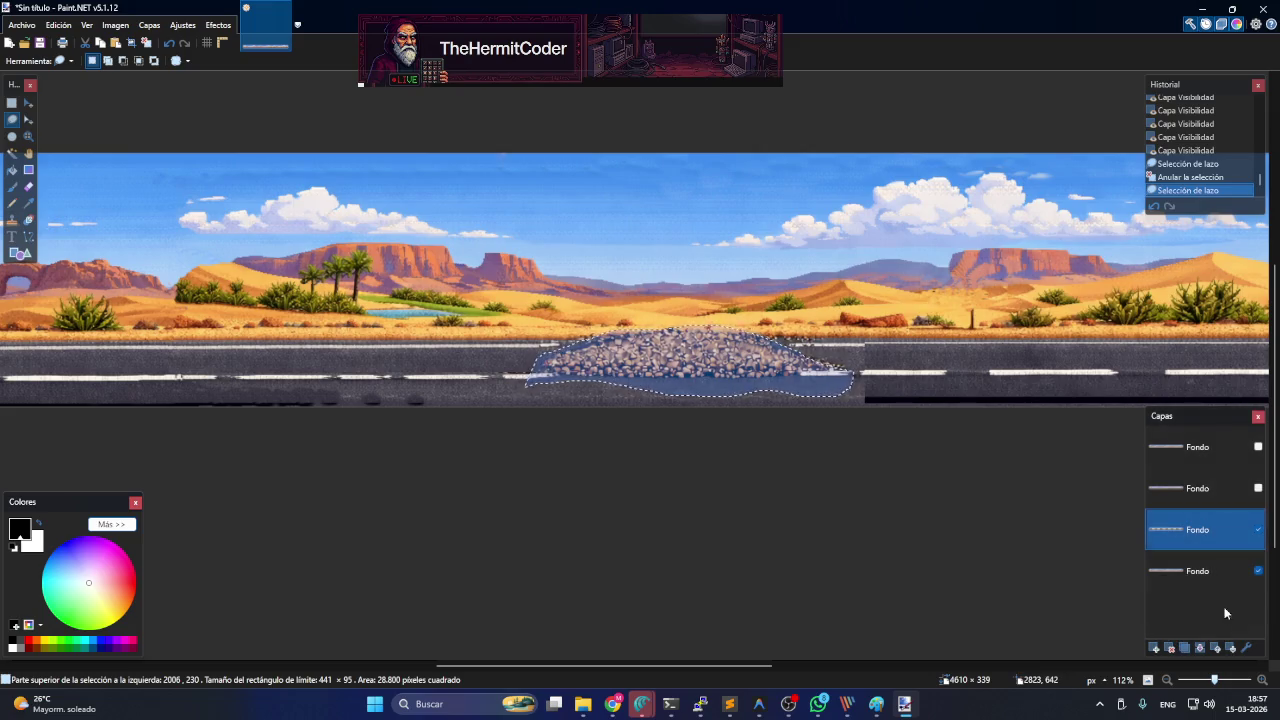
# - Hide the background layer and paste the rock pile onto the road layer in place
pyautogui.click(1216, 578)
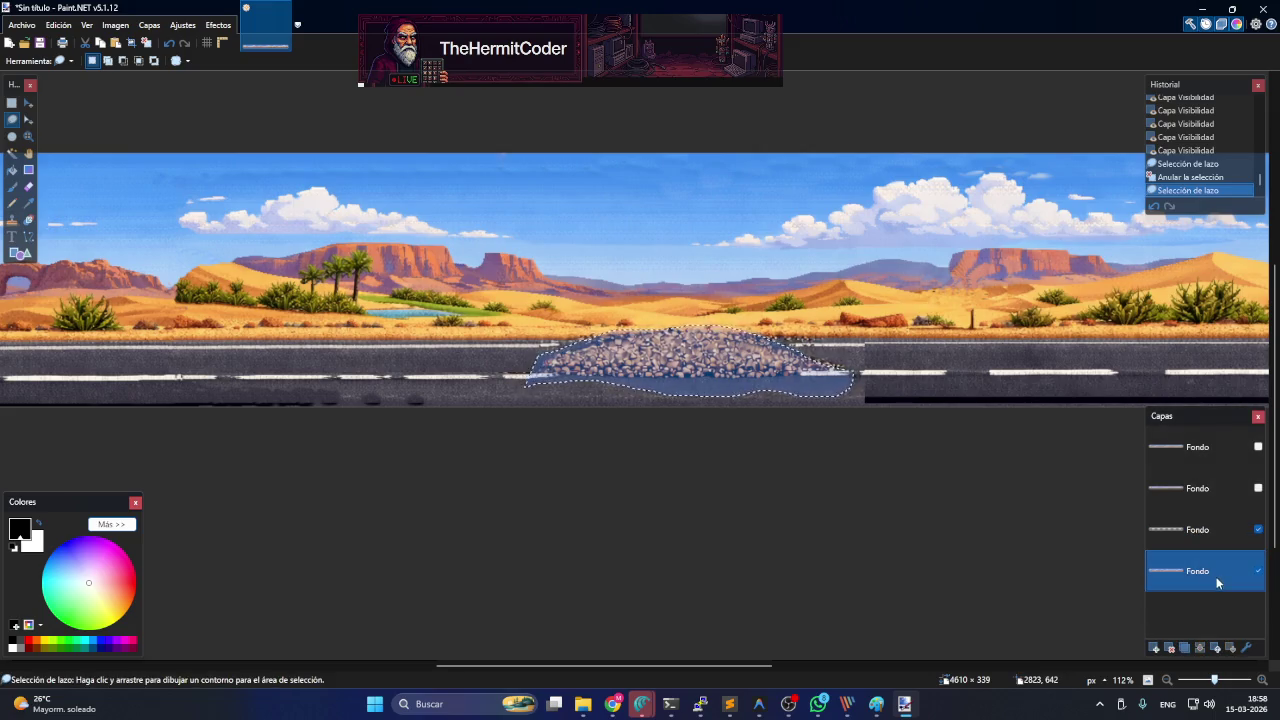
pyautogui.click(1225, 540)
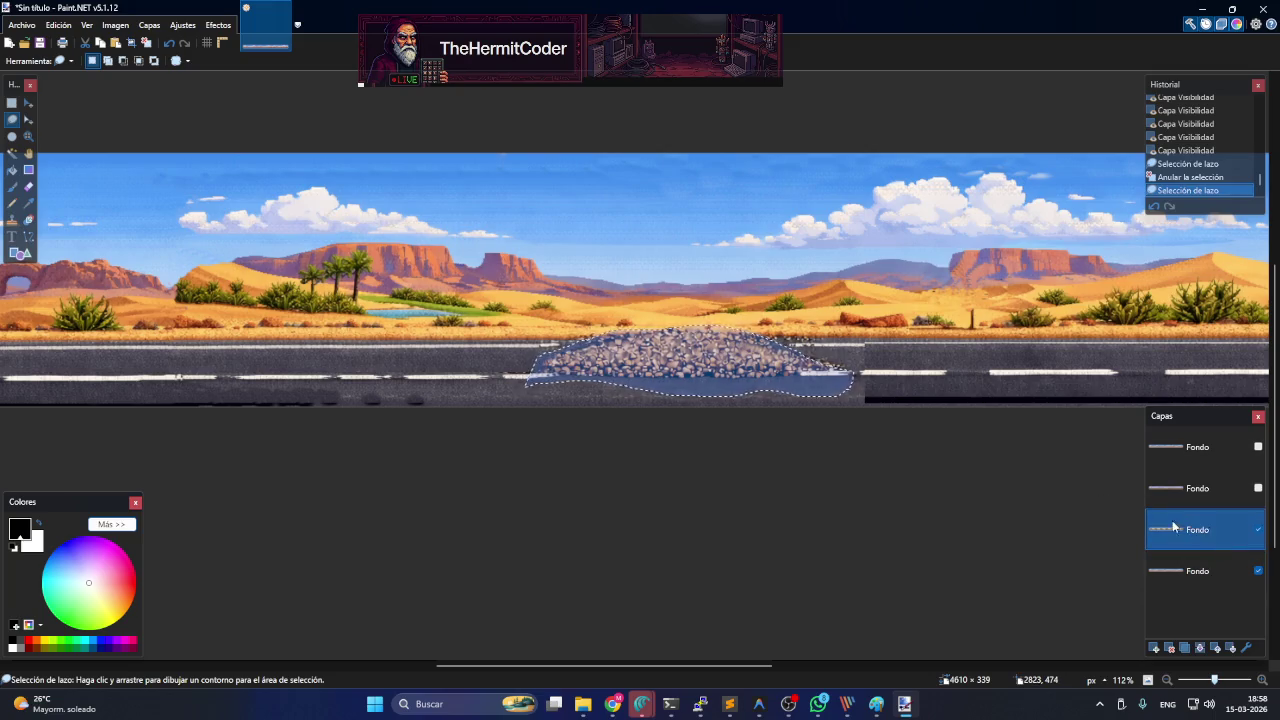
pyautogui.click(1258, 572)
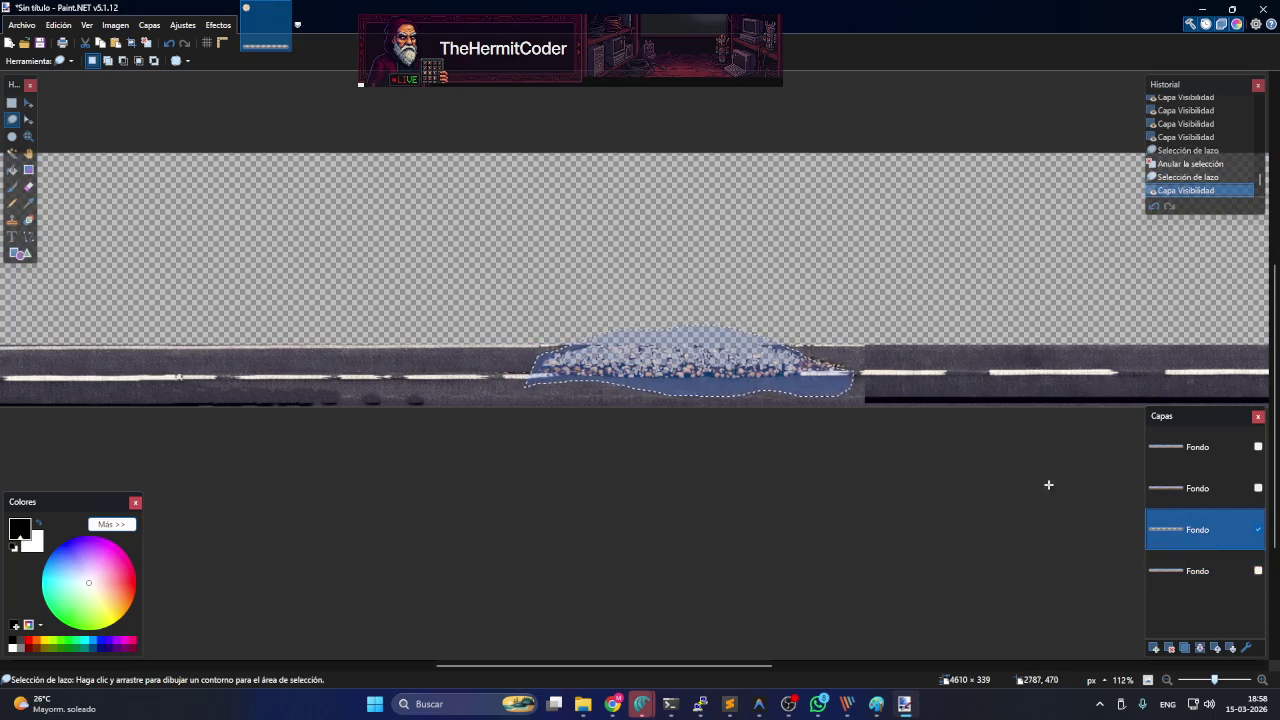
pyautogui.hotkey('ctrl', 'v')
pyautogui.click(722, 468)
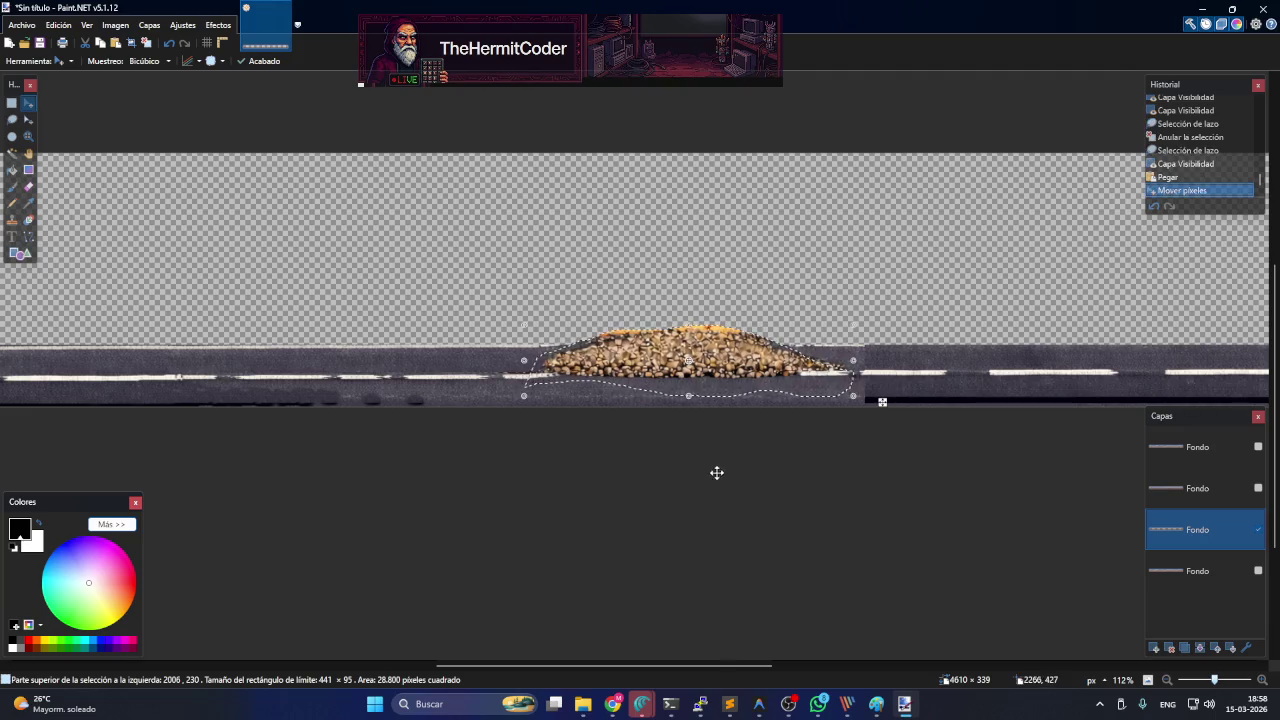
pyautogui.click(13, 153)
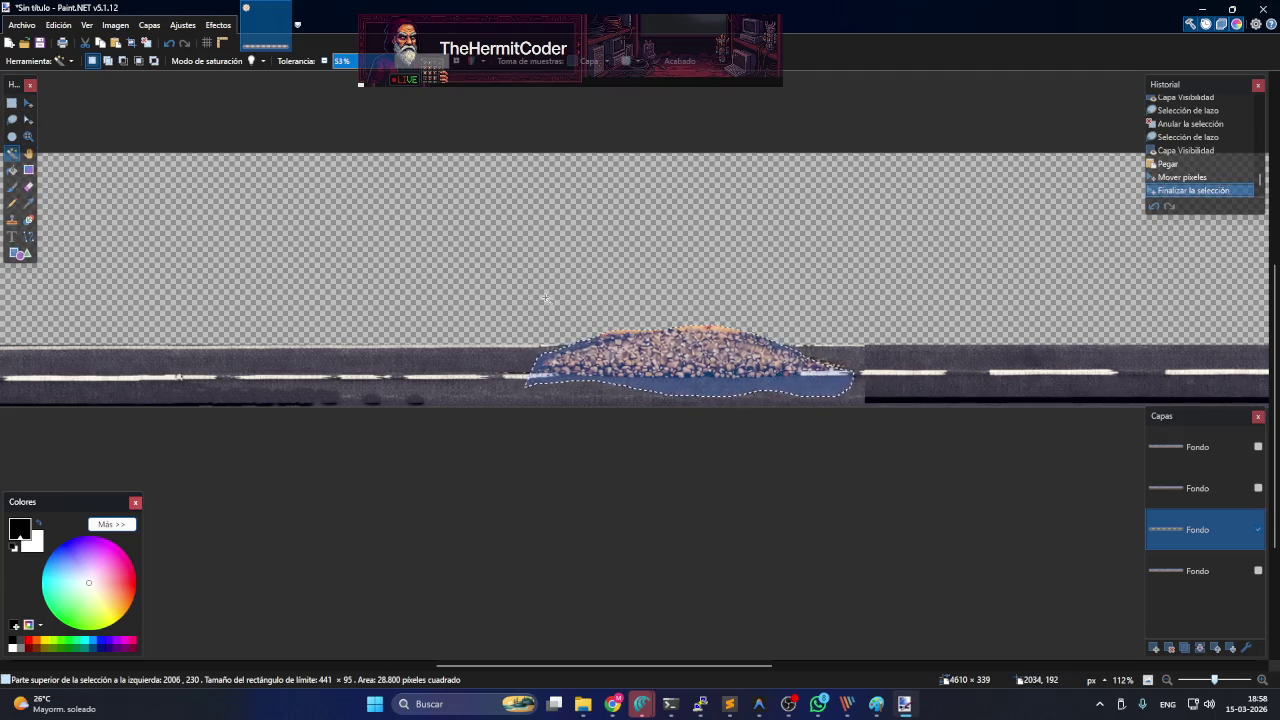
pyautogui.click(546, 297)
pyautogui.click(651, 340)
pyautogui.click(751, 305)
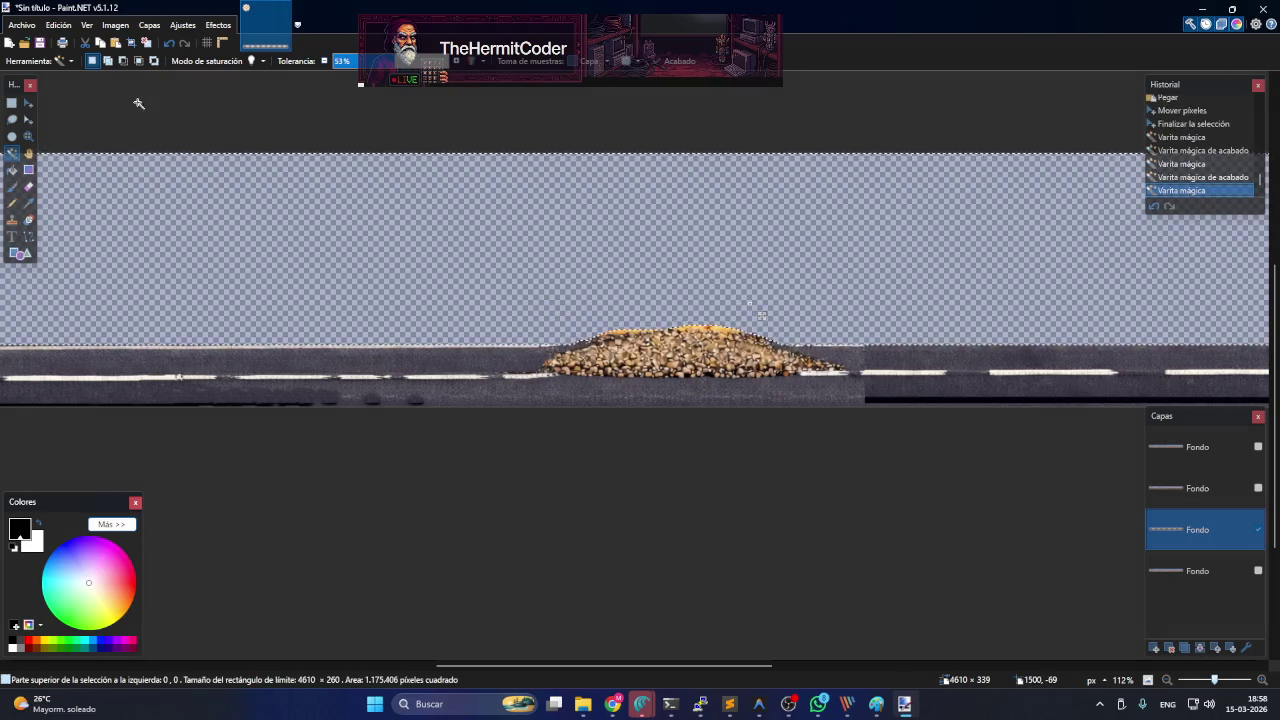
pyautogui.click(12, 104)
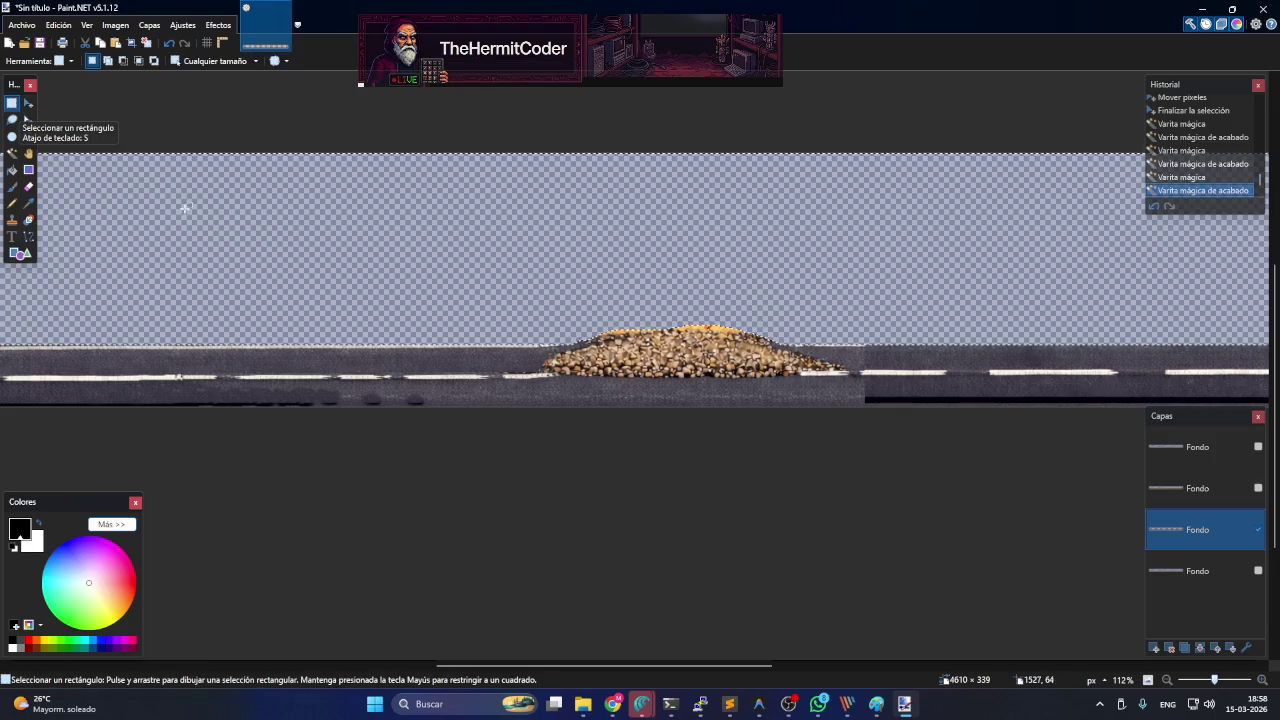
pyautogui.click(230, 240)
pyautogui.scroll(2, 319, 290)
pyautogui.scroll(2, 297, 286)
pyautogui.scroll(-1, 291, 286)
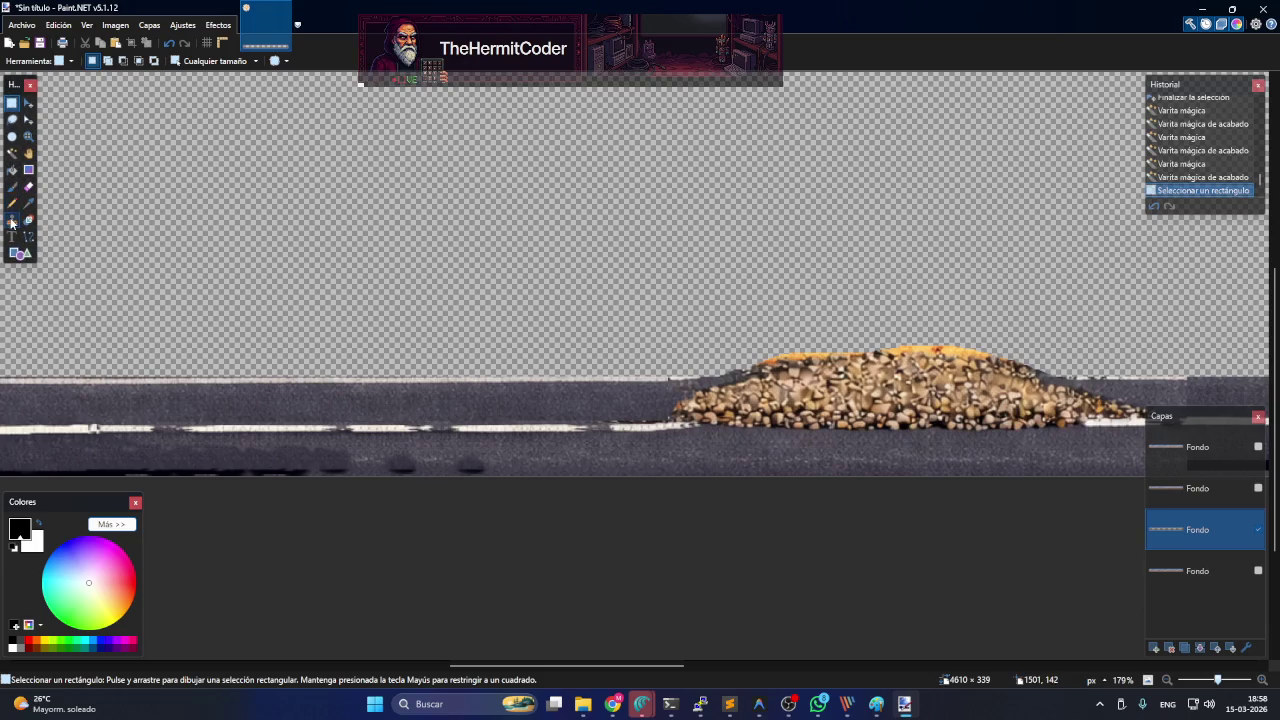
pyautogui.click(28, 186)
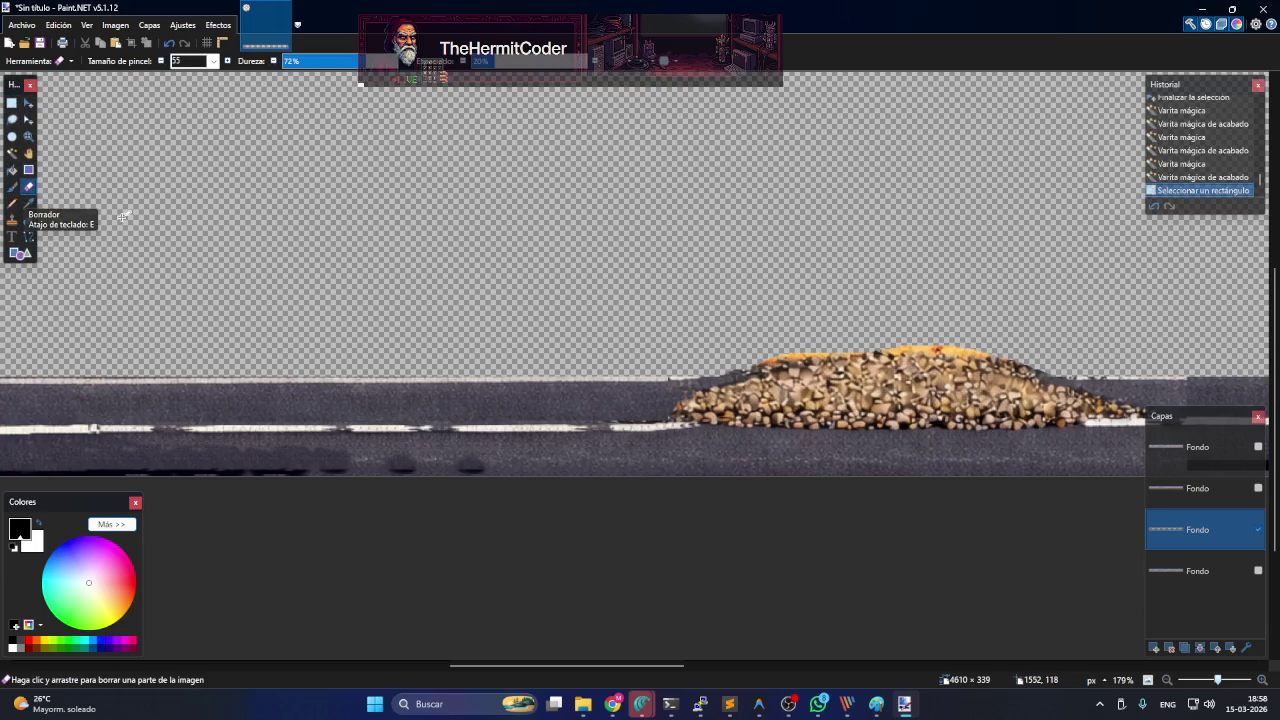
# - Test the eraser above the rock pile and soften it to 38% hardness
pyautogui.click(750, 328)
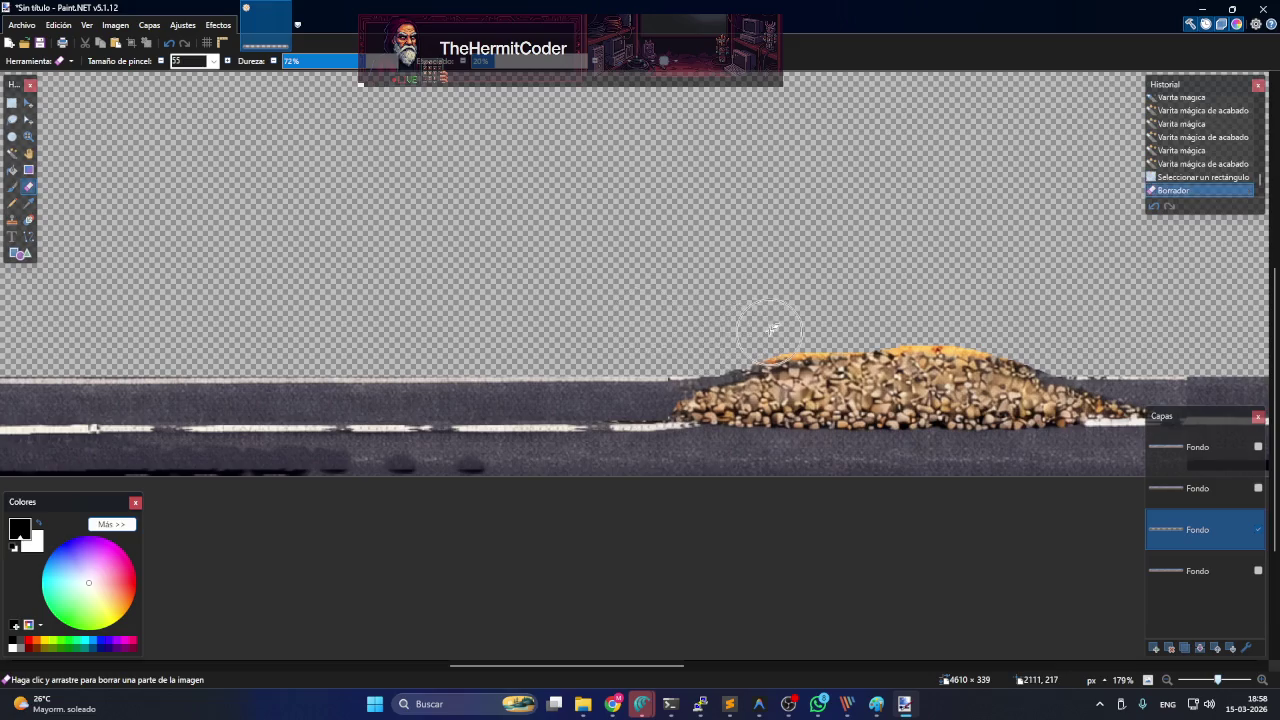
pyautogui.click(322, 62)
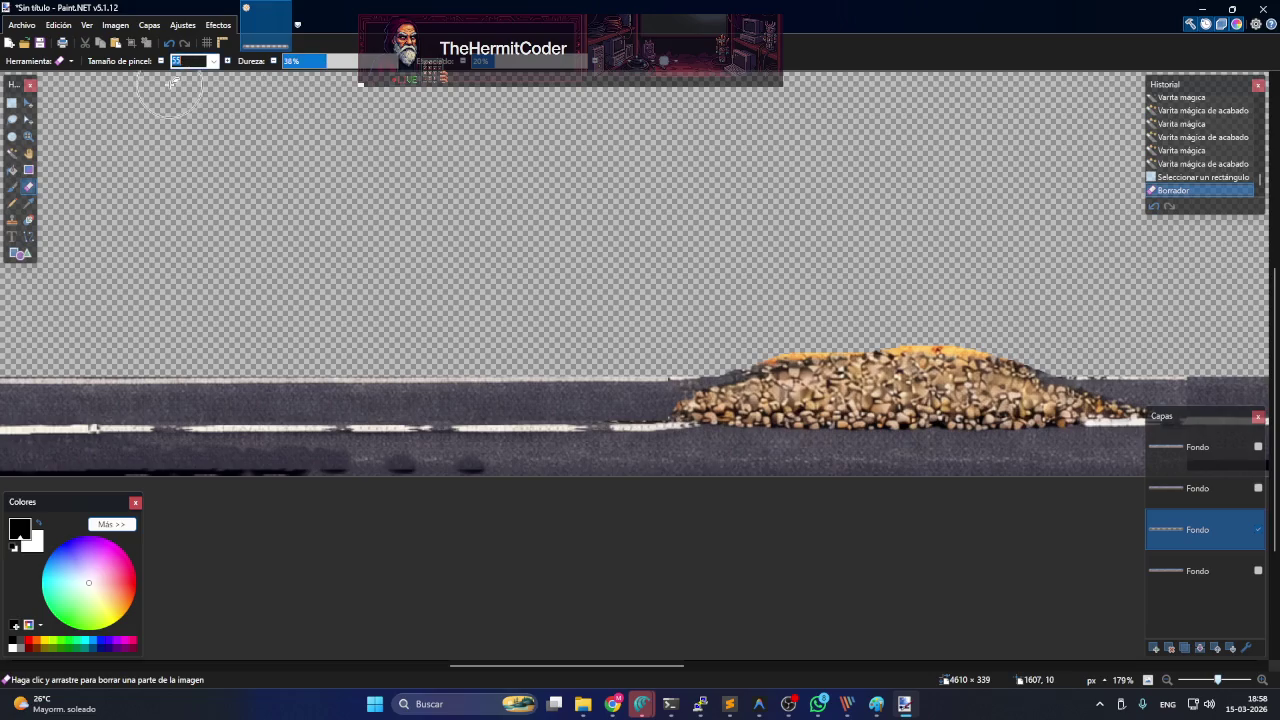
pyautogui.scroll(3, 230, 110)
pyautogui.scroll(-3, 187, 62)
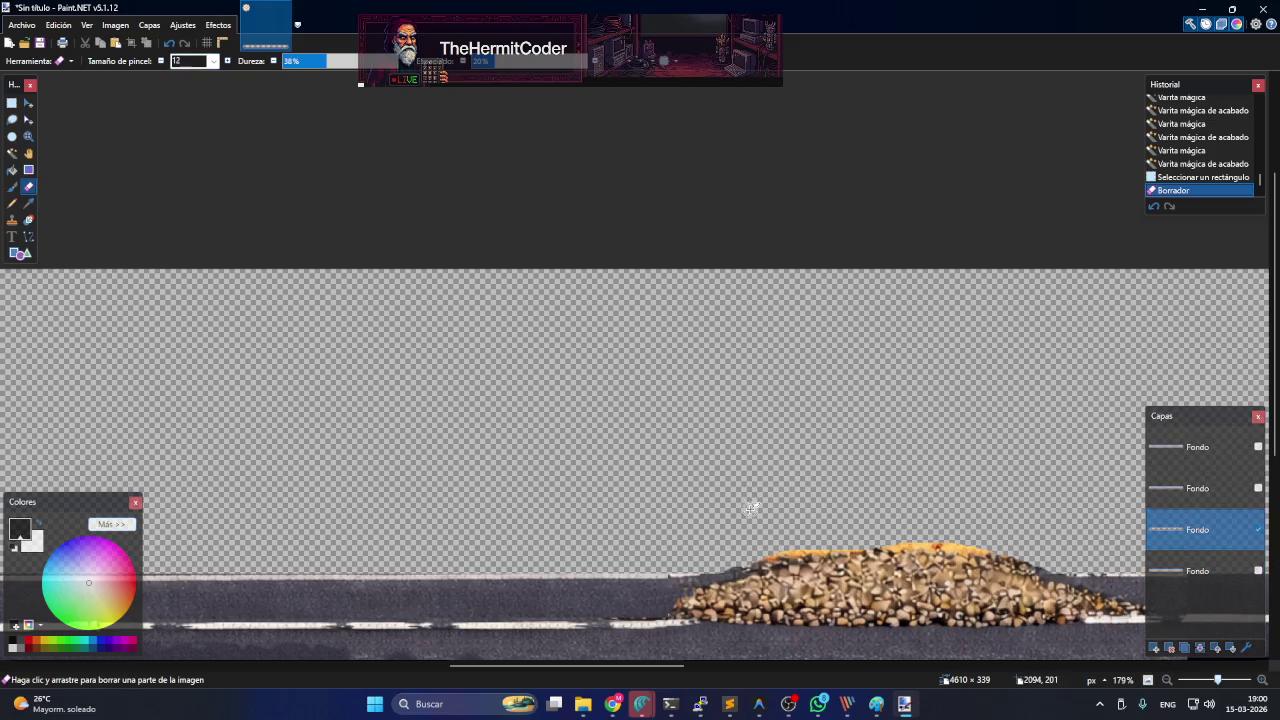
pyautogui.scroll(2, 805, 515)
pyautogui.scroll(1, 790, 540)
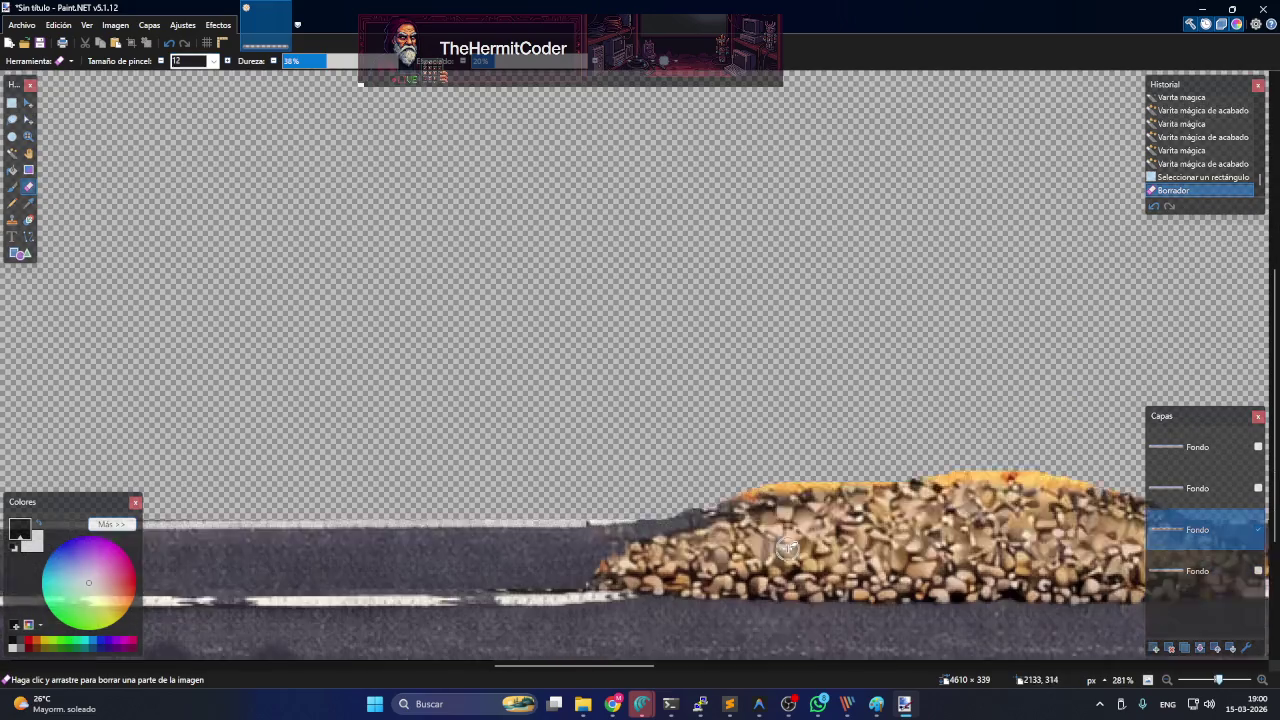
pyautogui.scroll(-1, 788, 547)
# - Erase the orange strip along the rock pile's top edge
pyautogui.moveTo(764, 410); pyautogui.dragTo(873, 404)
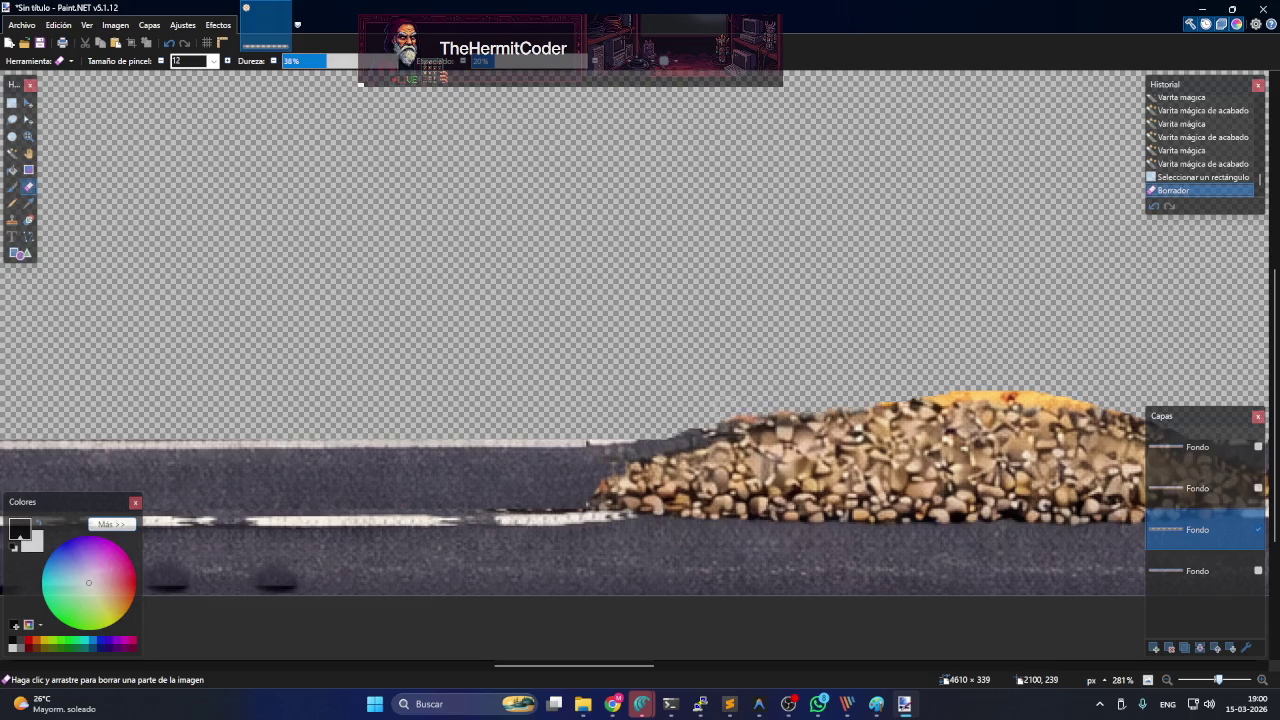
pyautogui.moveTo(789, 404); pyautogui.dragTo(714, 395)
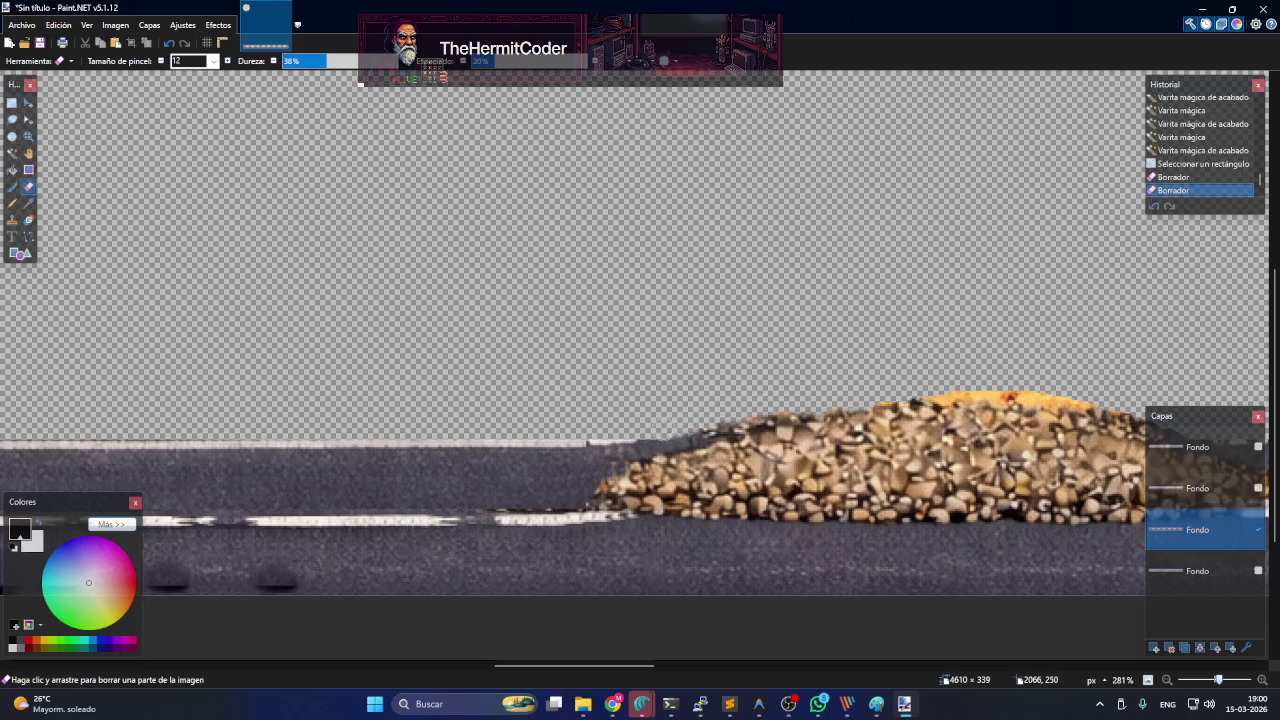
pyautogui.click(915, 385)
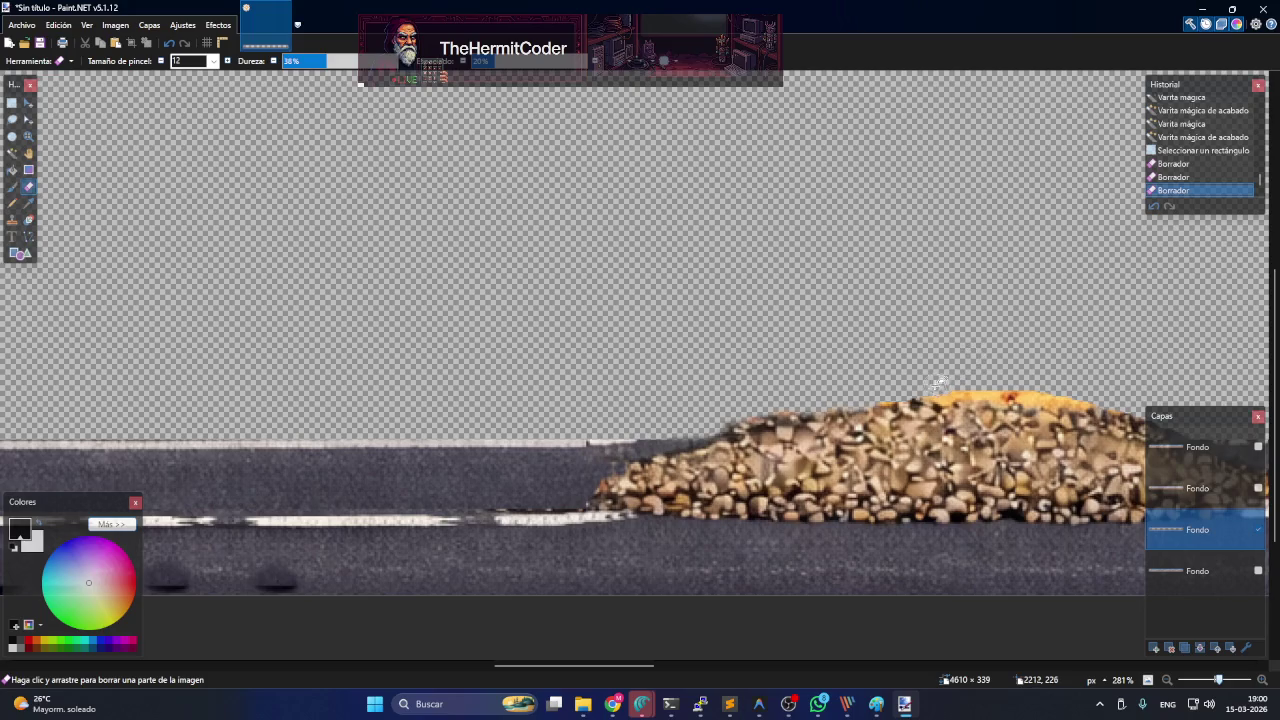
pyautogui.moveTo(936, 394); pyautogui.dragTo(1060, 403)
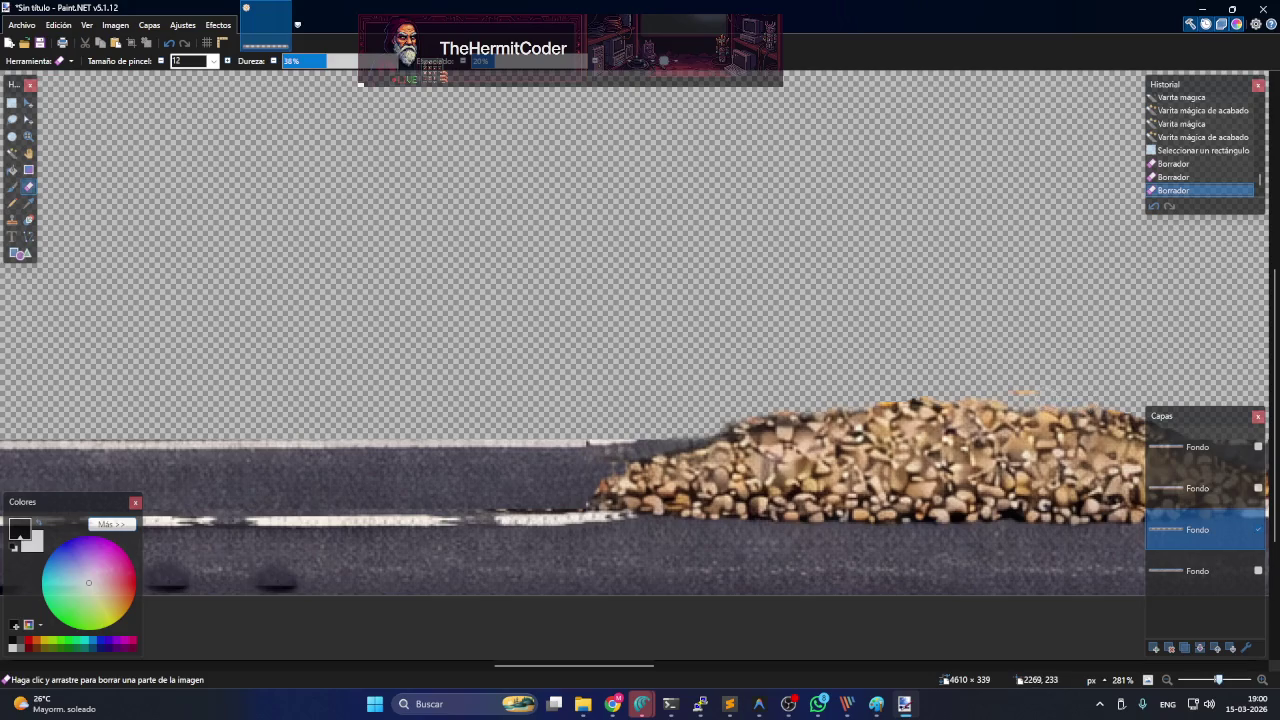
pyautogui.moveTo(940, 400); pyautogui.dragTo(860, 402)
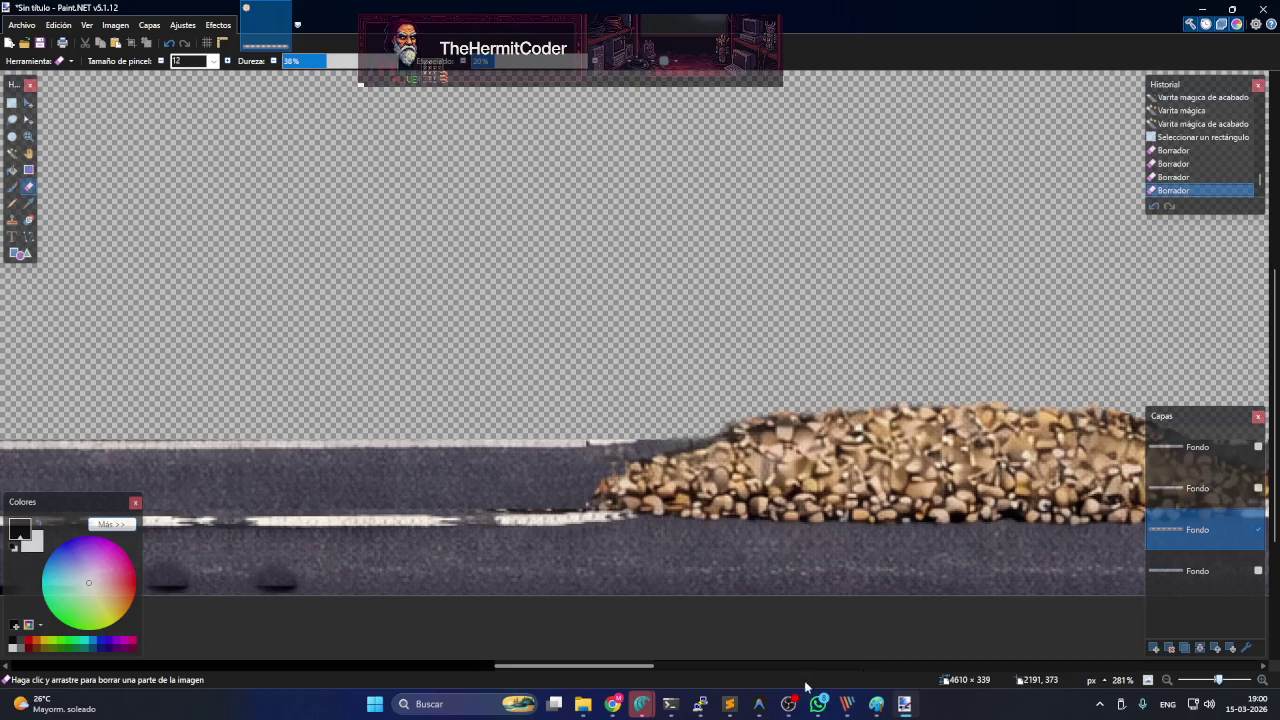
# - Clean up the leftover orange along the pile's left top edge
pyautogui.moveTo(640, 666); pyautogui.dragTo(698, 668)
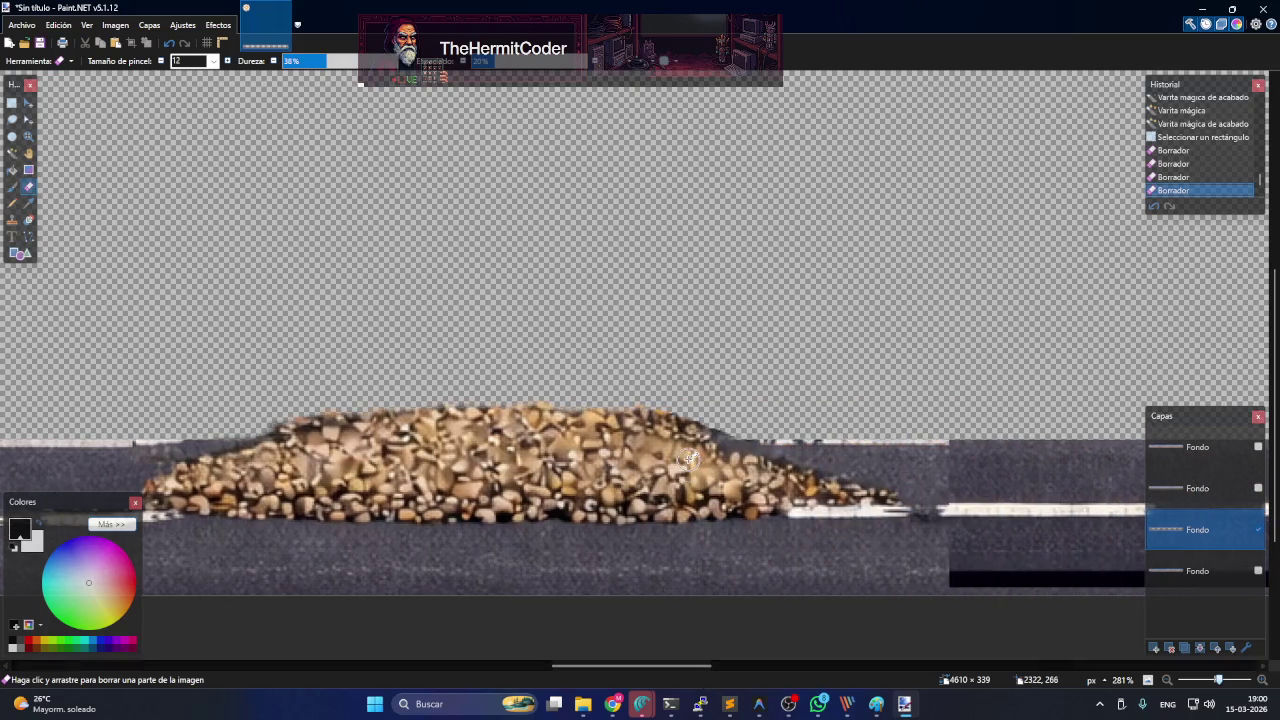
pyautogui.moveTo(712, 430); pyautogui.dragTo(617, 391)
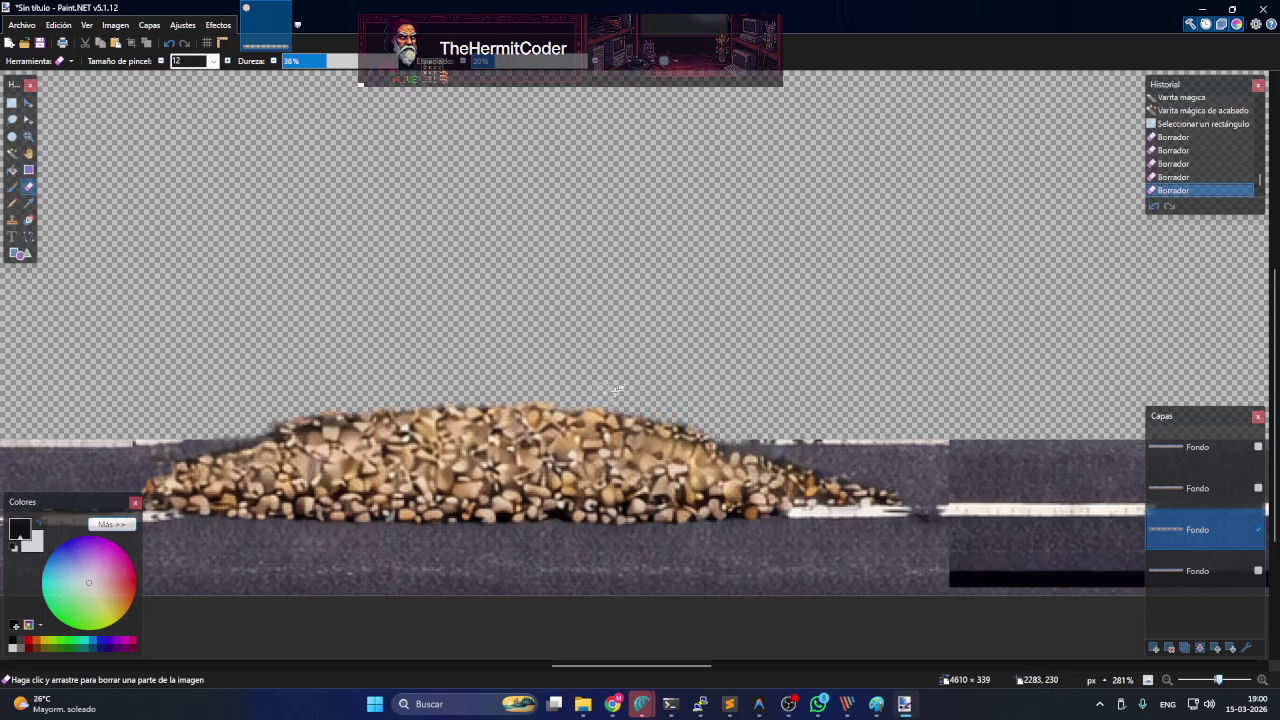
pyautogui.moveTo(529, 383); pyautogui.dragTo(545, 400)
pyautogui.moveTo(545, 400); pyautogui.dragTo(573, 403)
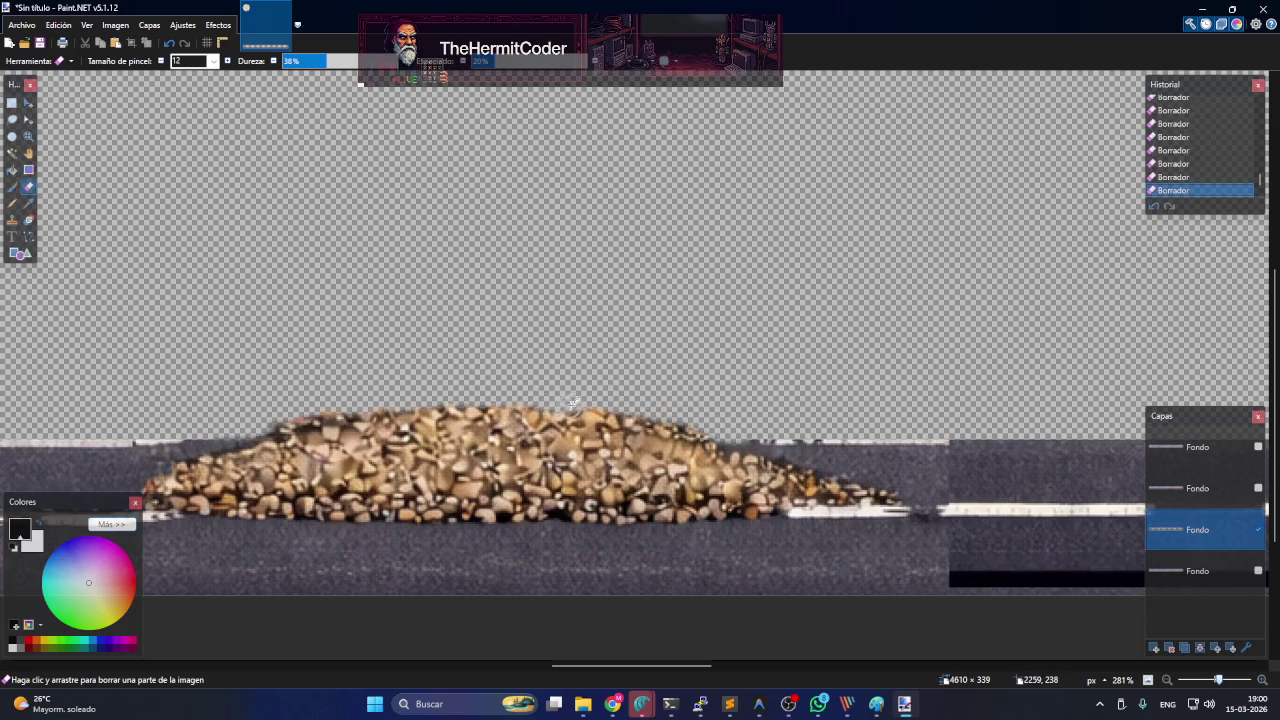
pyautogui.scroll(-3, 760, 351)
pyautogui.scroll(-4, 680, 386)
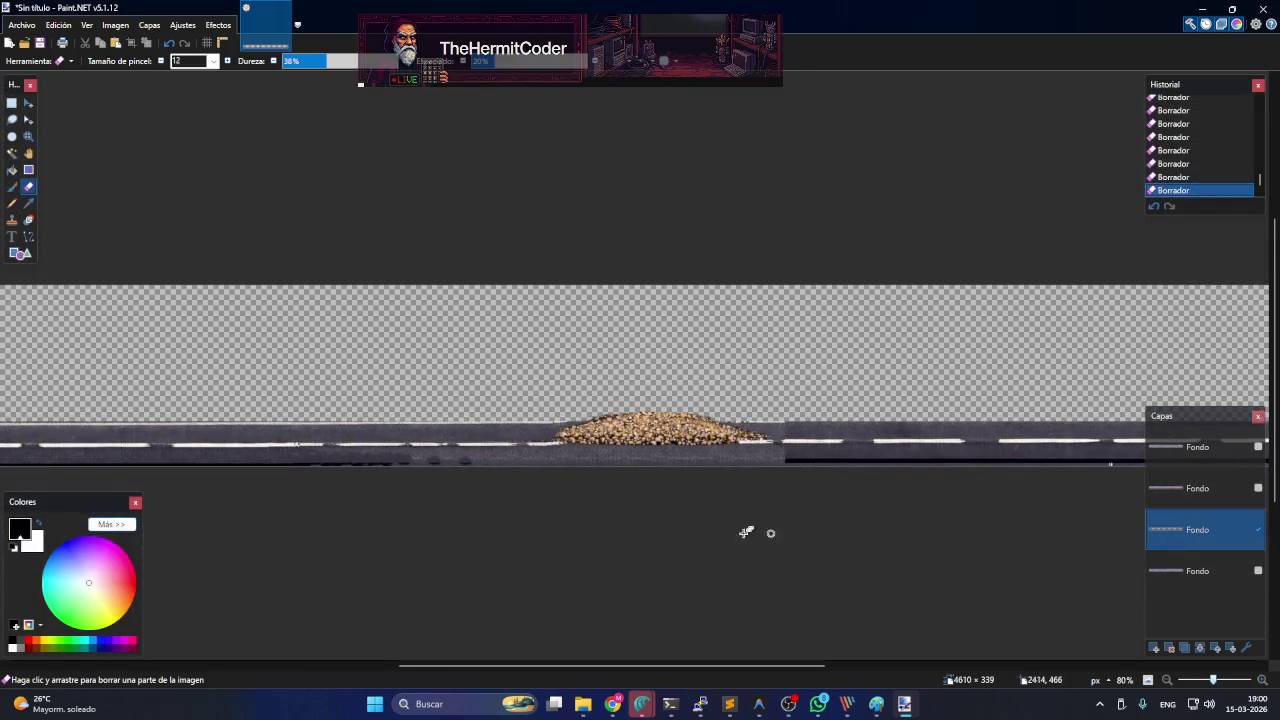
pyautogui.click(12, 219)
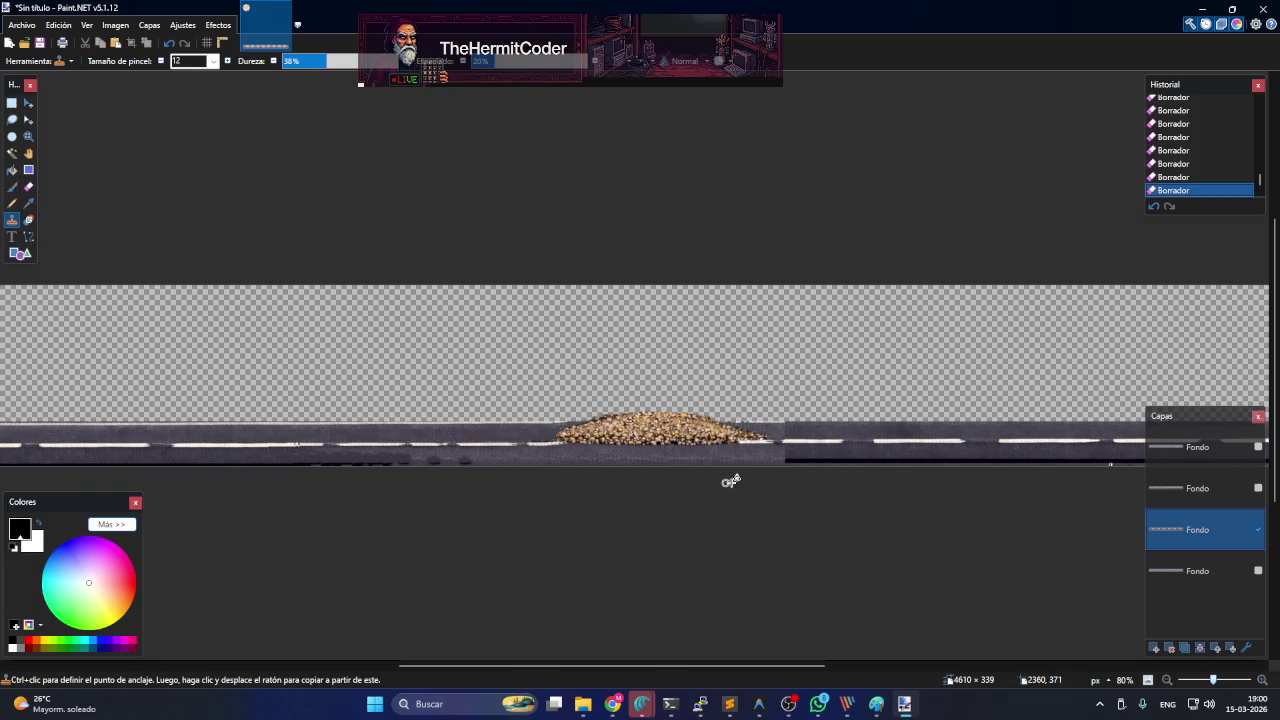
# - Clone road texture leftward over the damaged lower road edge near the pile
pyautogui.scroll(2, 745, 480)
pyautogui.scroll(2, 760, 477)
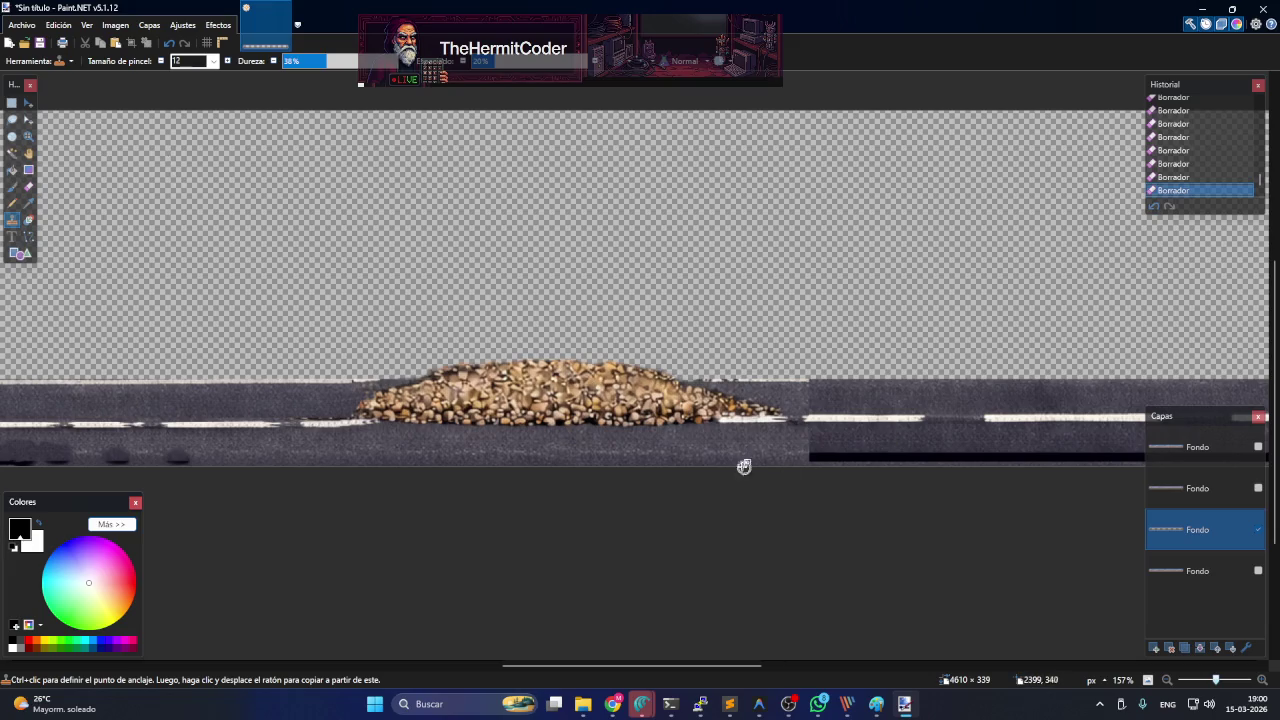
pyautogui.keyDown('ctrl'); pyautogui.click(875, 438); pyautogui.keyUp('ctrl')
pyautogui.moveTo(809, 443)
pyautogui.mouseDown()
pyautogui.moveTo(820, 440)
pyautogui.moveTo(760, 437)
pyautogui.moveTo(806, 440)
pyautogui.moveTo(808, 453)
pyautogui.moveTo(789, 451)
pyautogui.moveTo(815, 459)
pyautogui.moveTo(640, 459)
pyautogui.mouseUp()
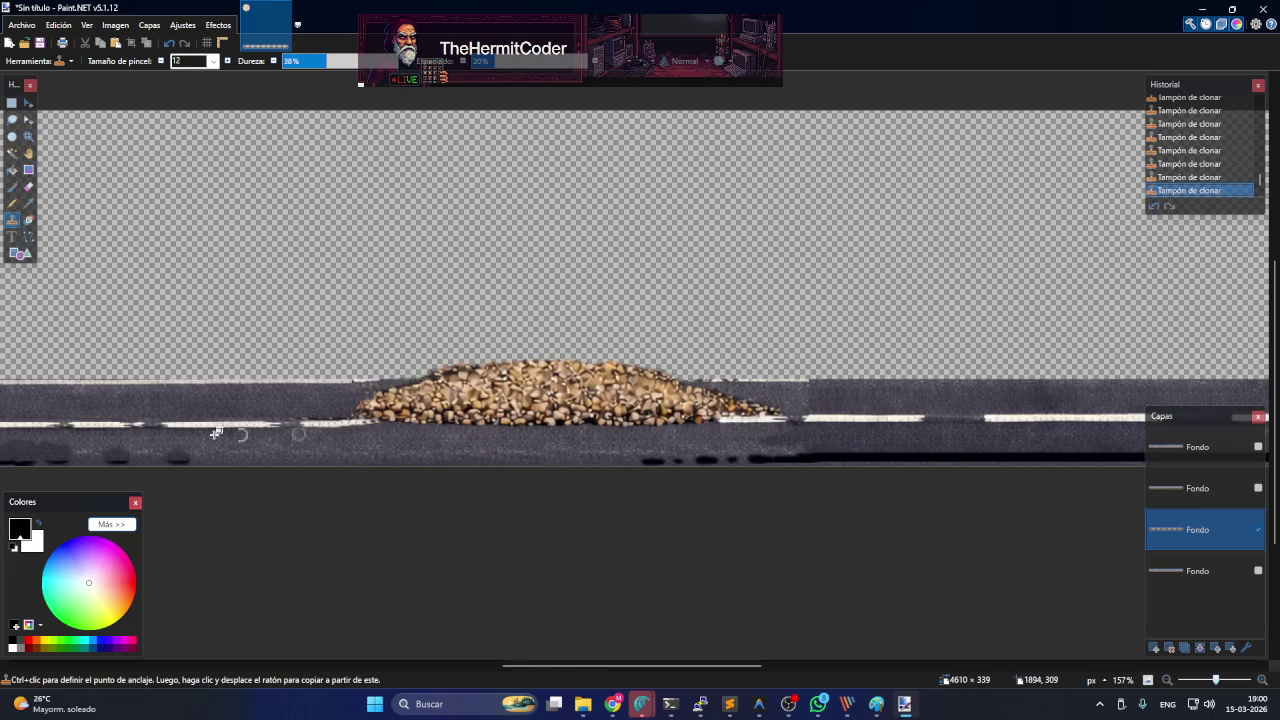
pyautogui.moveTo(653, 460); pyautogui.dragTo(560, 457)
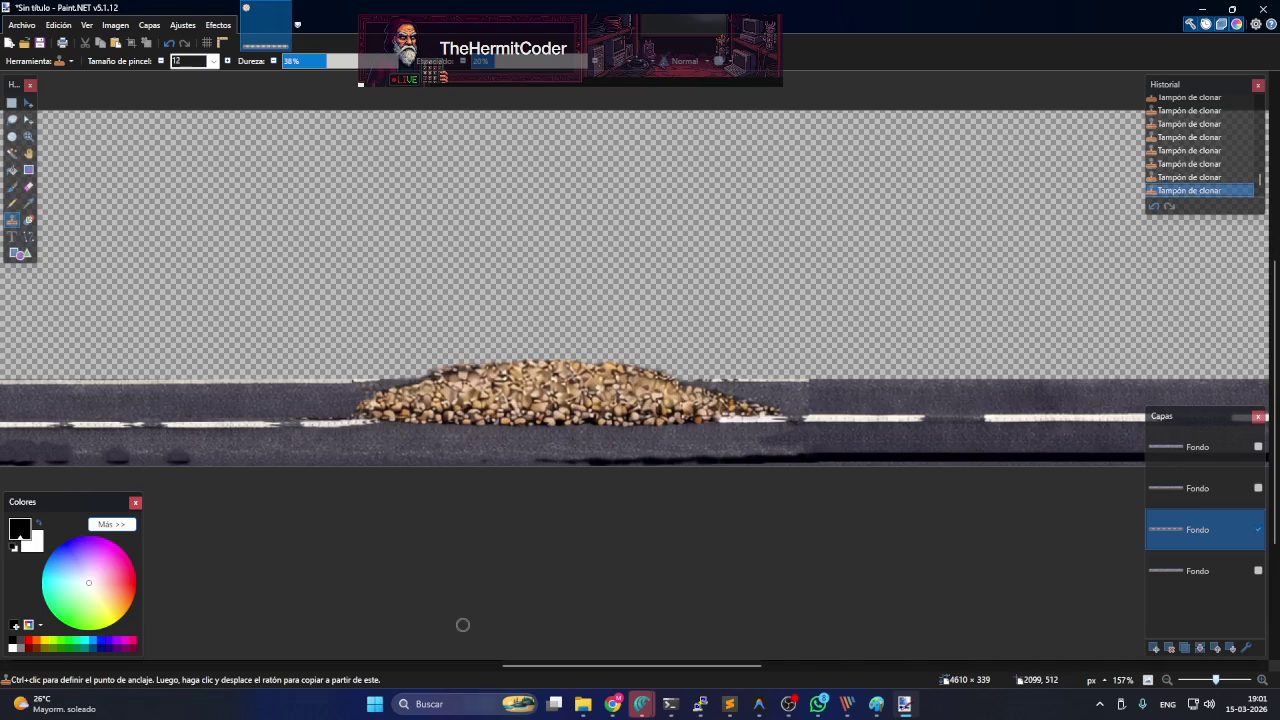
pyautogui.moveTo(585, 667); pyautogui.dragTo(492, 666)
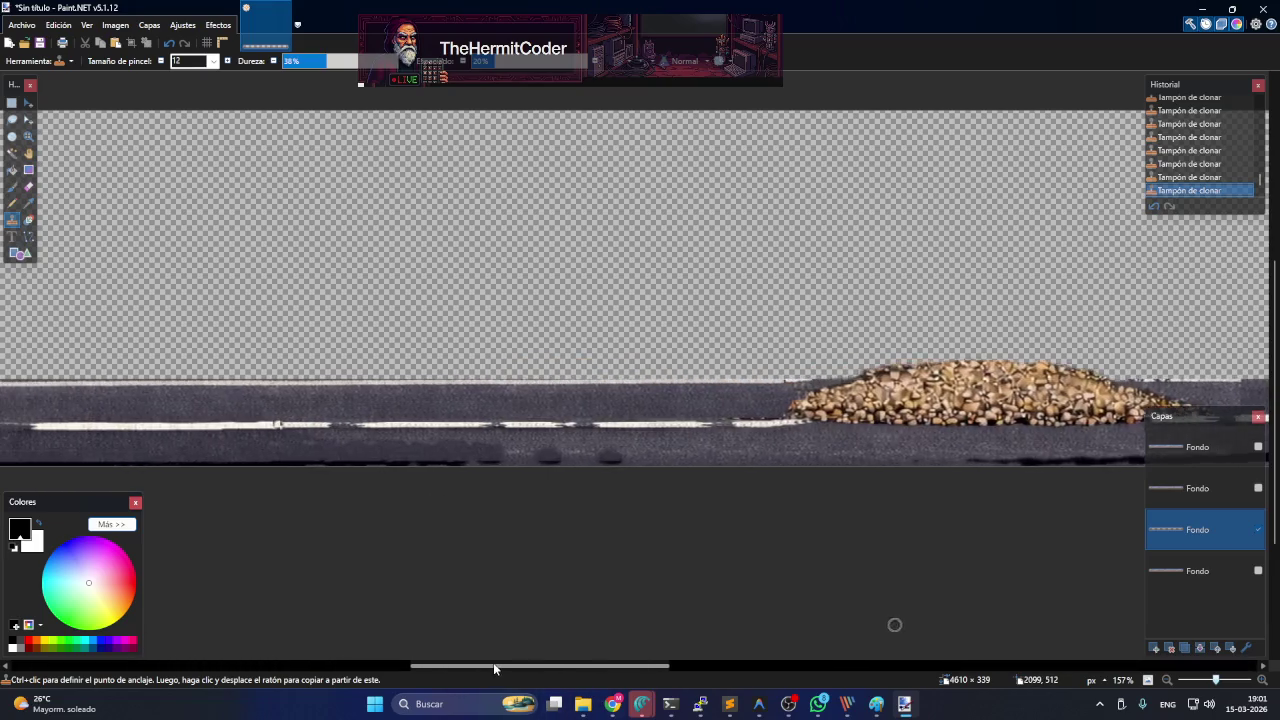
# - Pick a new clone source and paint a long stroke along the road's lower edge
pyautogui.keyDown('ctrl'); pyautogui.click(368, 464); pyautogui.keyUp('ctrl')
pyautogui.moveTo(477, 464); pyautogui.dragTo(908, 471)
pyautogui.scroll(-1, 814, 449)
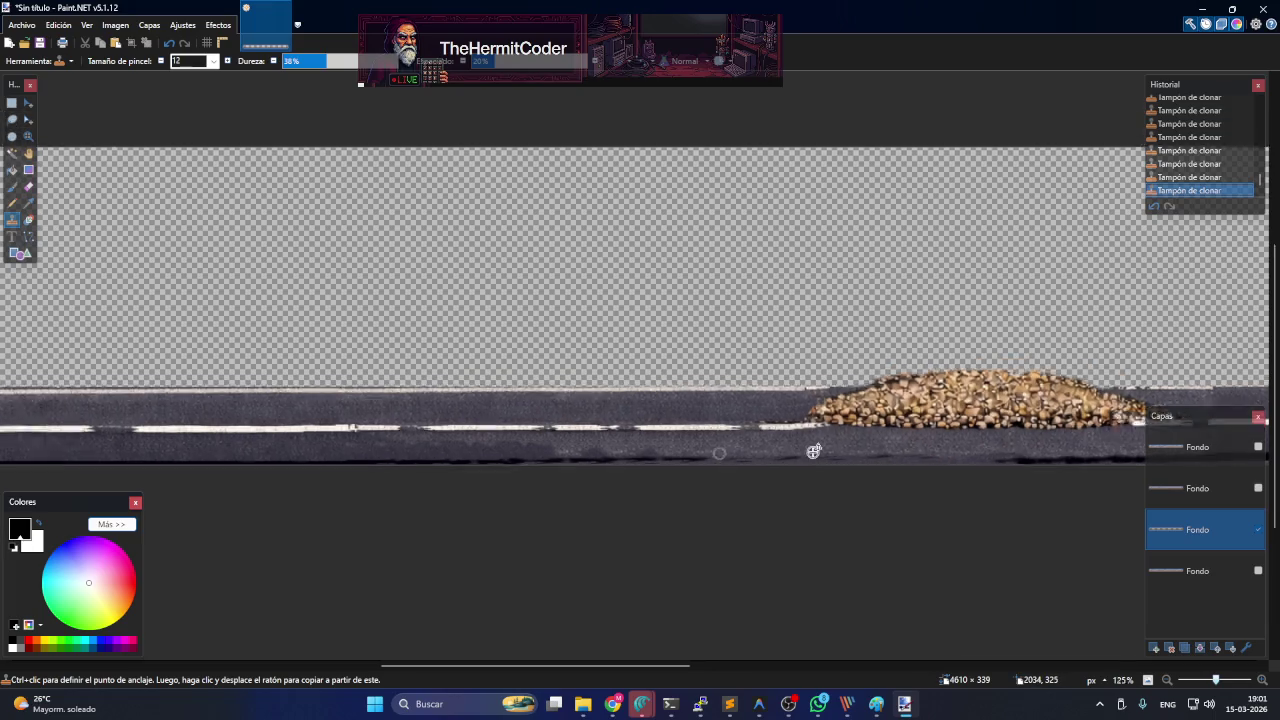
pyautogui.scroll(-3, 883, 477)
pyautogui.scroll(-2, 942, 500)
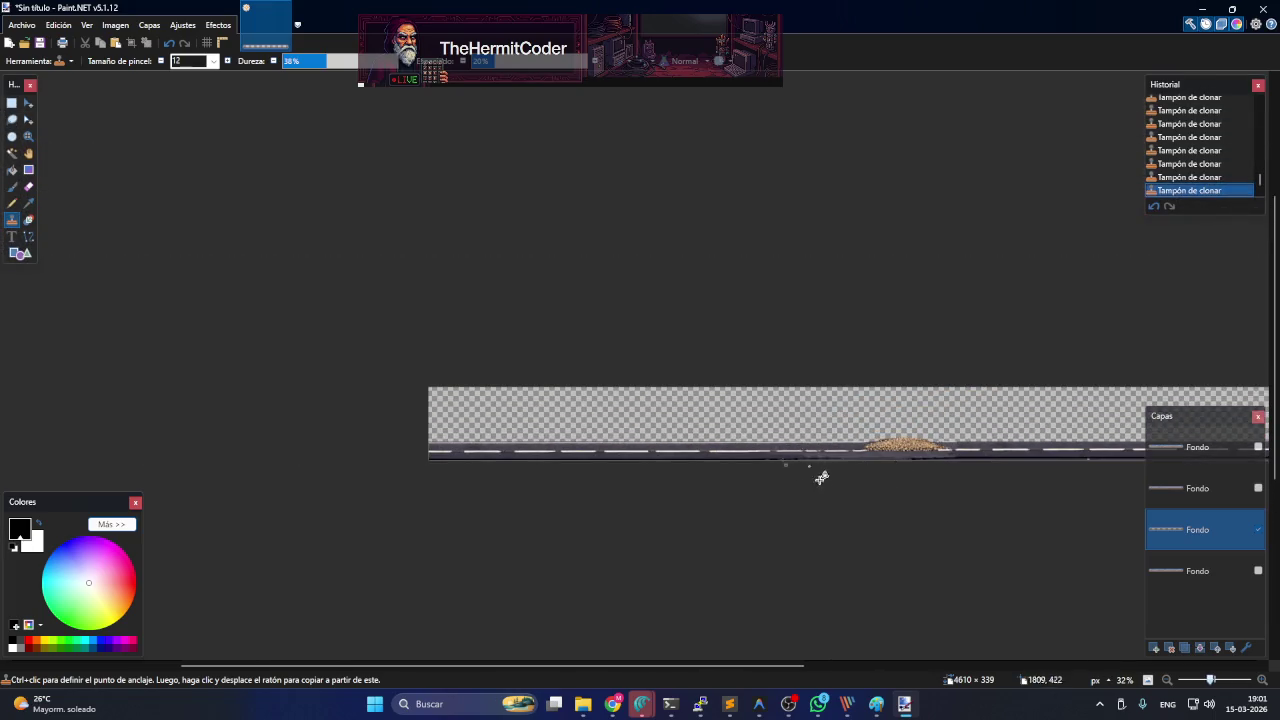
pyautogui.scroll(2, 821, 478)
pyautogui.scroll(2, 817, 450)
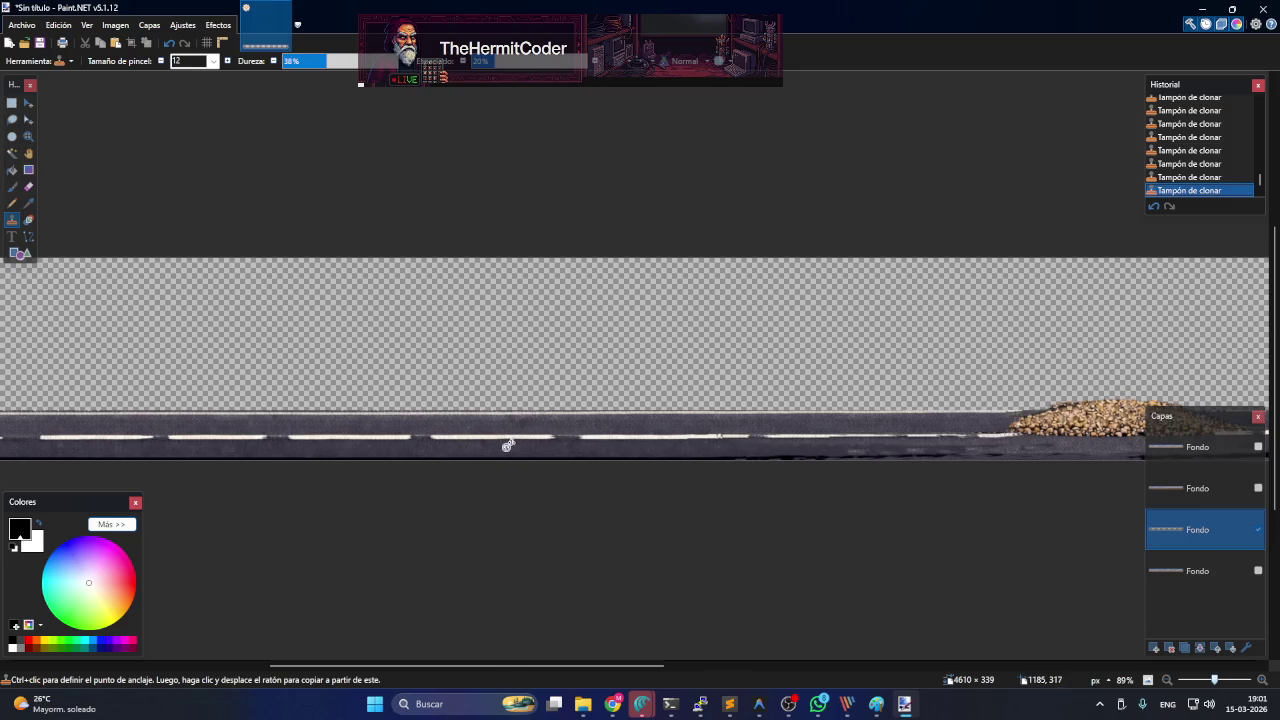
pyautogui.moveTo(1062, 445); pyautogui.dragTo(1017, 440)
pyautogui.keyDown('ctrl'); pyautogui.click(601, 448); pyautogui.keyUp('ctrl')
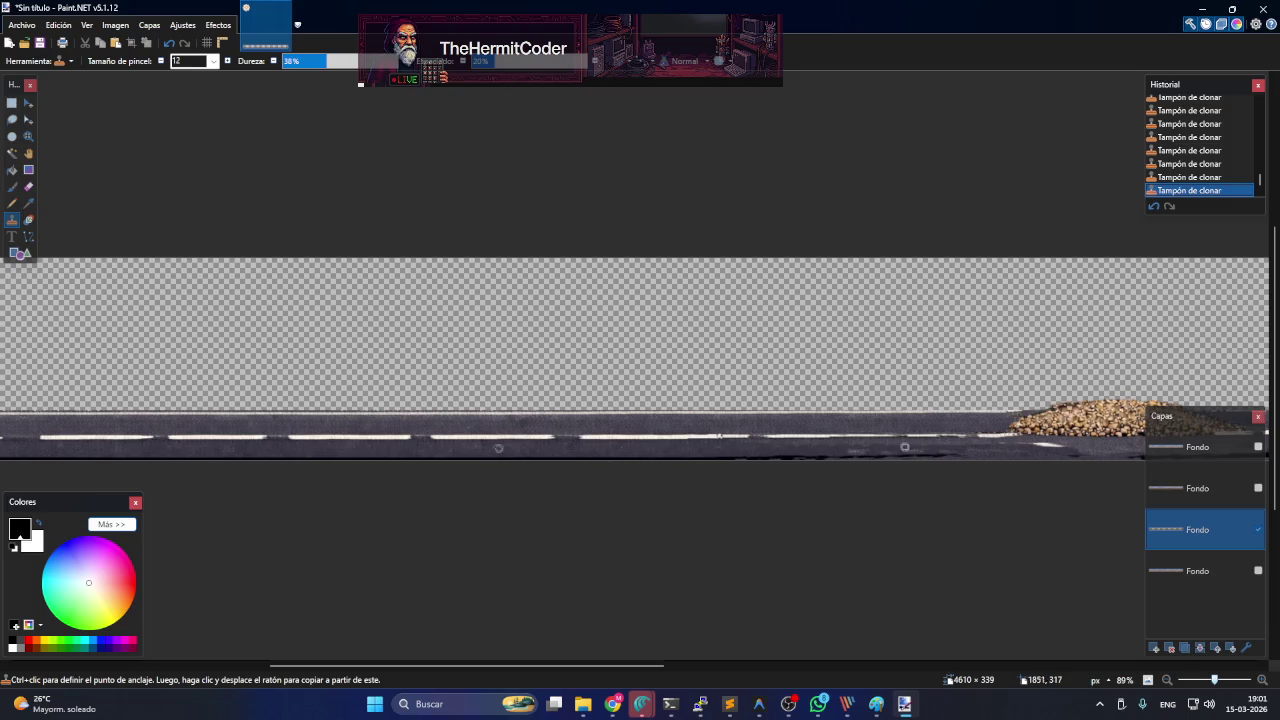
pyautogui.moveTo(1071, 449); pyautogui.dragTo(832, 463)
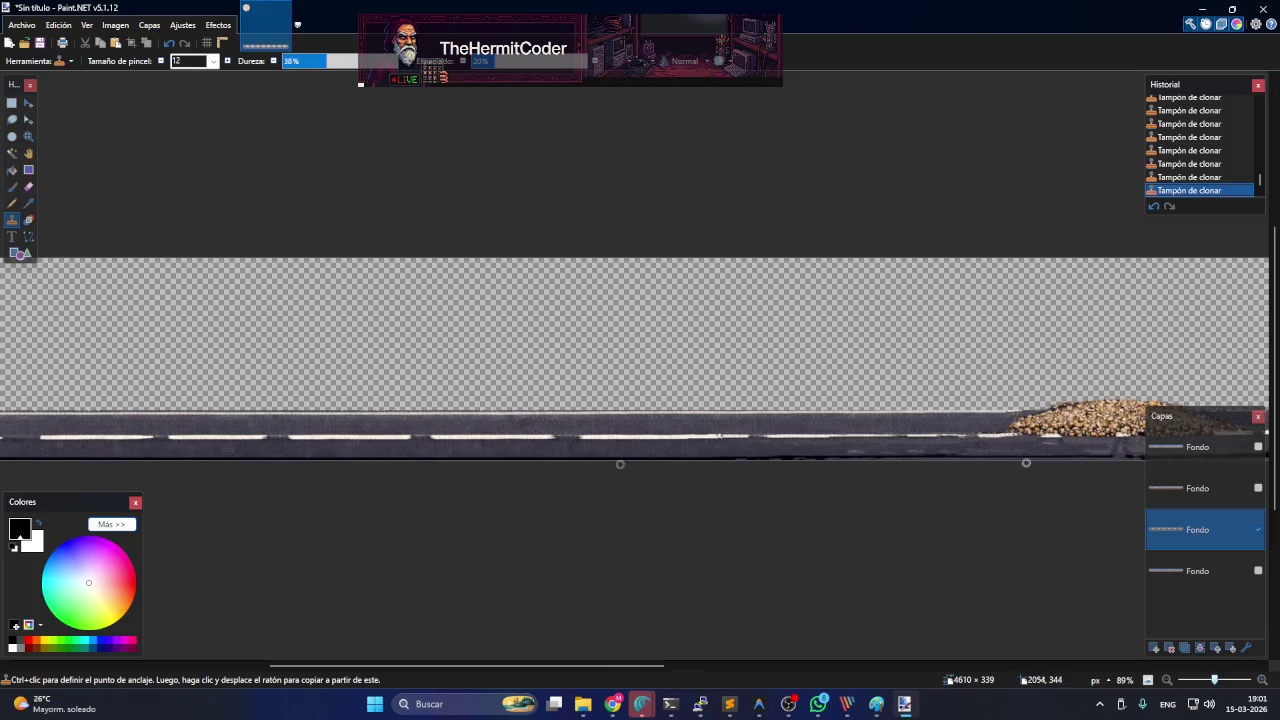
pyautogui.scroll(-3, 774, 449)
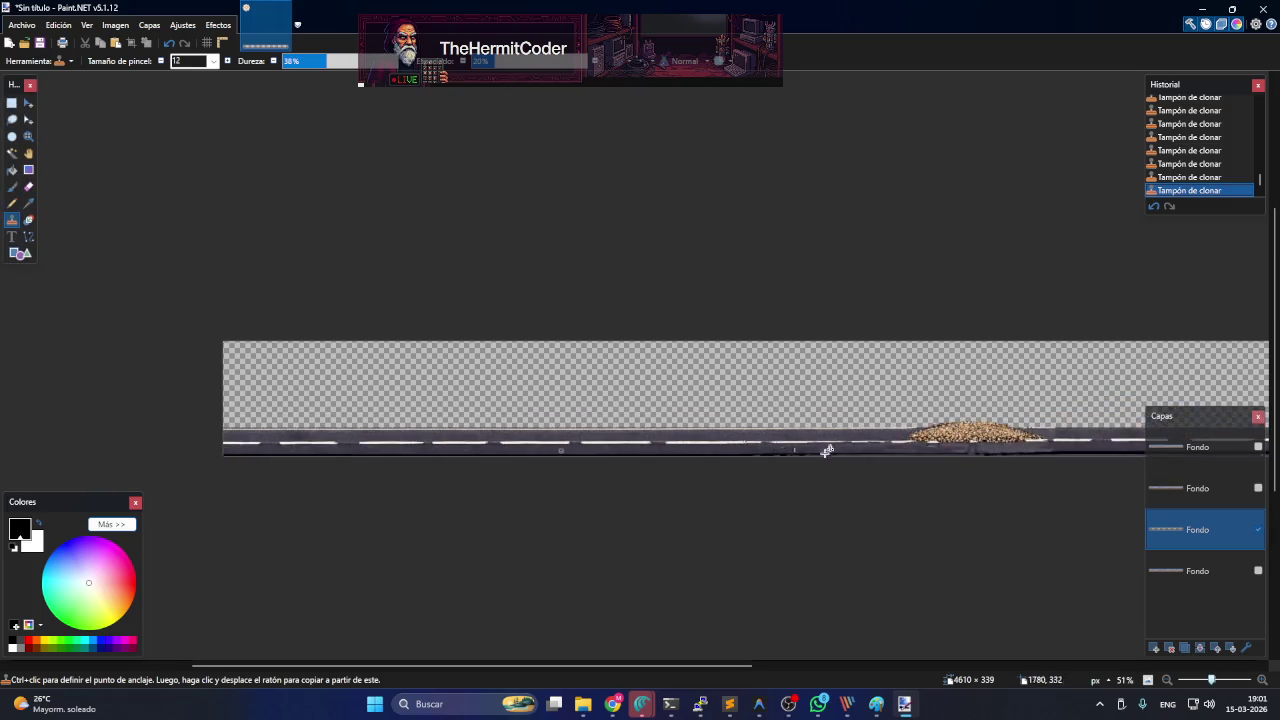
pyautogui.scroll(-2, 826, 449)
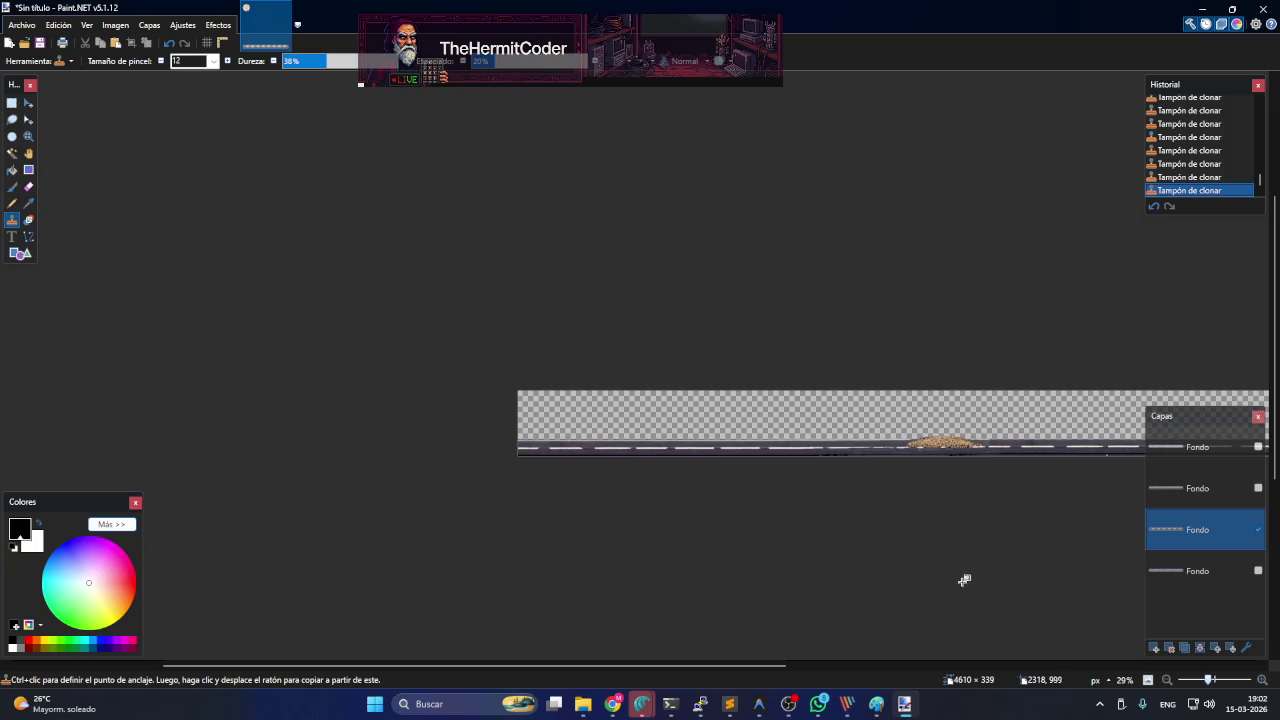
pyautogui.moveTo(765, 666); pyautogui.dragTo(937, 684)
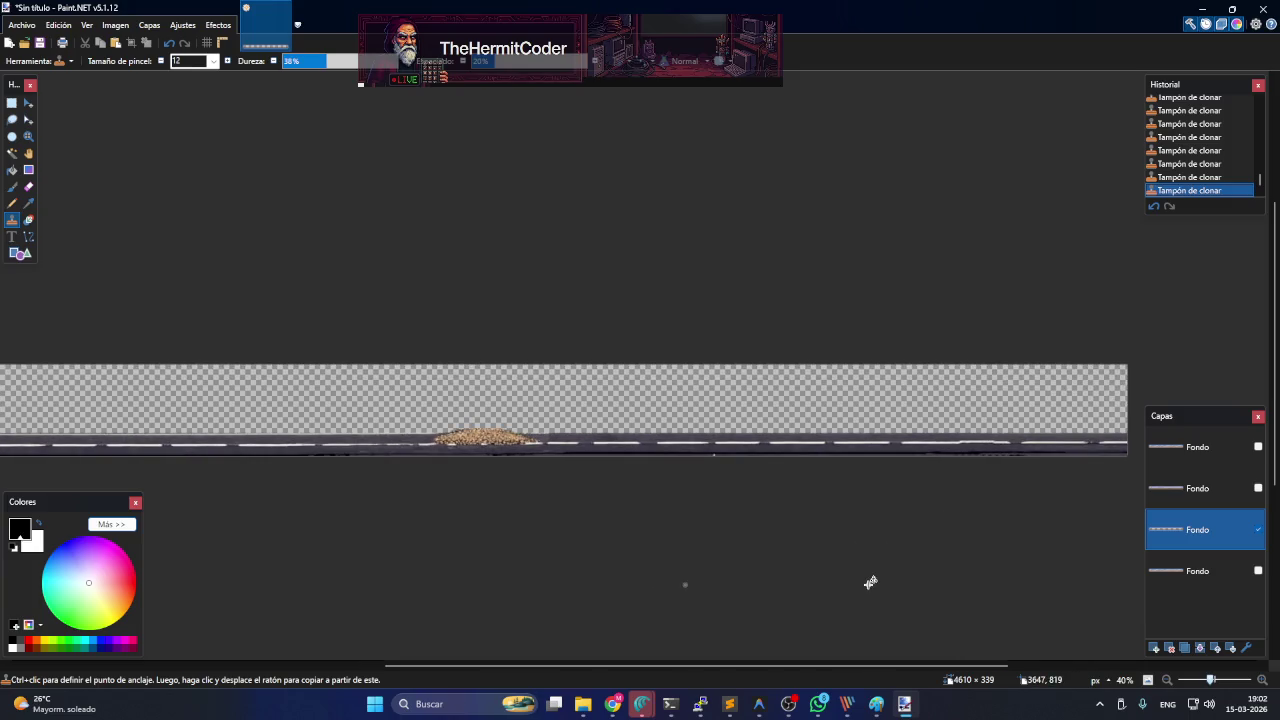
pyautogui.scroll(2, 871, 580)
pyautogui.scroll(2, 871, 580)
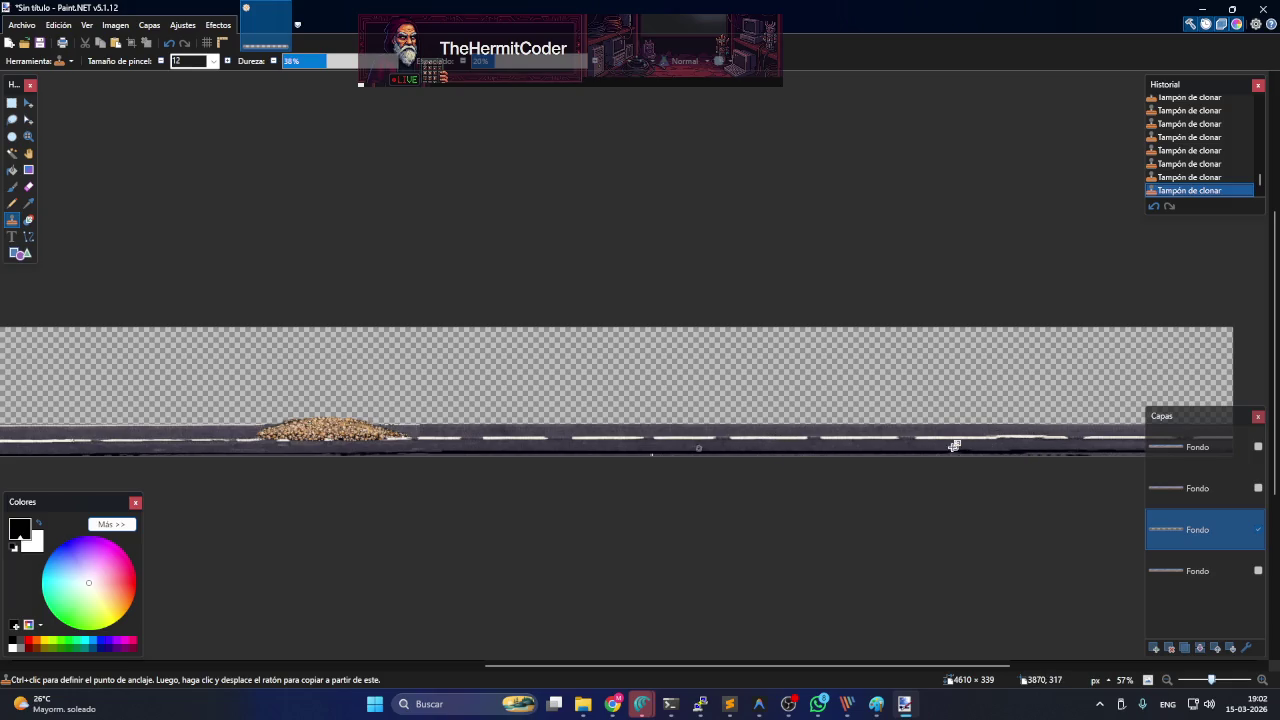
pyautogui.scroll(-2, 815, 420)
pyautogui.scroll(-2, 790, 440)
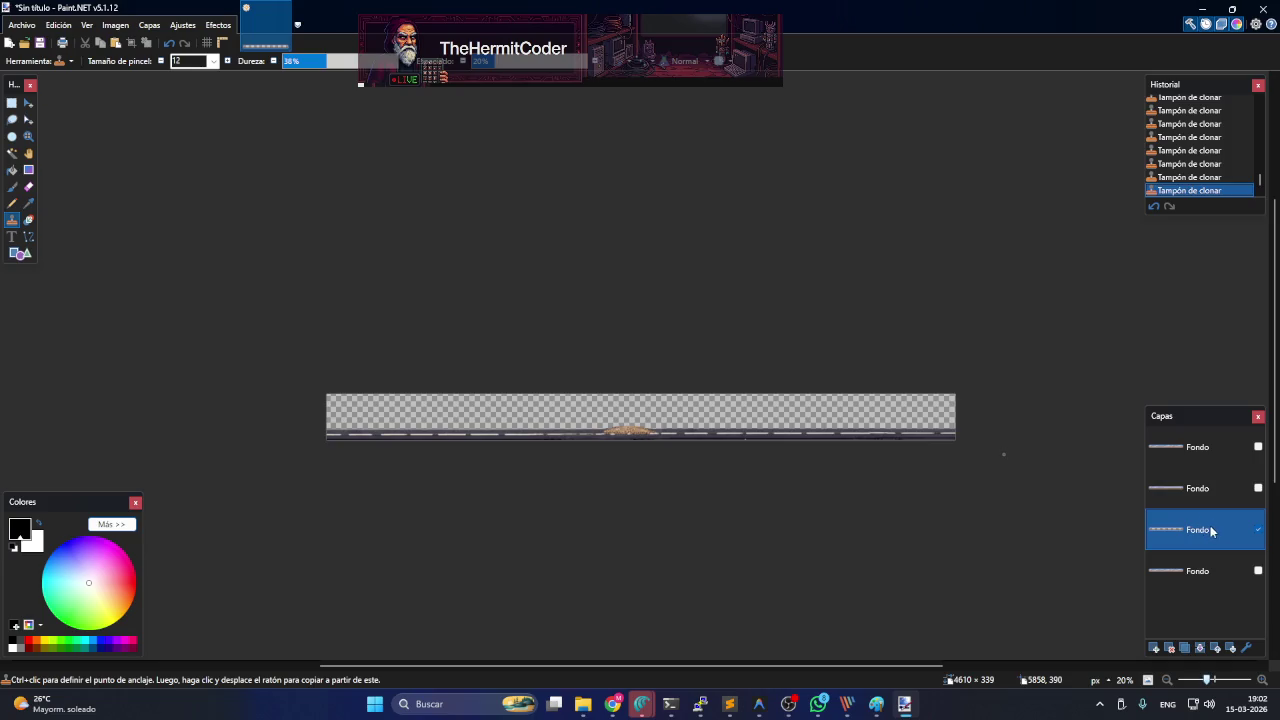
# - Move the road layer to the top and hide it, then show the desert Fondo layer
pyautogui.moveTo(1210, 530); pyautogui.dragTo(1227, 463)
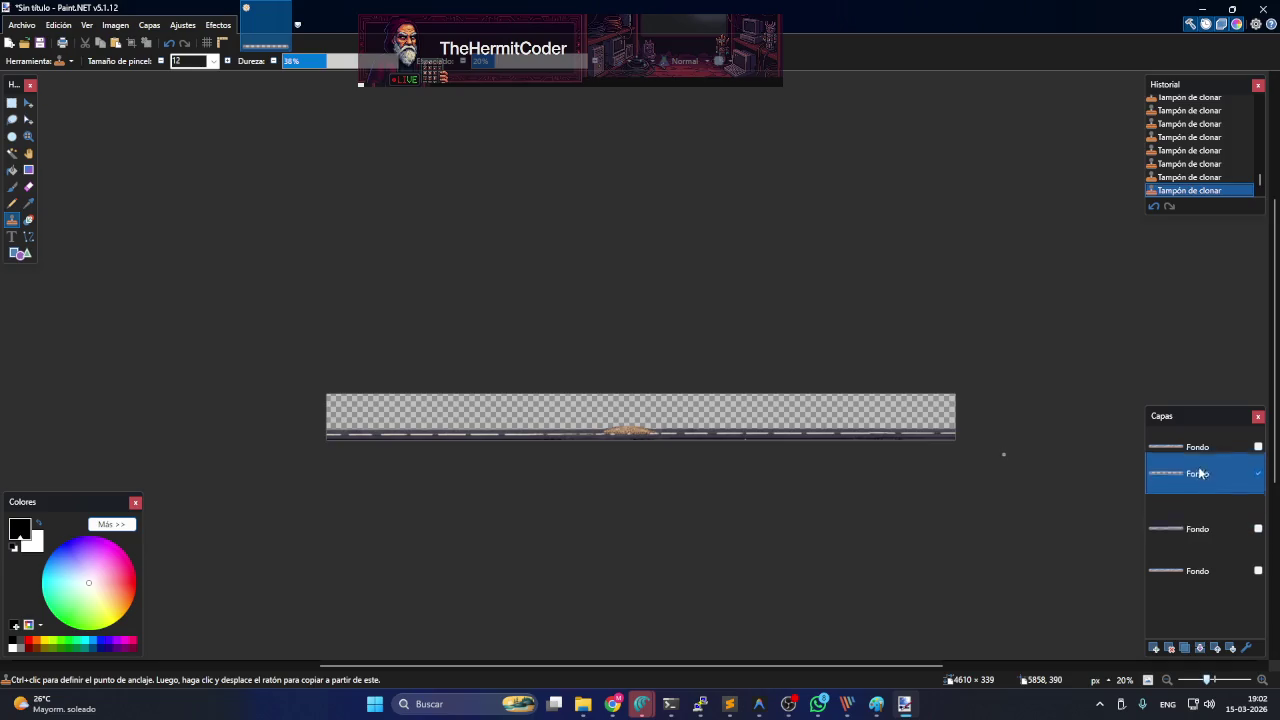
pyautogui.click(1258, 447)
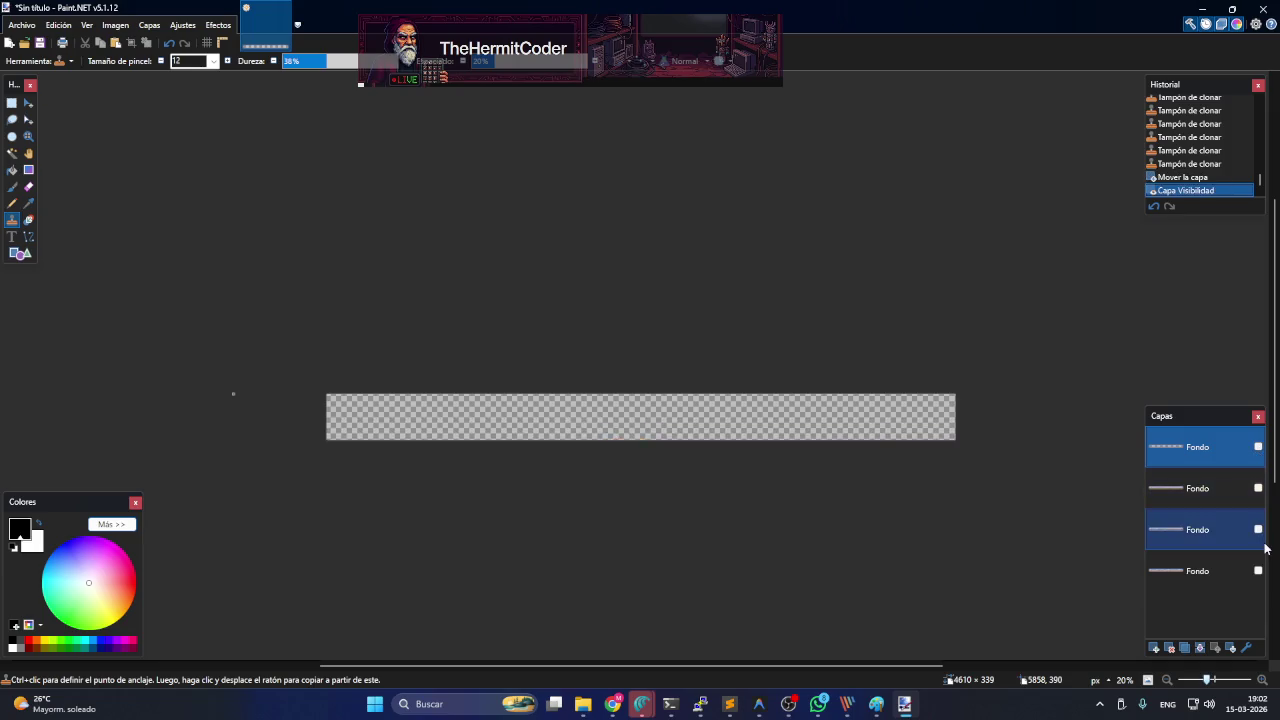
pyautogui.click(1212, 494)
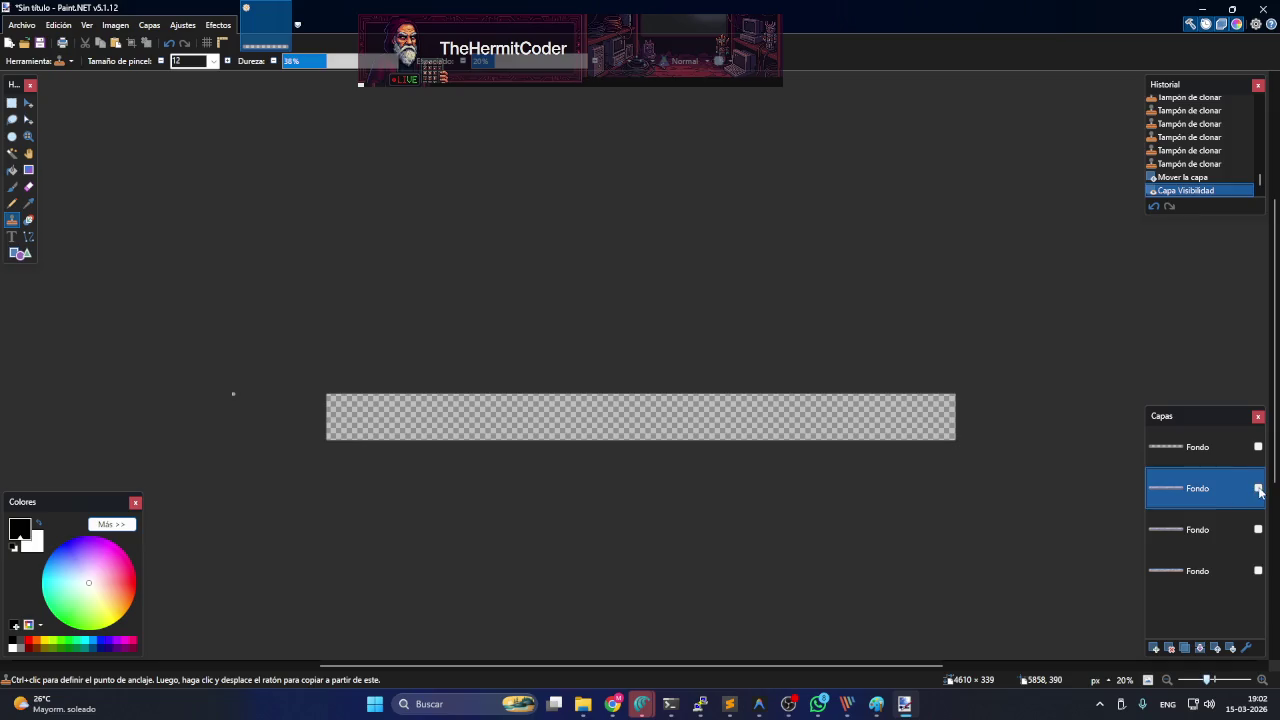
pyautogui.click(1258, 488)
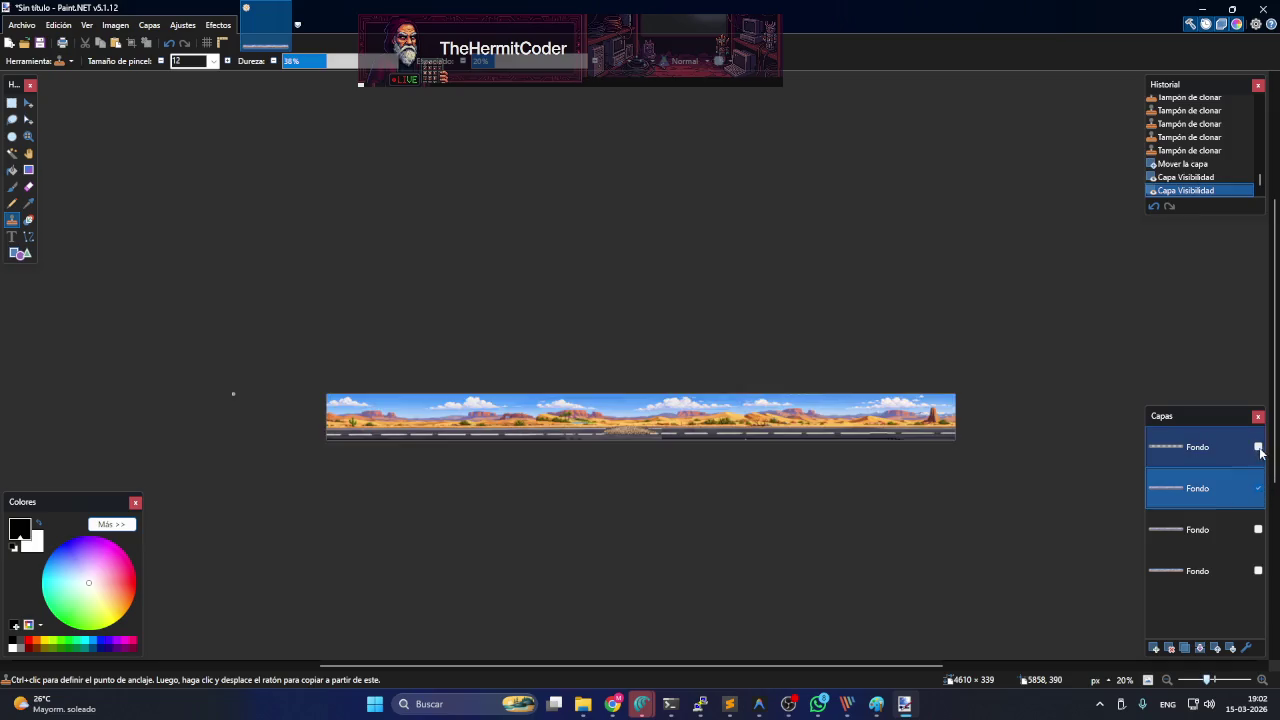
pyautogui.scroll(2, 680, 491)
pyautogui.scroll(3, 680, 491)
pyautogui.scroll(-3, 510, 415)
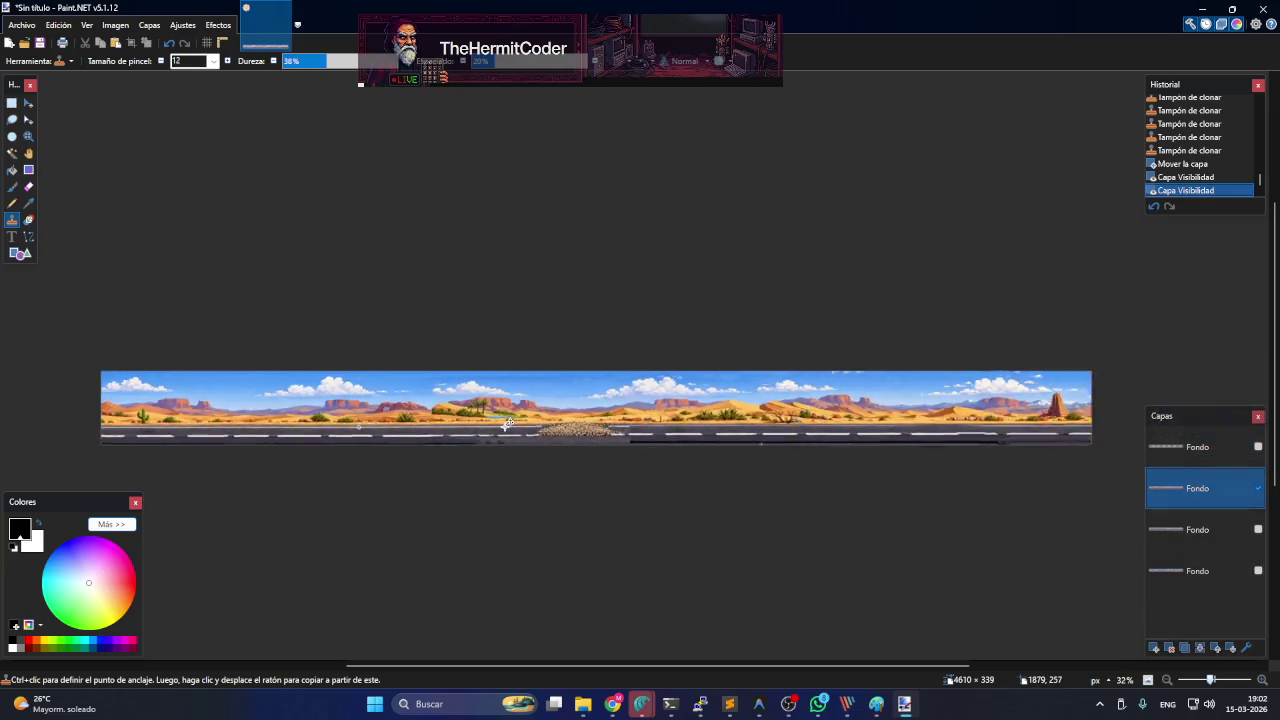
pyautogui.scroll(-2, 500, 430)
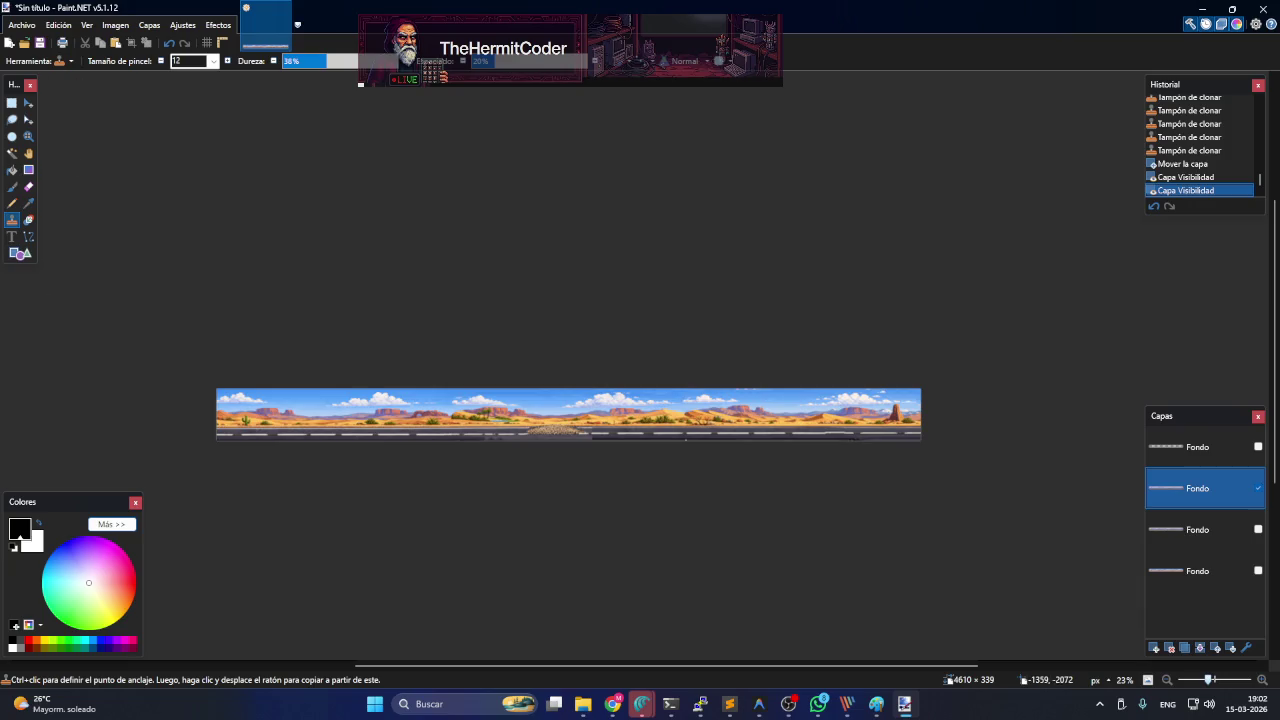
pyautogui.click(12, 103)
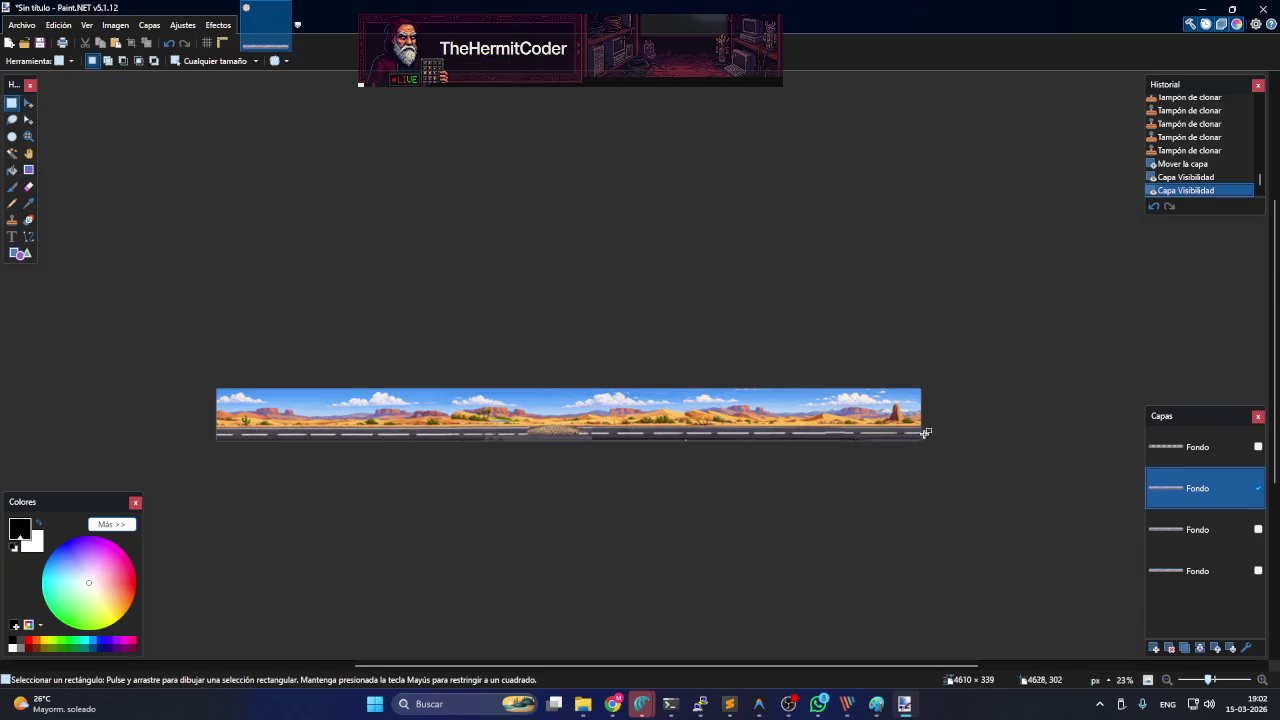
# - Select the road strip at the bottom of the desert layer and delete it to transparency
pyautogui.moveTo(928, 425); pyautogui.dragTo(158, 467)
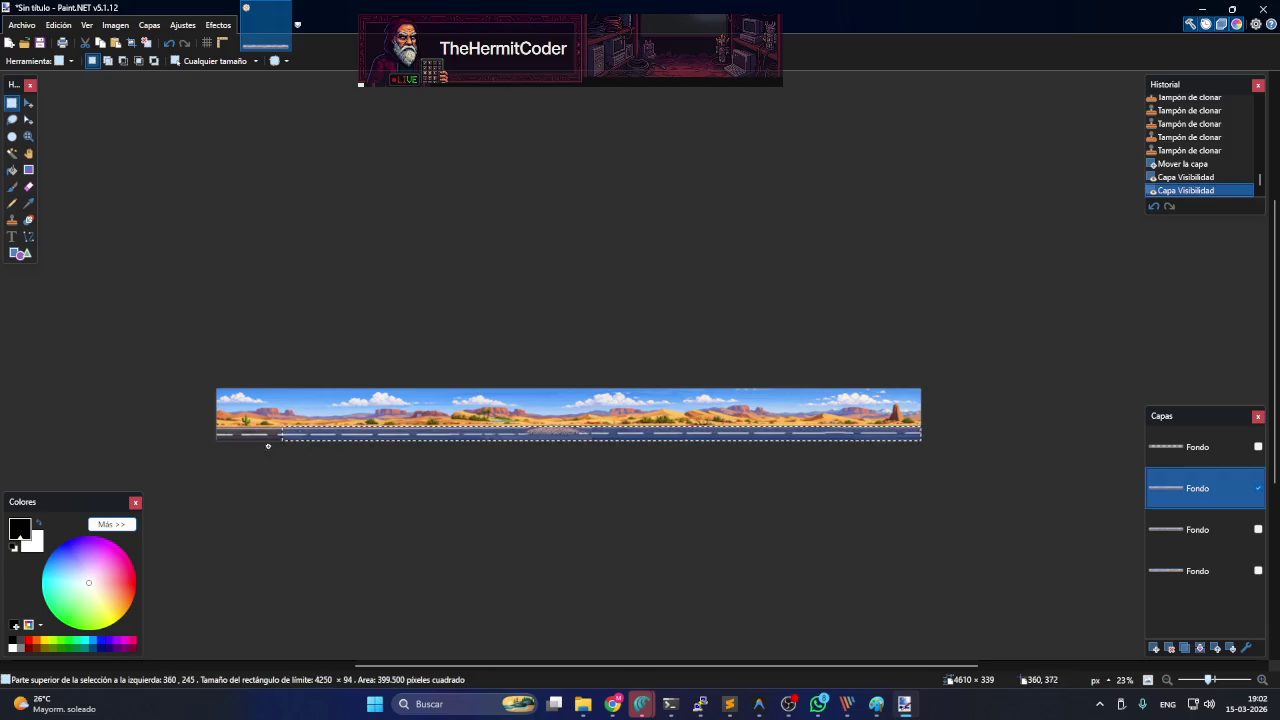
pyautogui.press('Delete')
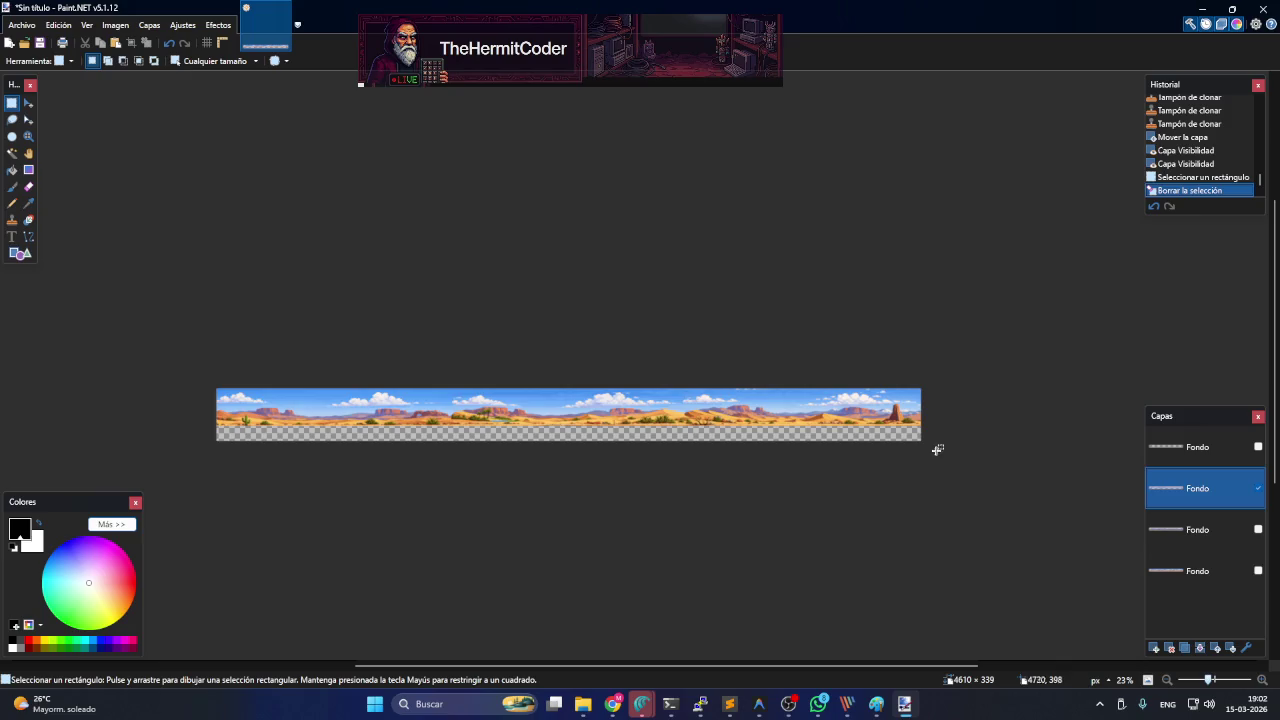
pyautogui.scroll(3, 920, 474)
pyautogui.scroll(-4, 917, 487)
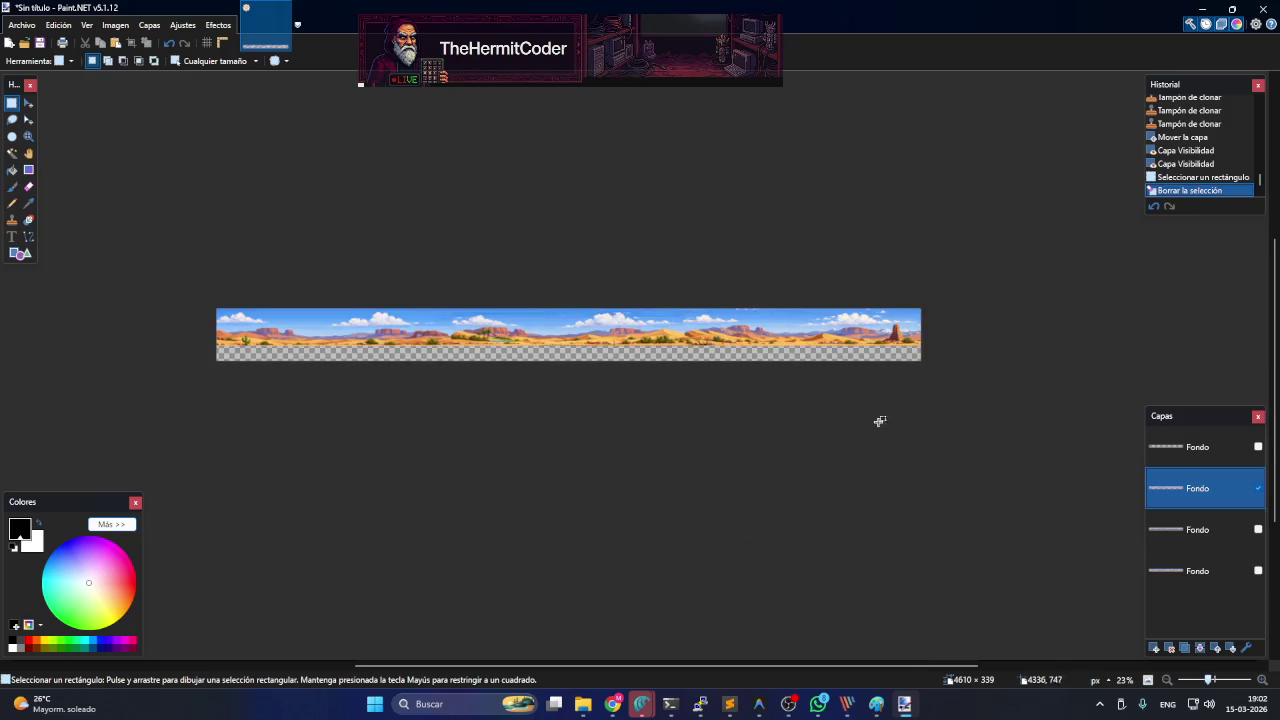
pyautogui.keyDown('ctrl'); pyautogui.scroll(2, 849, 439); pyautogui.keyUp('ctrl')
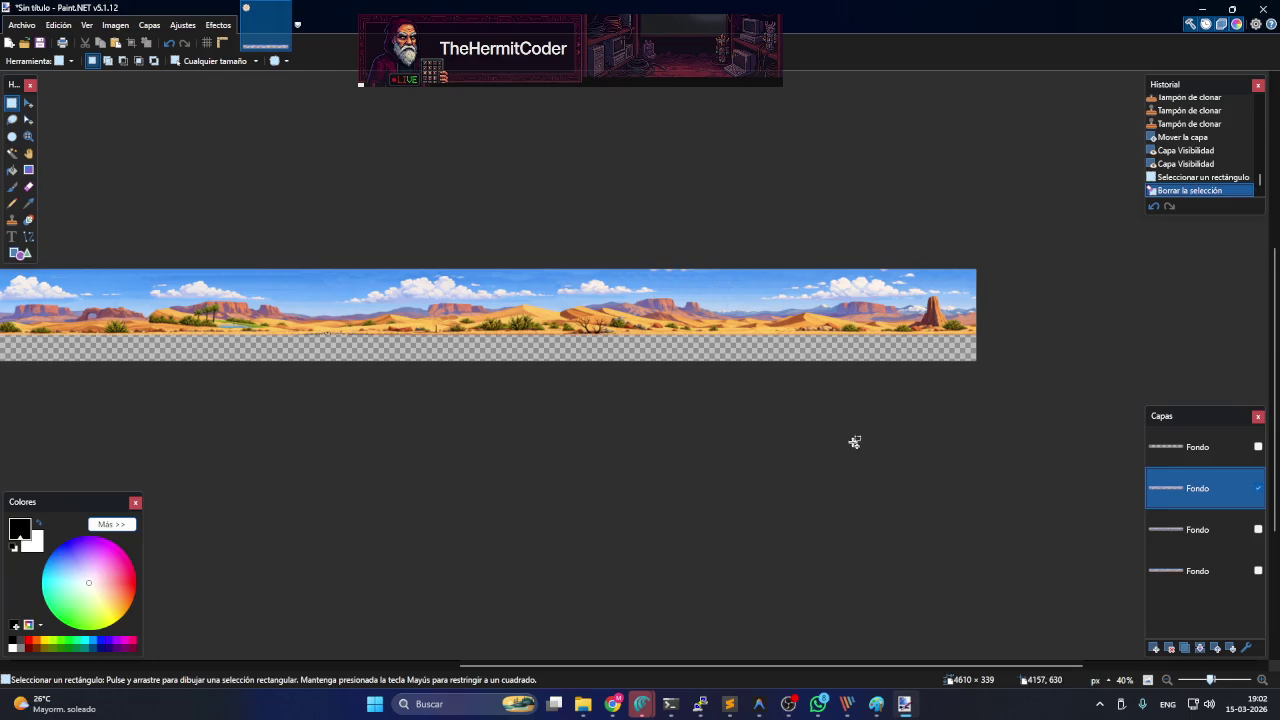
pyautogui.moveTo(540, 666); pyautogui.dragTo(295, 666)
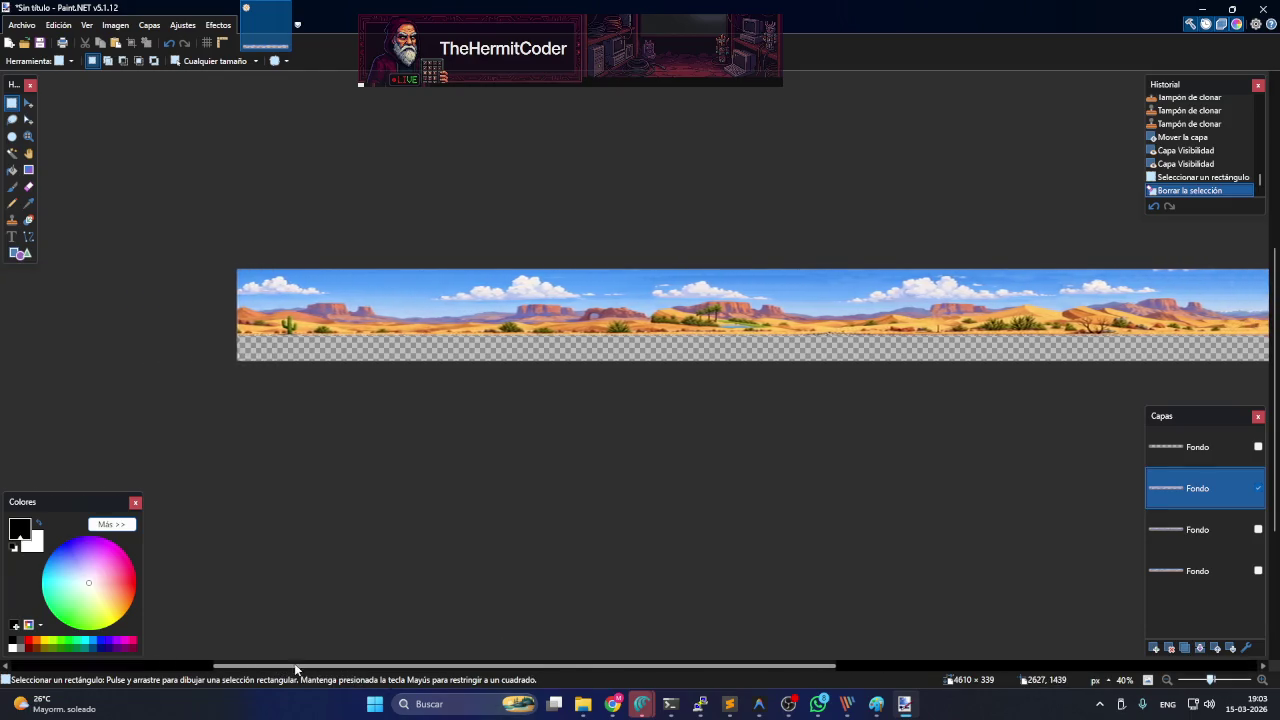
pyautogui.moveTo(295, 668); pyautogui.dragTo(217, 608)
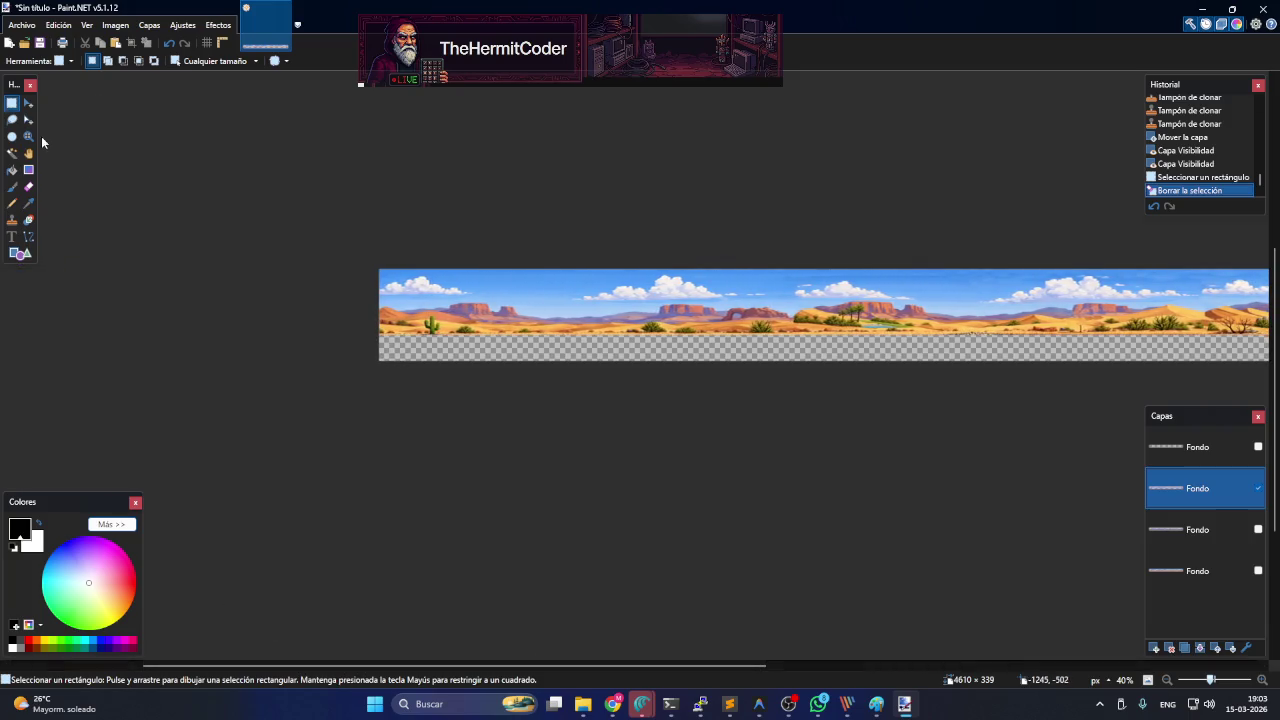
# - Magic Wand the desert sky and tighten the tolerance to about 41%
pyautogui.click(12, 153)
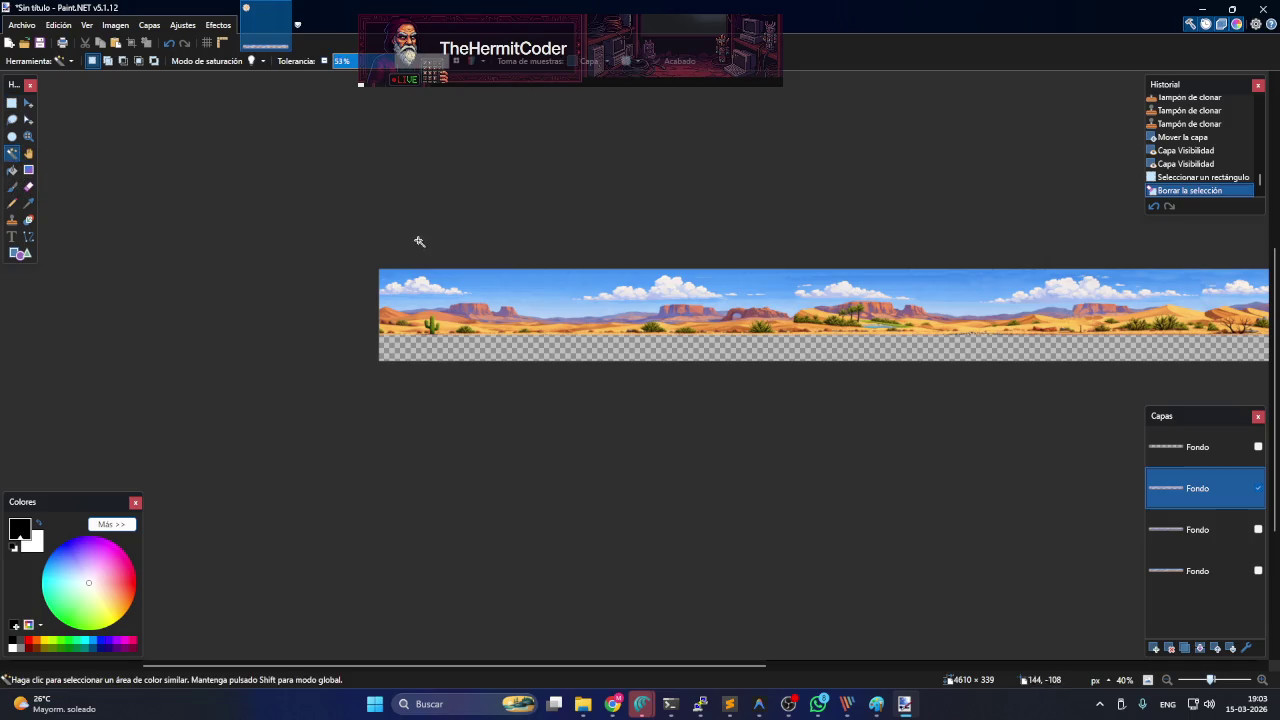
pyautogui.click(521, 286)
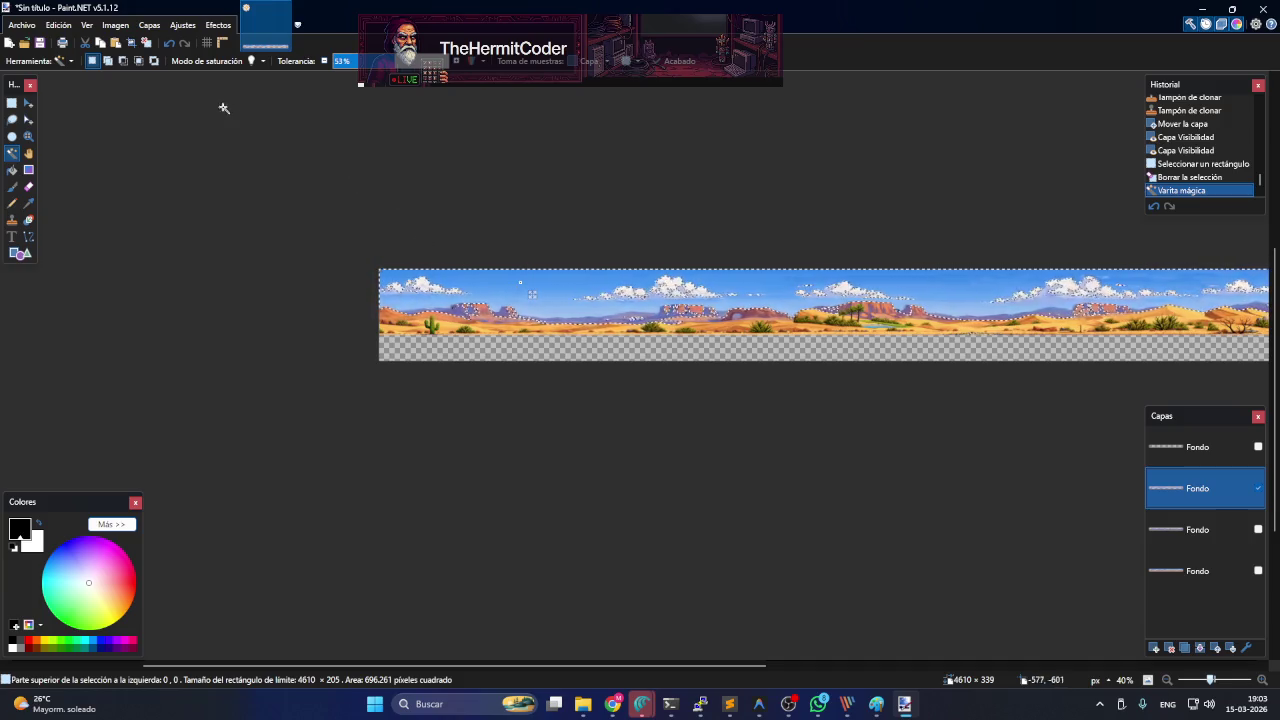
pyautogui.click(343, 61)
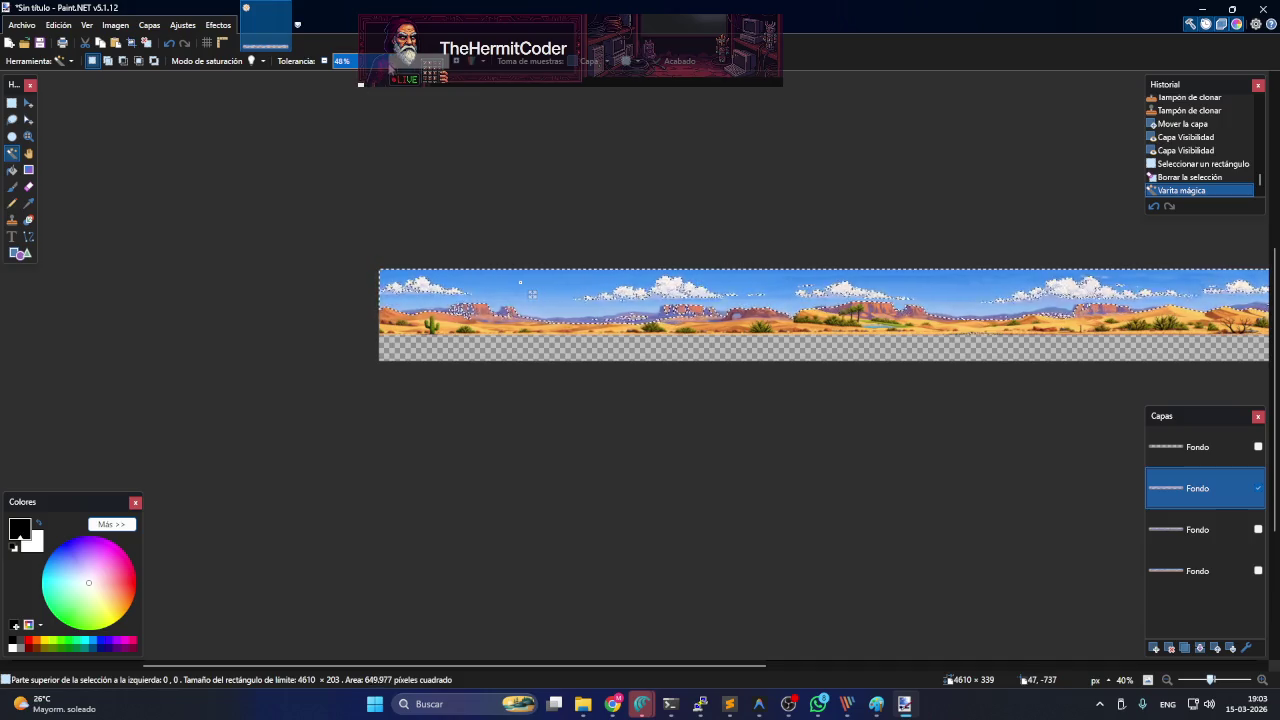
pyautogui.moveTo(386, 66); pyautogui.dragTo(381, 62)
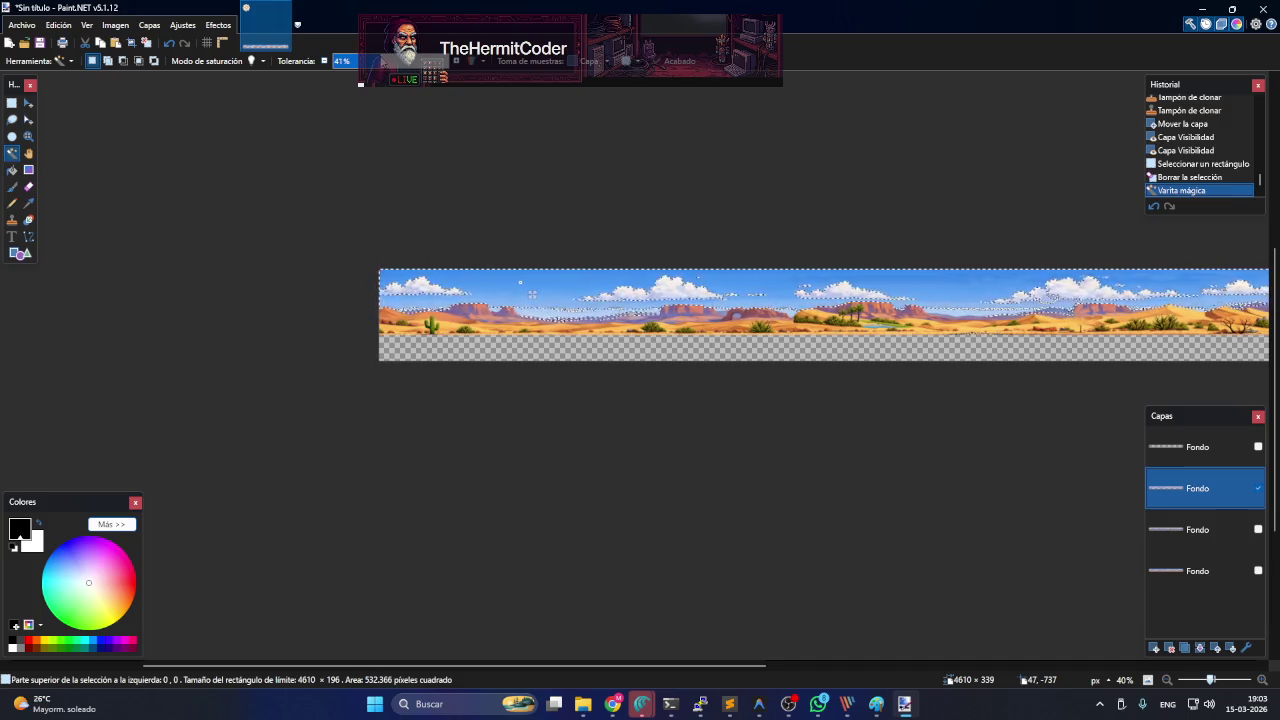
pyautogui.moveTo(604, 665)
pyautogui.mouseDown()
pyautogui.moveTo(834, 657)
pyautogui.moveTo(911, 634)
pyautogui.moveTo(662, 645)
pyautogui.mouseUp()
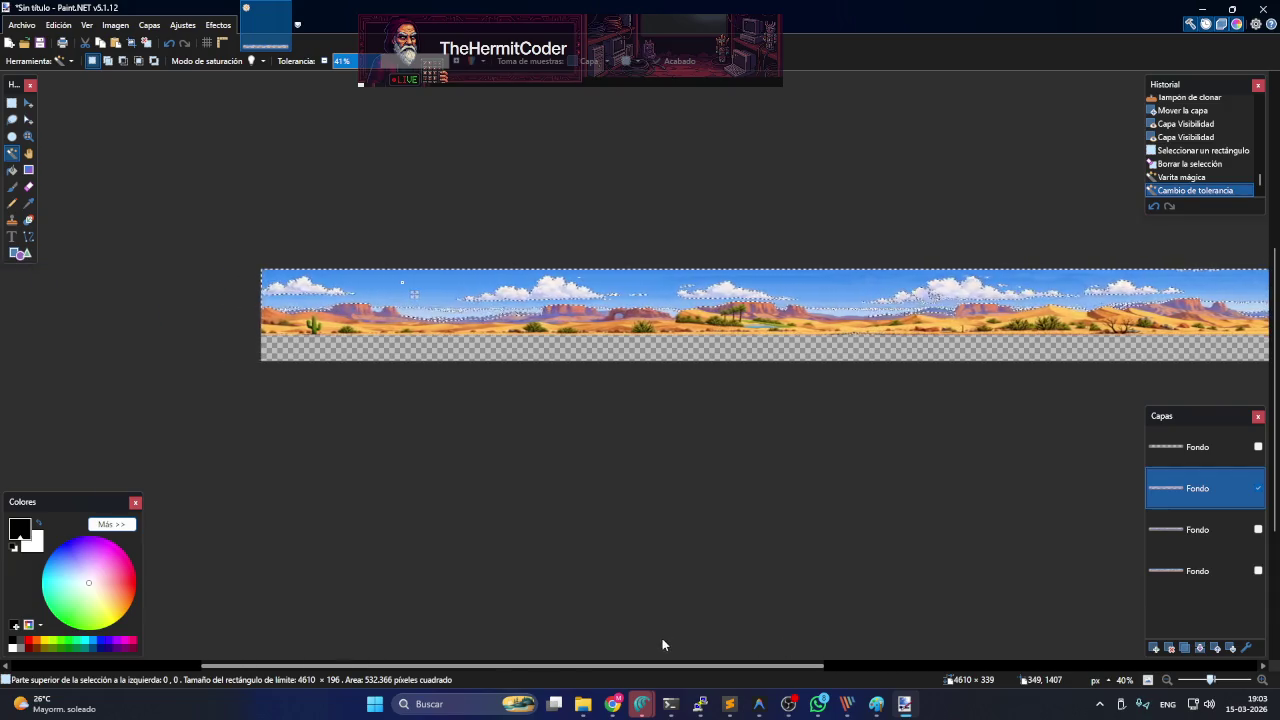
# - Try inverting and deleting the sky selection, undoing both changes
pyautogui.hotkey('ctrl', 'i')
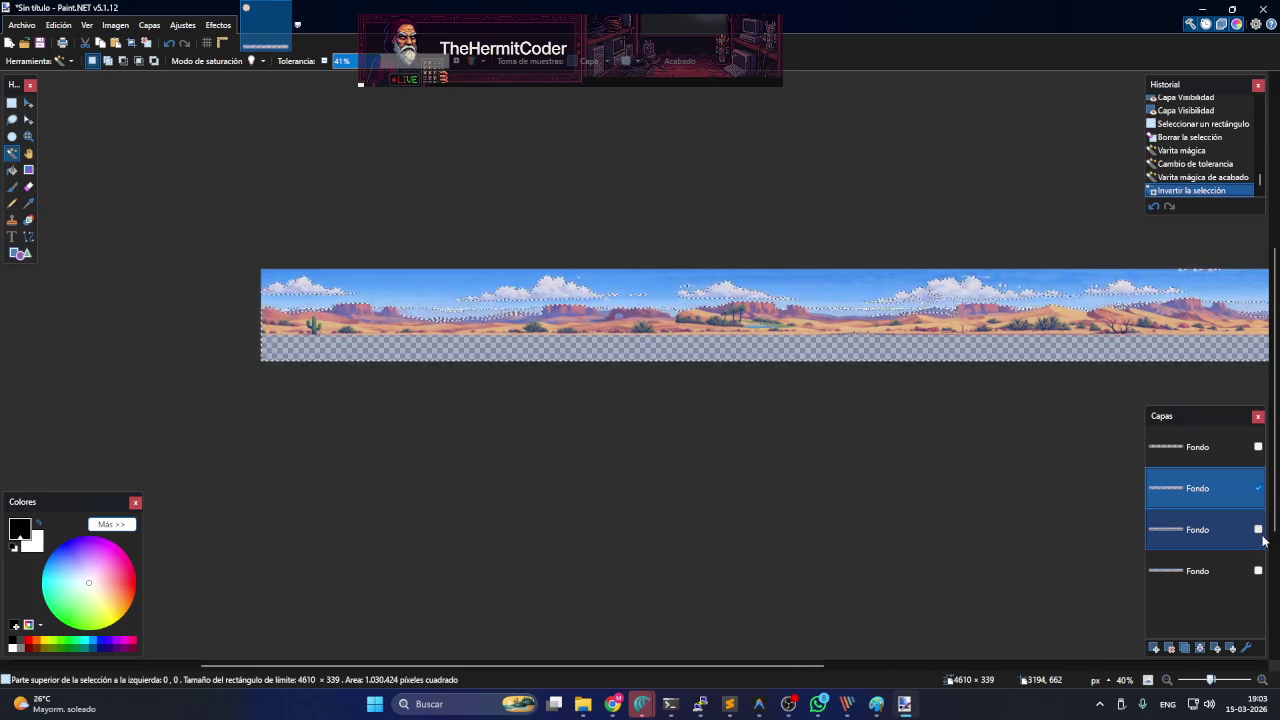
pyautogui.hotkey('ctrl', 'z')
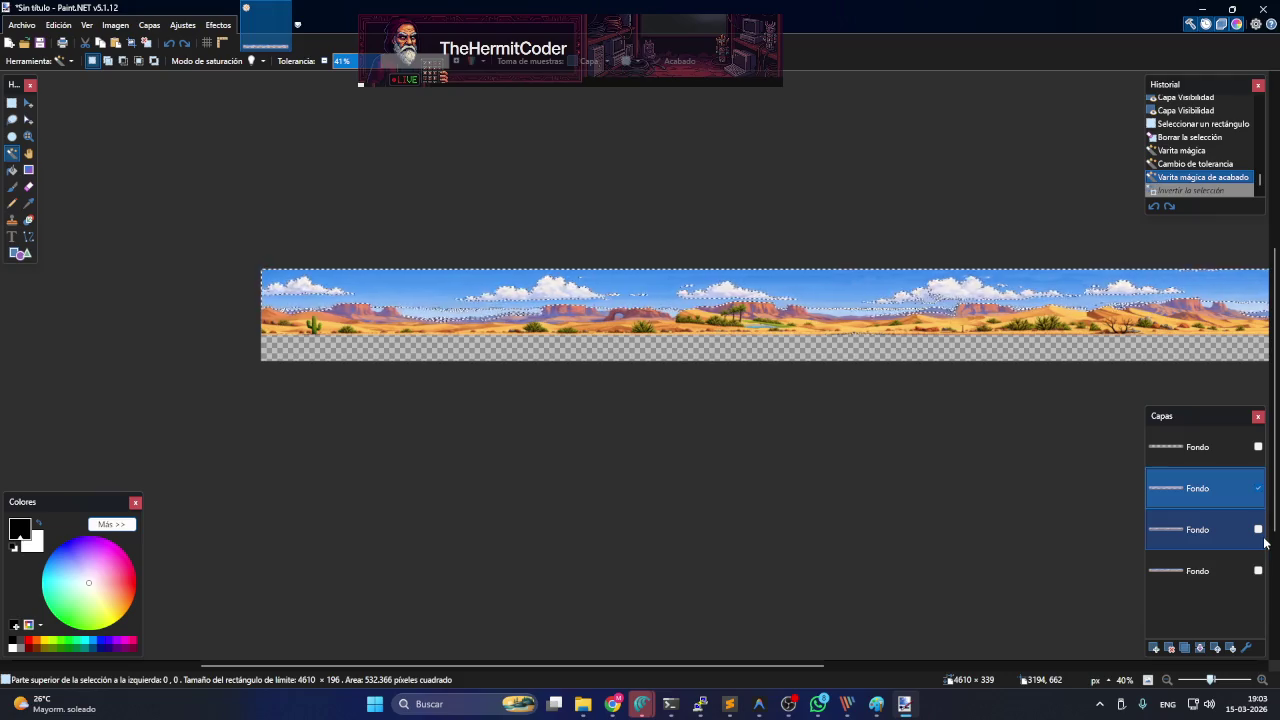
pyautogui.press('Delete')
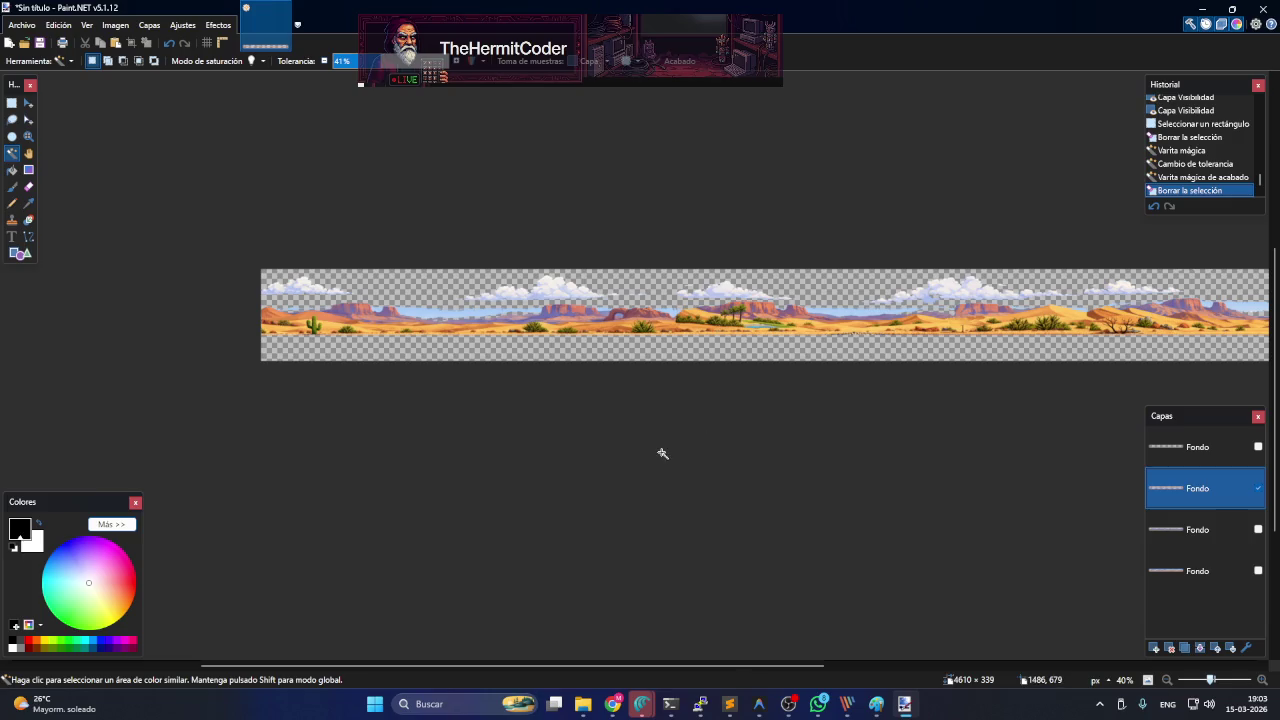
pyautogui.hotkey('ctrl', 'z')
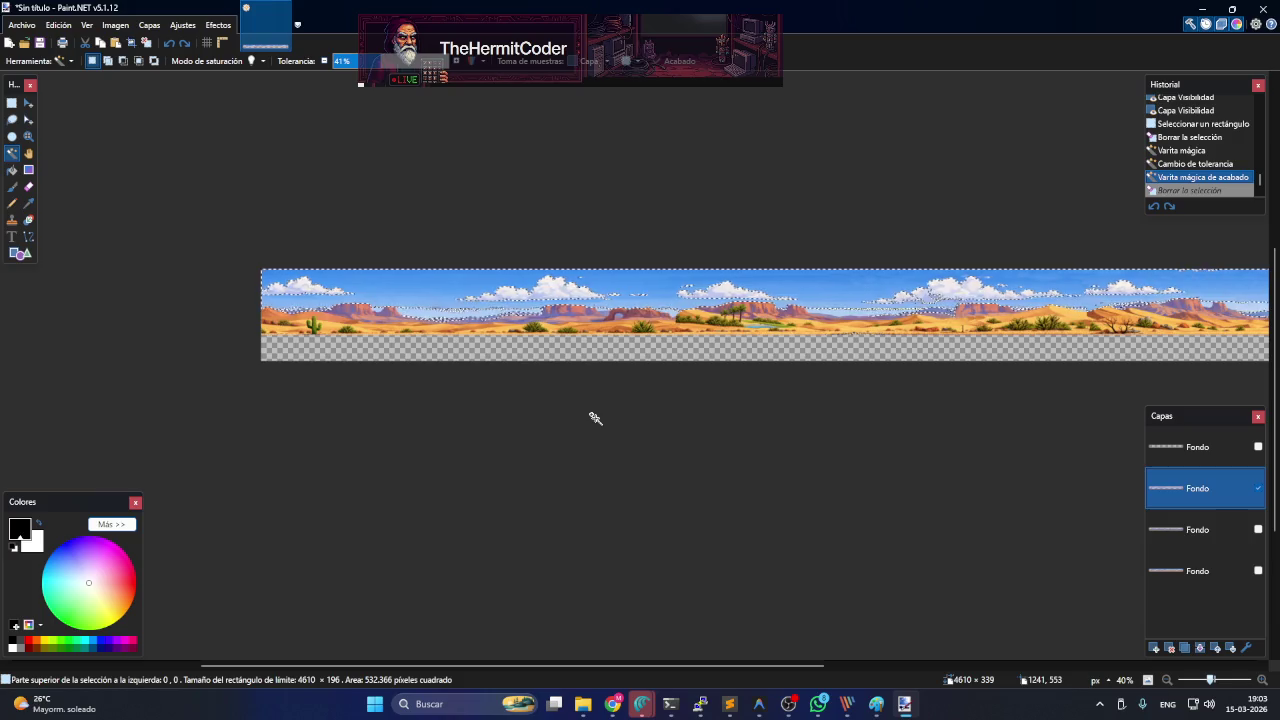
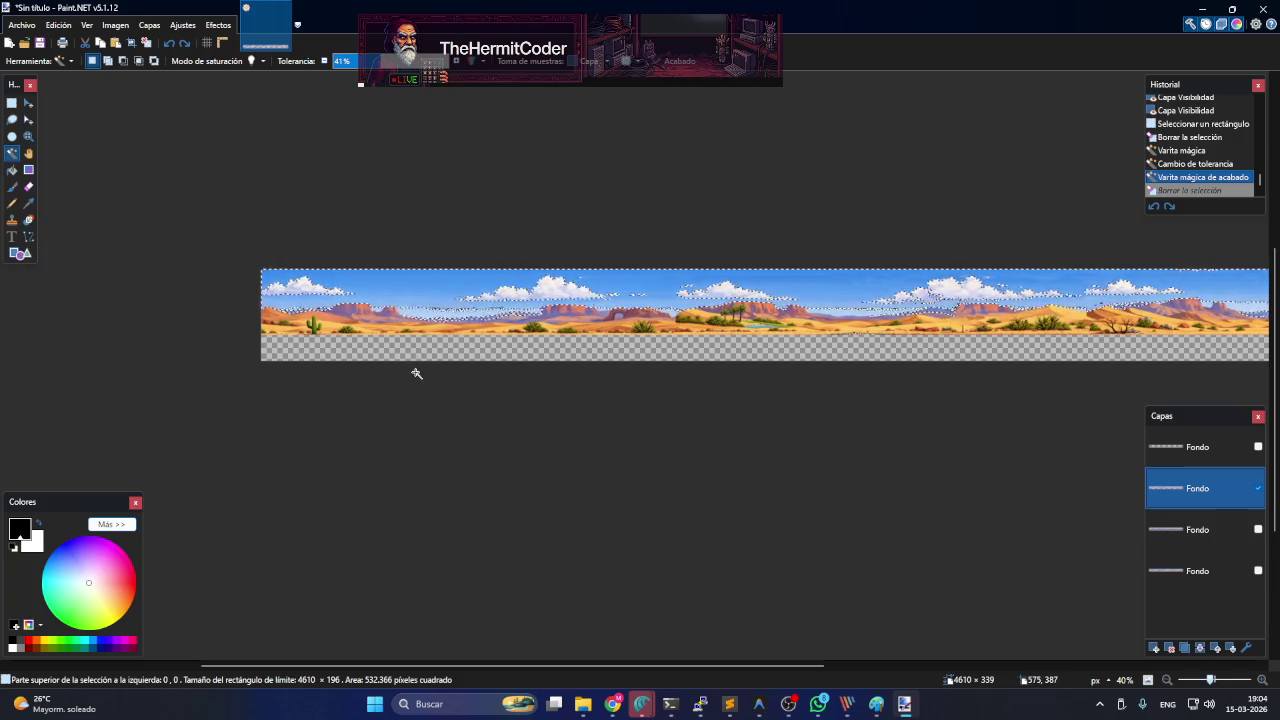
# - Magic-wand the blue sky at 32–35% tolerance and delete both sky bands to transparency
pyautogui.keyDown('ctrl'); pyautogui.scroll(2, 417, 371); pyautogui.keyUp('ctrl')
pyautogui.keyDown('ctrl'); pyautogui.scroll(2, 336, 340); pyautogui.keyUp('ctrl')
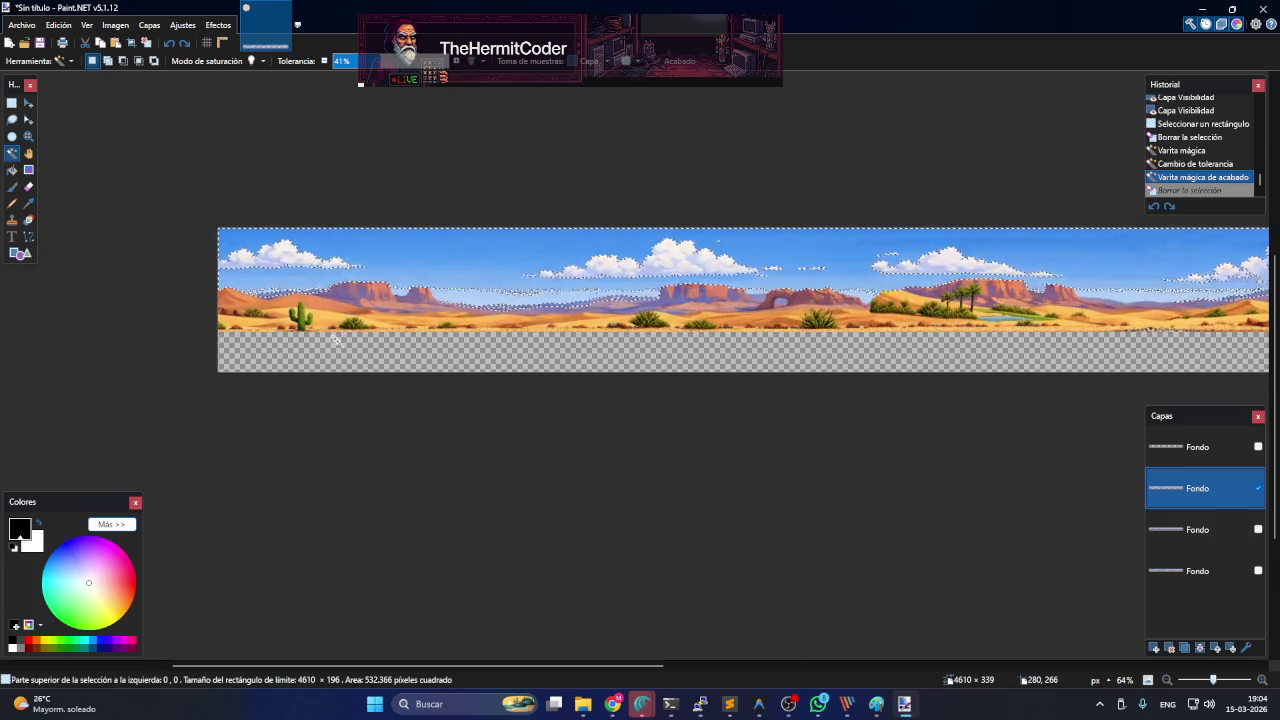
pyautogui.click(436, 263)
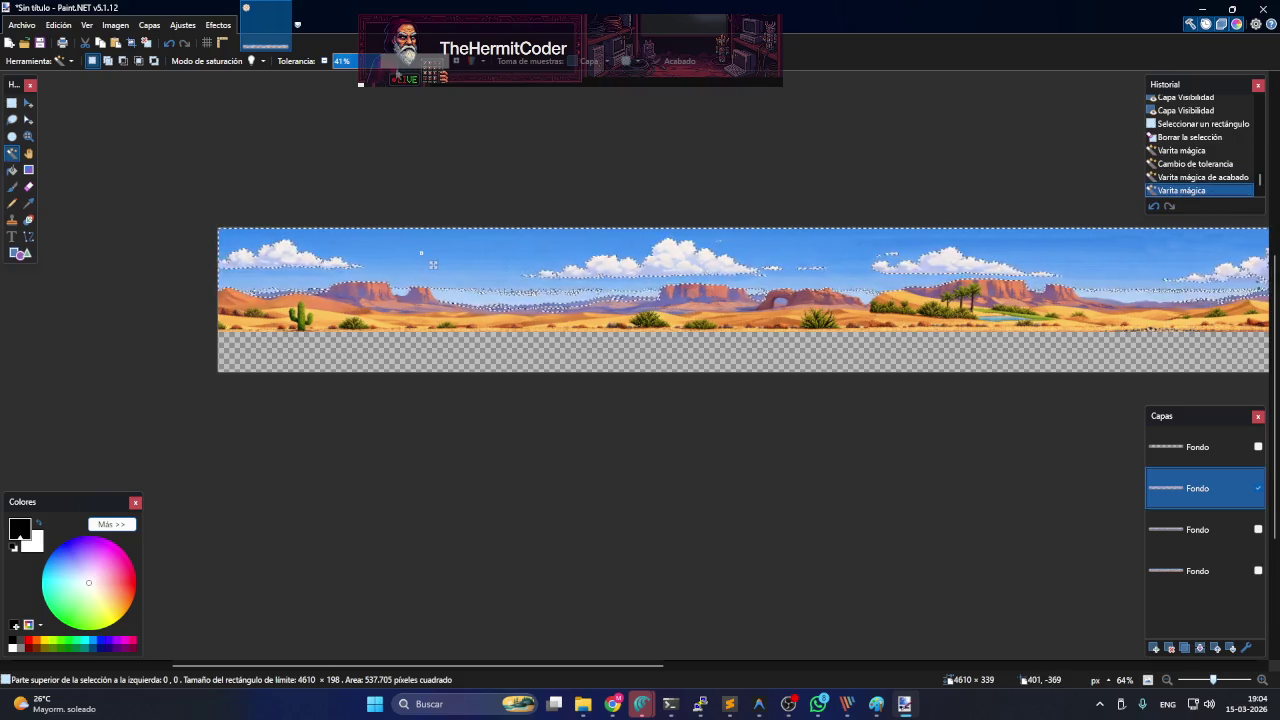
pyautogui.moveTo(386, 63); pyautogui.dragTo(370, 71)
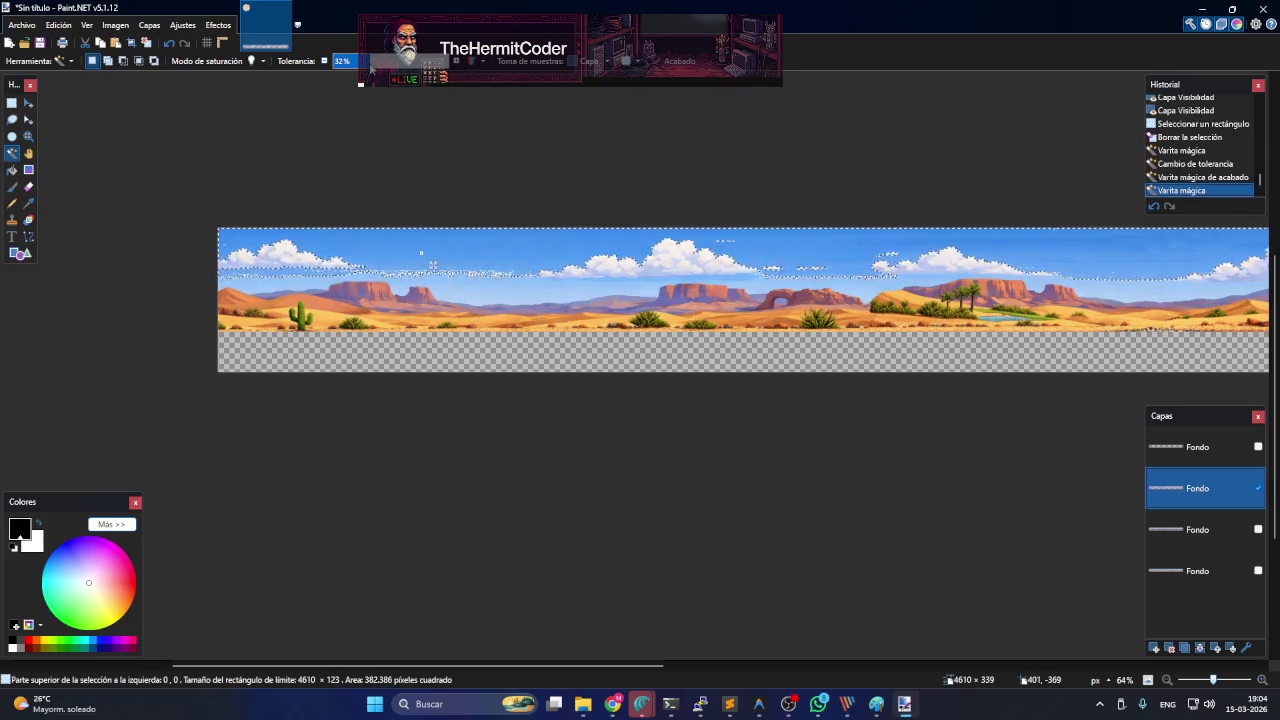
pyautogui.press('Delete')
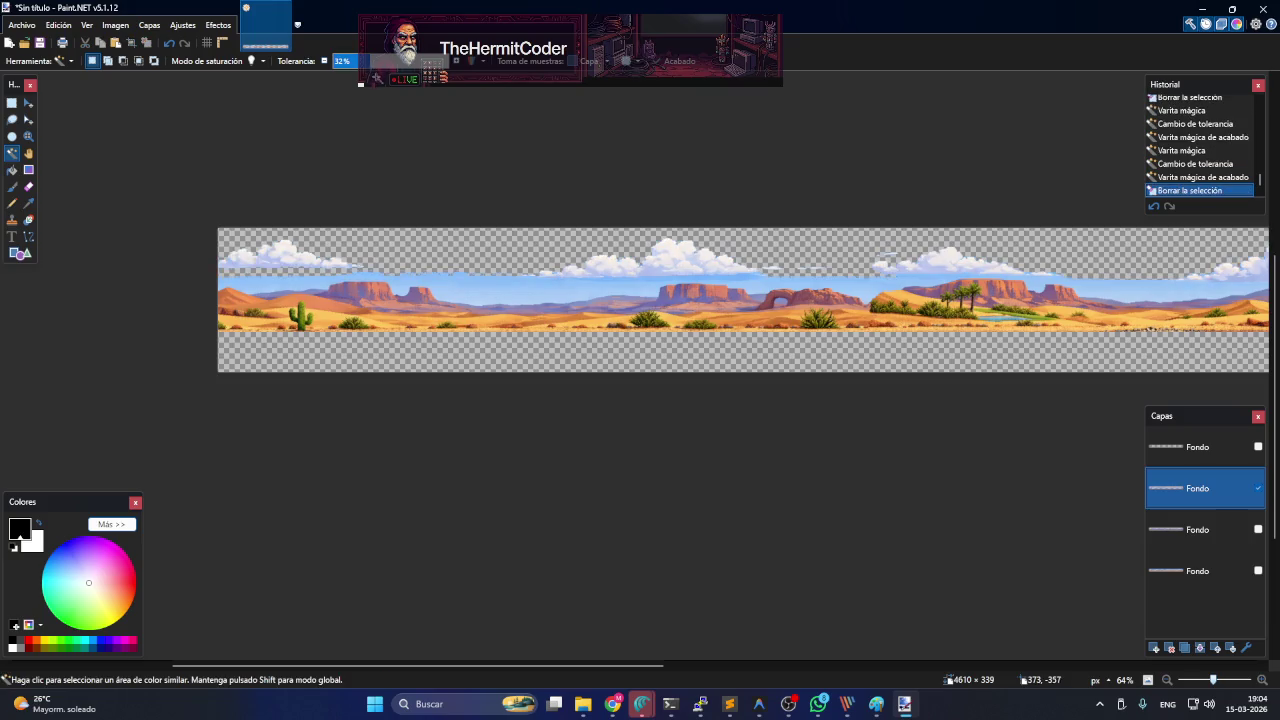
pyautogui.click(471, 290)
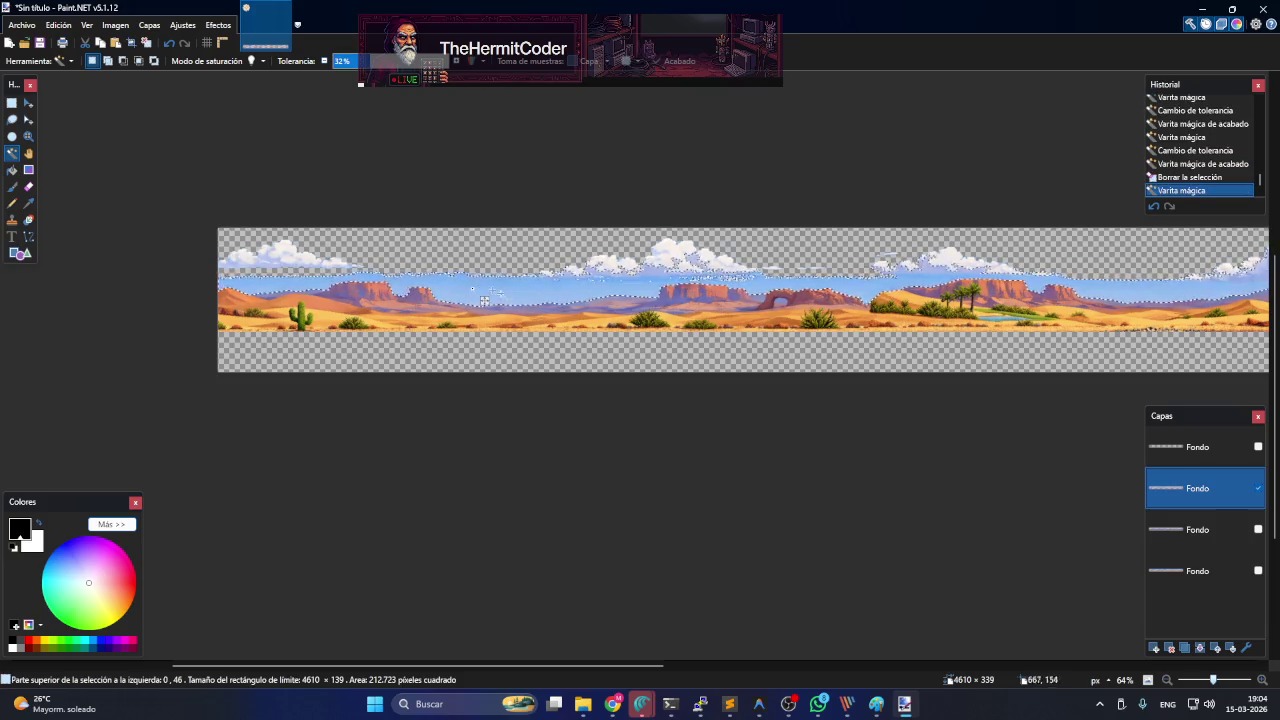
pyautogui.press('Delete')
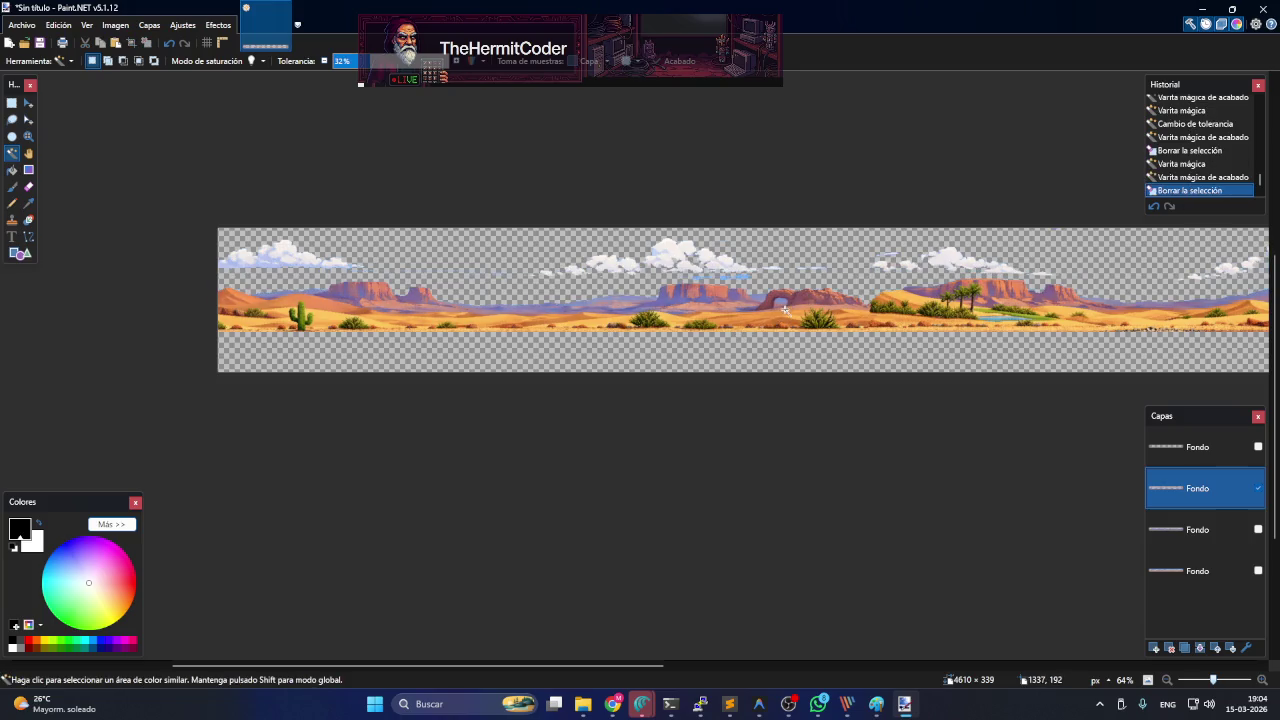
pyautogui.moveTo(451, 666); pyautogui.dragTo(929, 678)
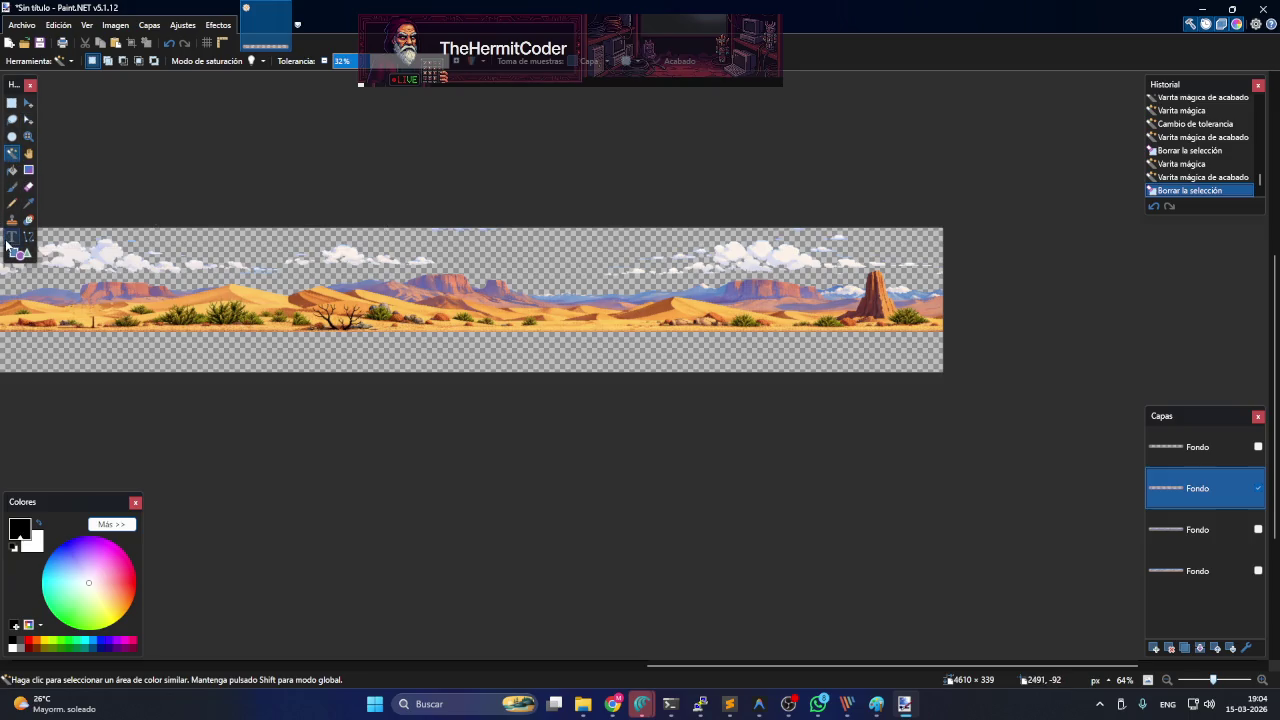
# - Set up the Eraser with 94% hardness and brush size 80
pyautogui.click(12, 186)
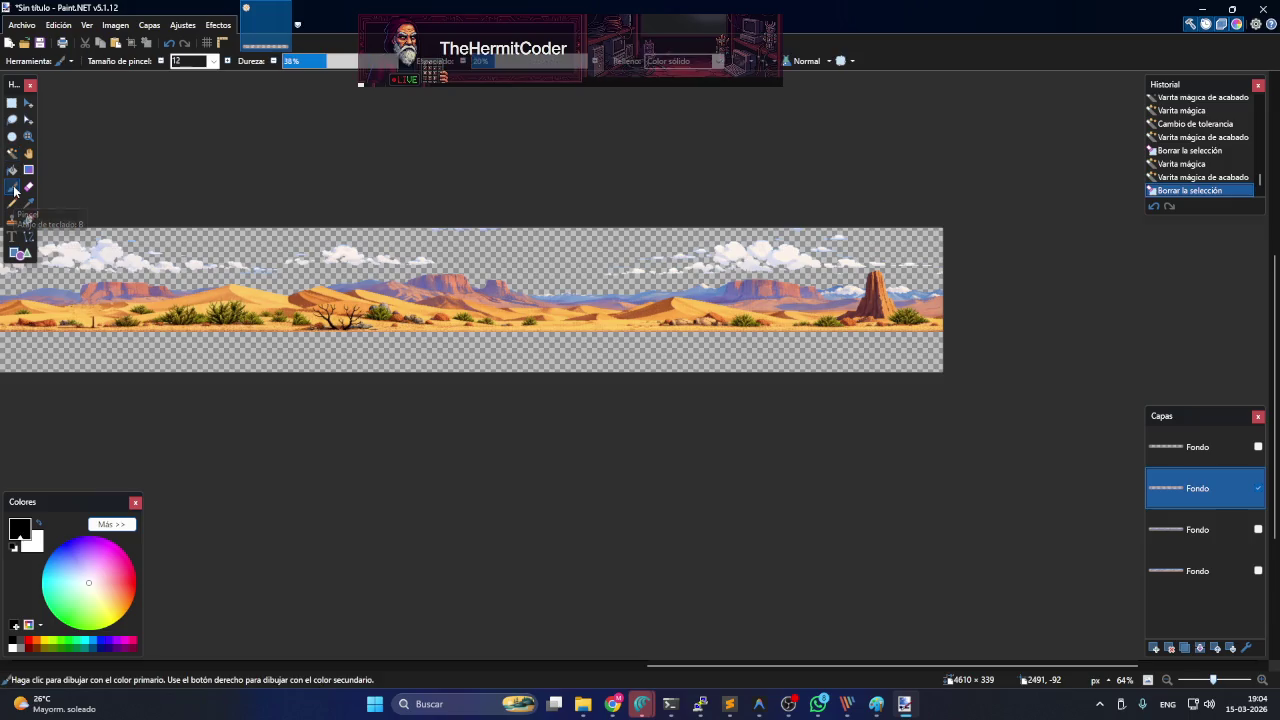
pyautogui.click(389, 62)
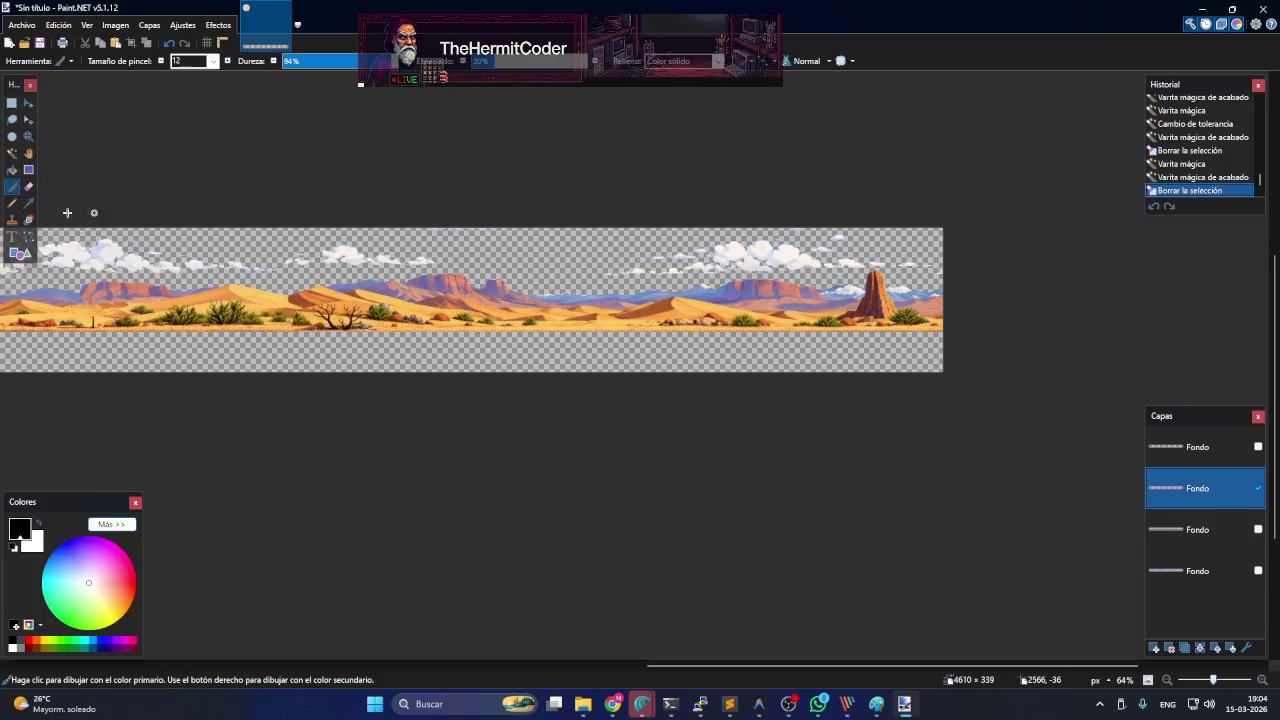
pyautogui.click(28, 187)
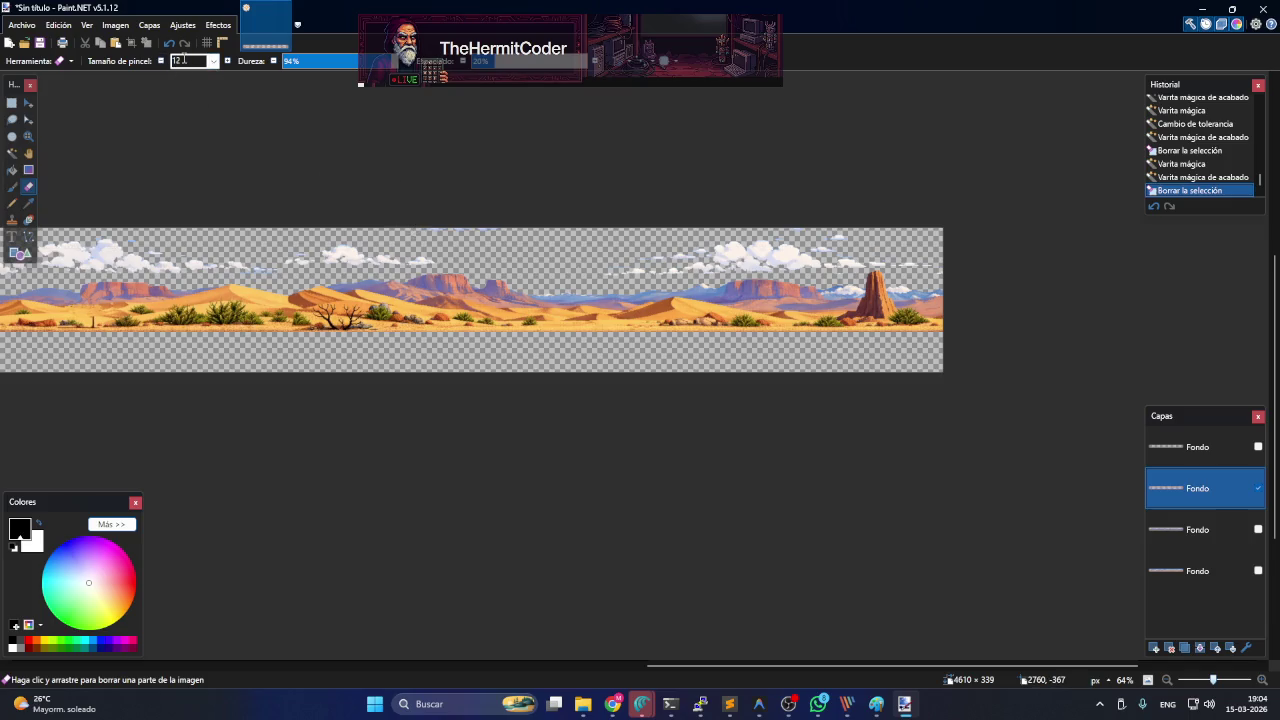
pyautogui.click(216, 64)
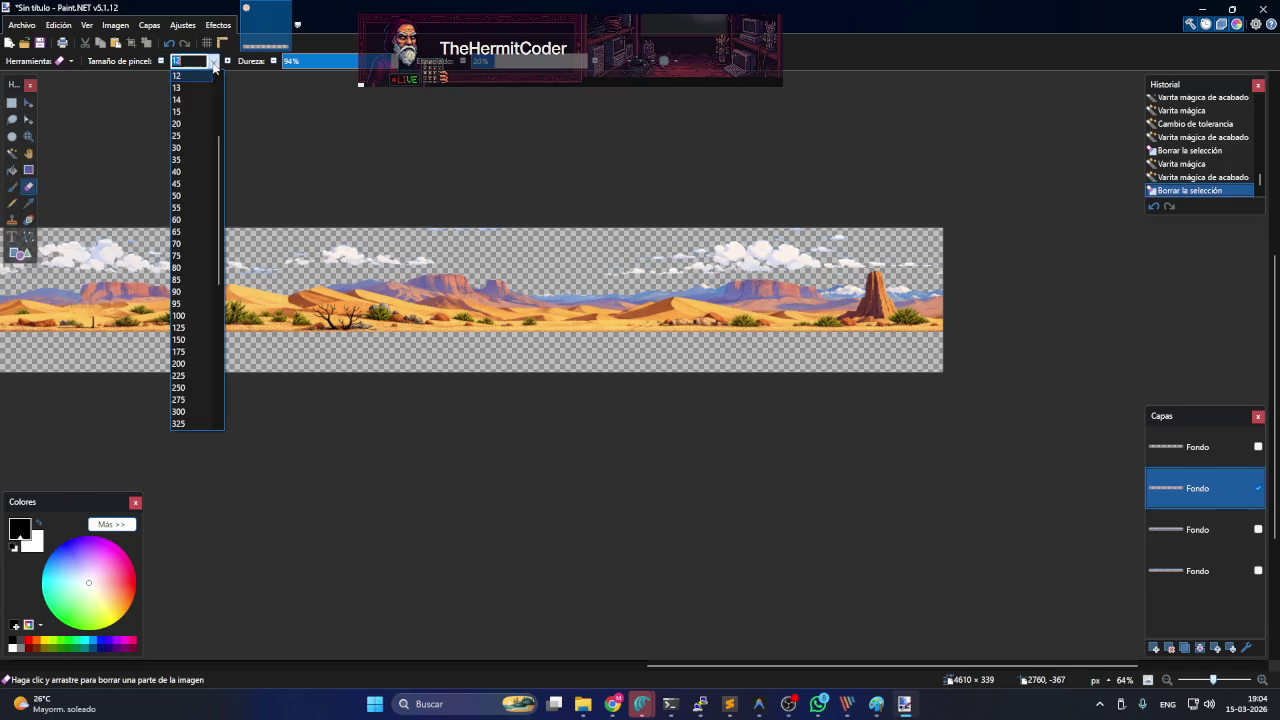
pyautogui.click(190, 264)
# - Erase the clouds at the top edge, near the right end and farther left
pyautogui.click(873, 233)
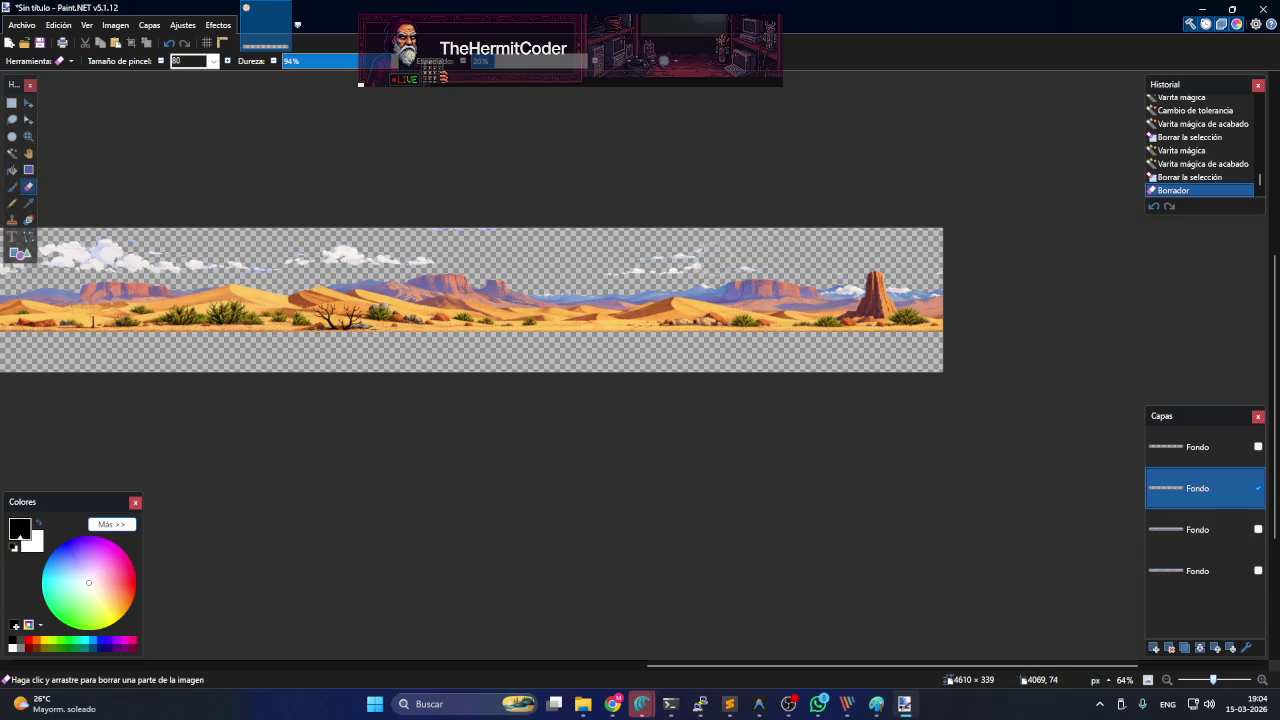
pyautogui.moveTo(712, 255); pyautogui.dragTo(640, 255)
pyautogui.click(674, 264)
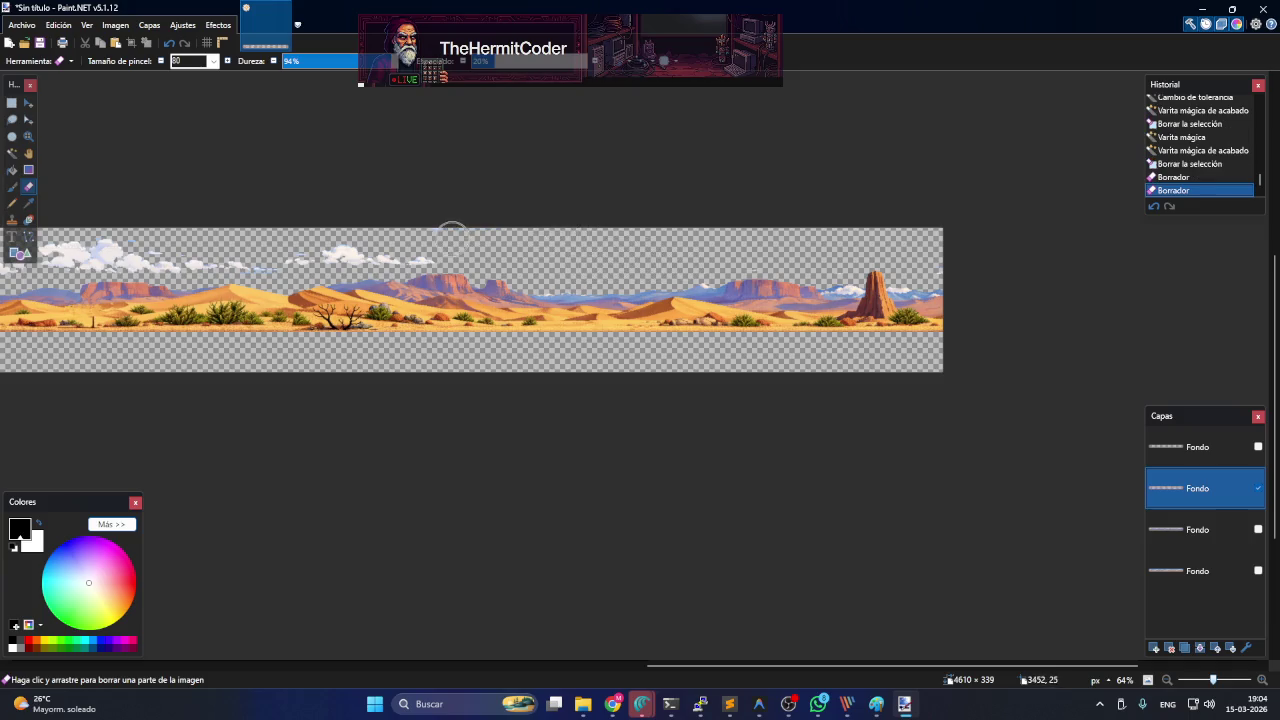
pyautogui.moveTo(384, 258); pyautogui.dragTo(312, 262)
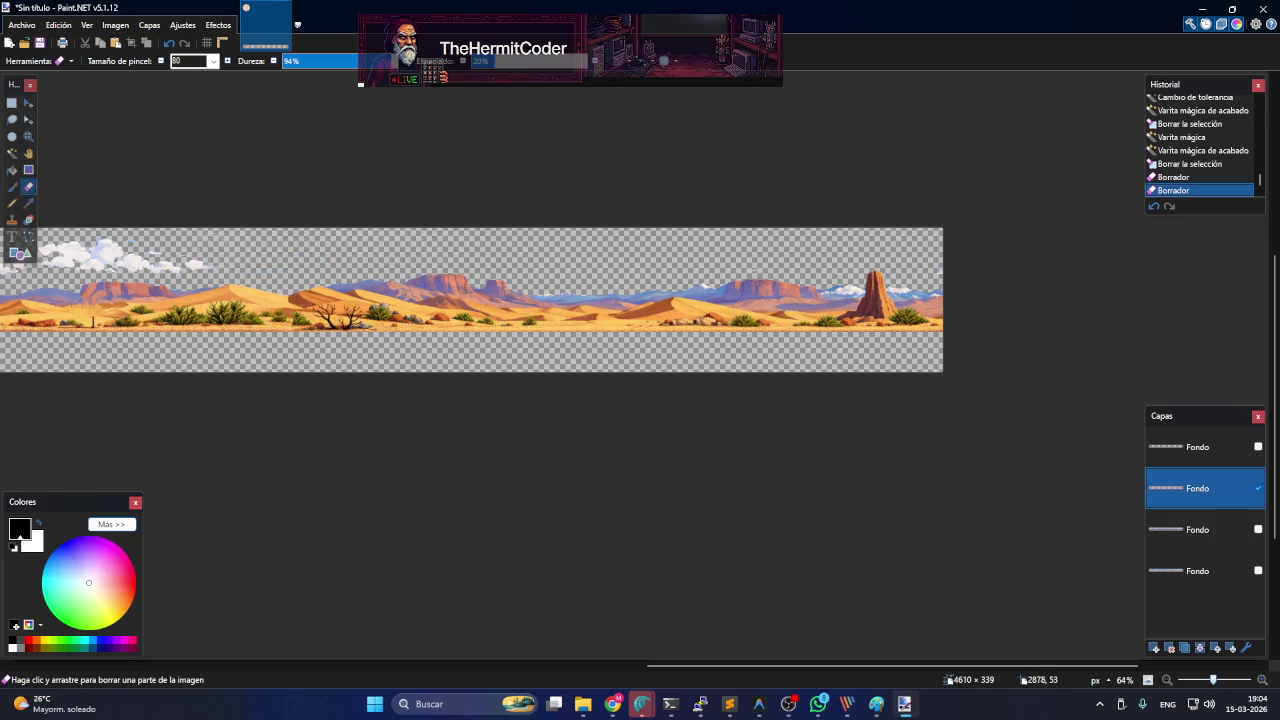
pyautogui.moveTo(157, 262); pyautogui.dragTo(122, 252)
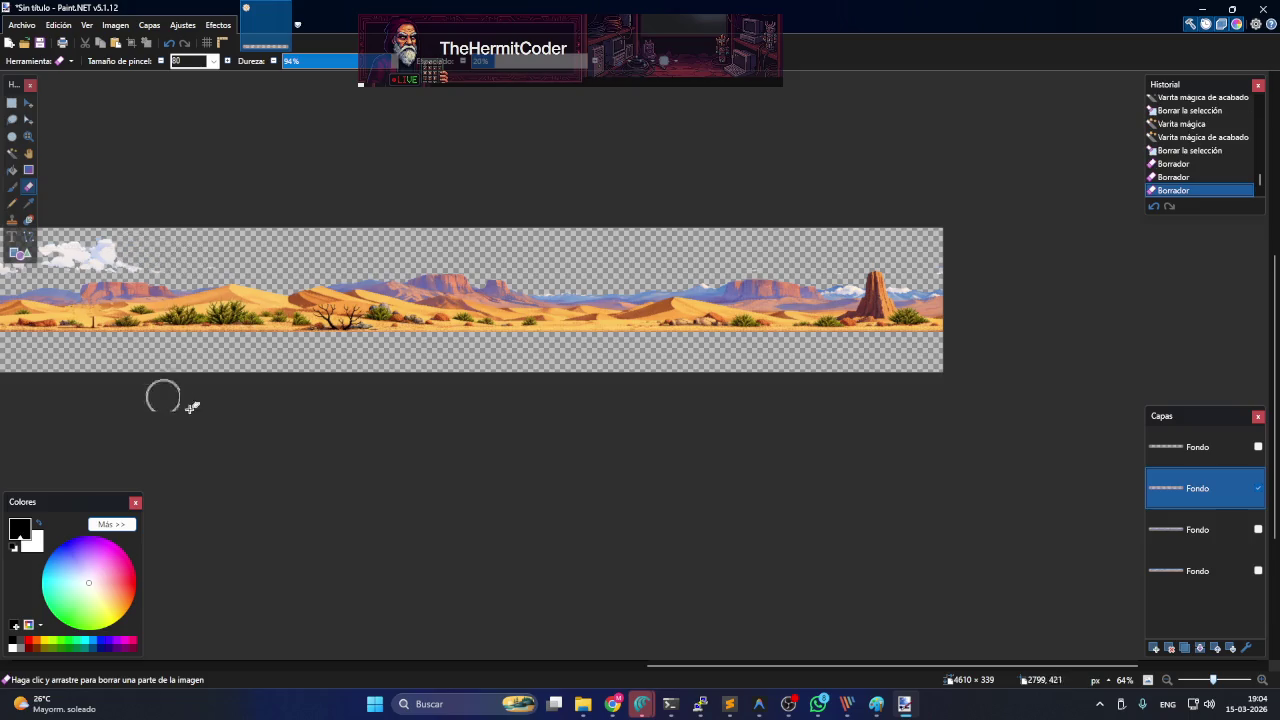
pyautogui.moveTo(779, 666); pyautogui.dragTo(457, 666)
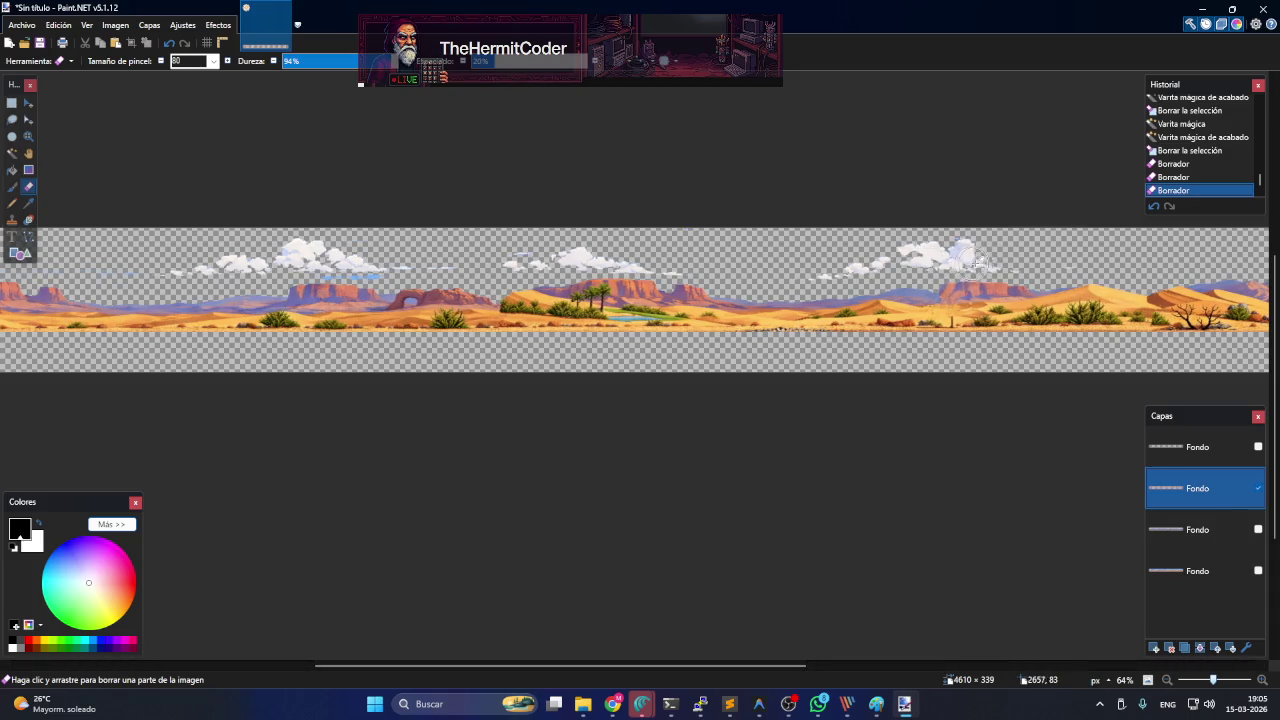
# - Erase the remaining cloud streaks, including those above the cactus and near the rock spire
pyautogui.moveTo(972, 256); pyautogui.dragTo(832, 272)
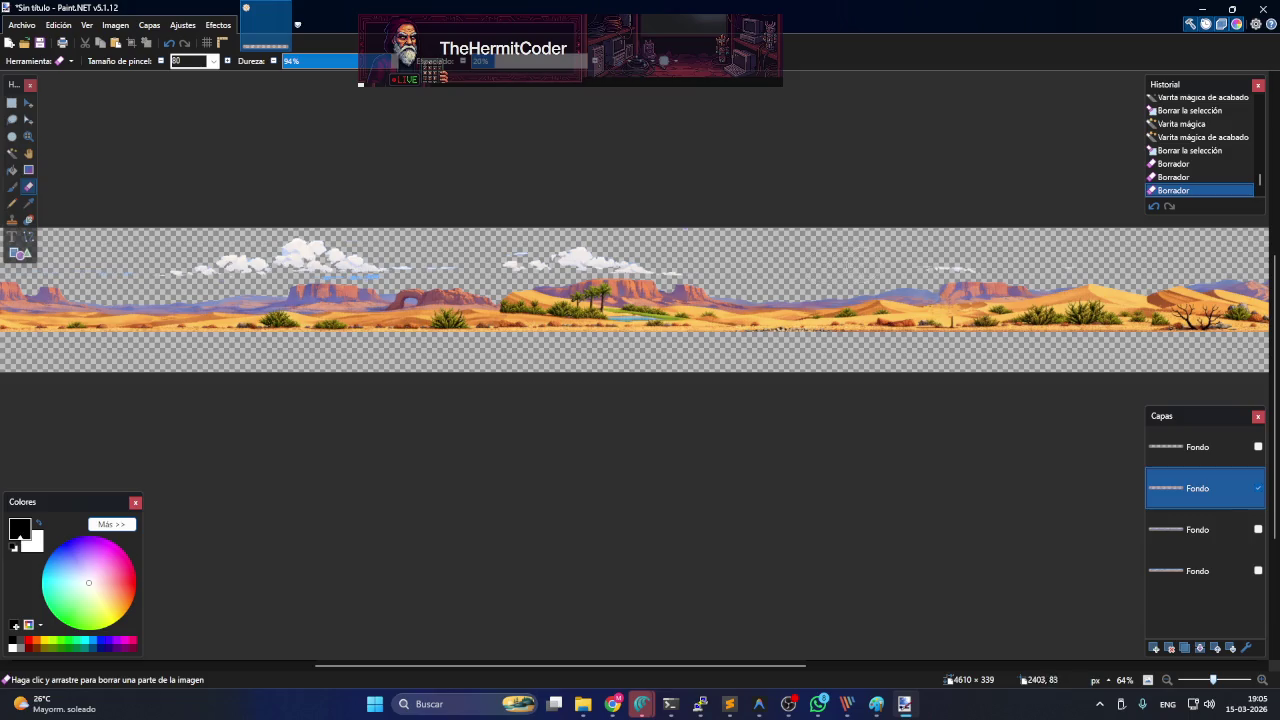
pyautogui.moveTo(966, 262); pyautogui.dragTo(964, 262)
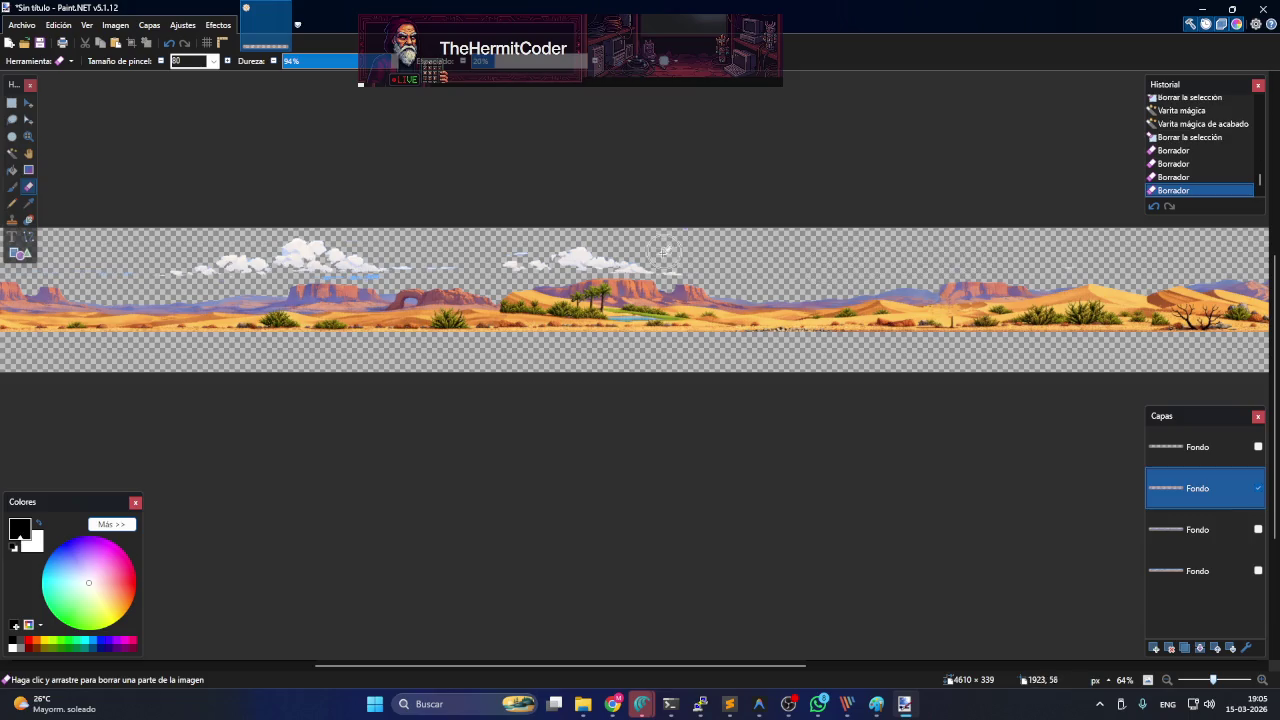
pyautogui.moveTo(648, 258); pyautogui.dragTo(506, 264)
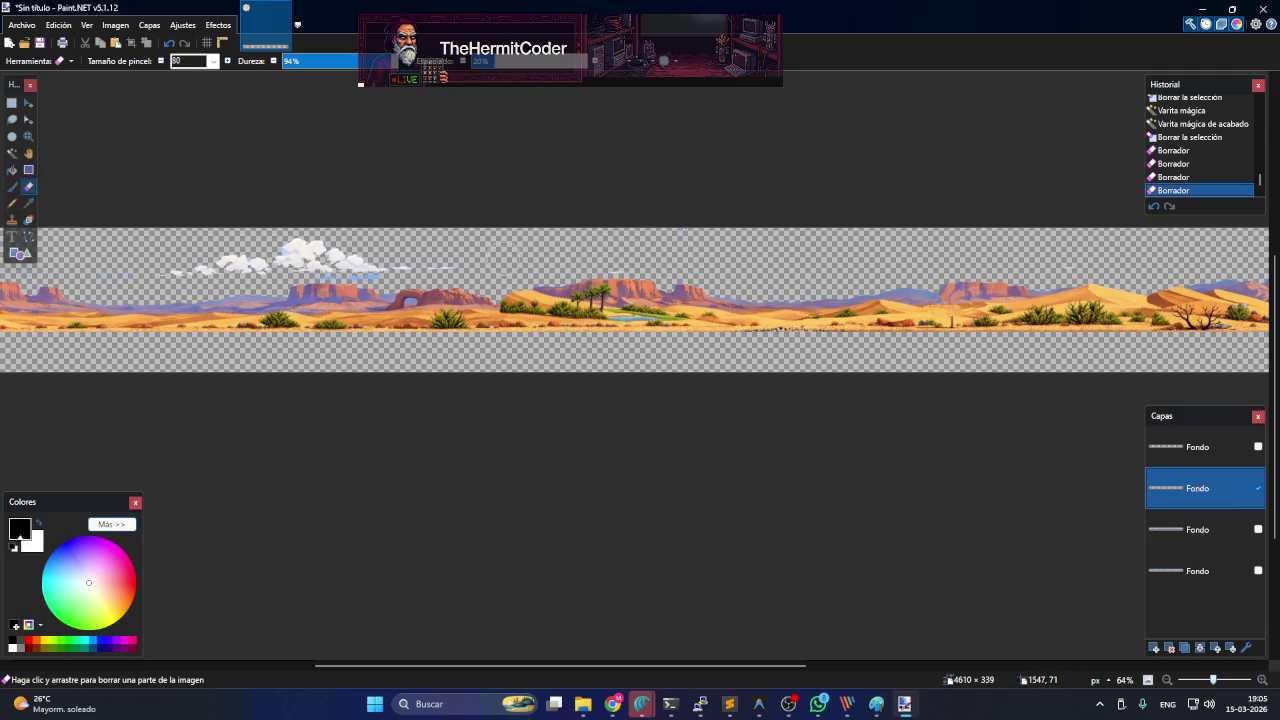
pyautogui.moveTo(470, 260); pyautogui.dragTo(168, 274)
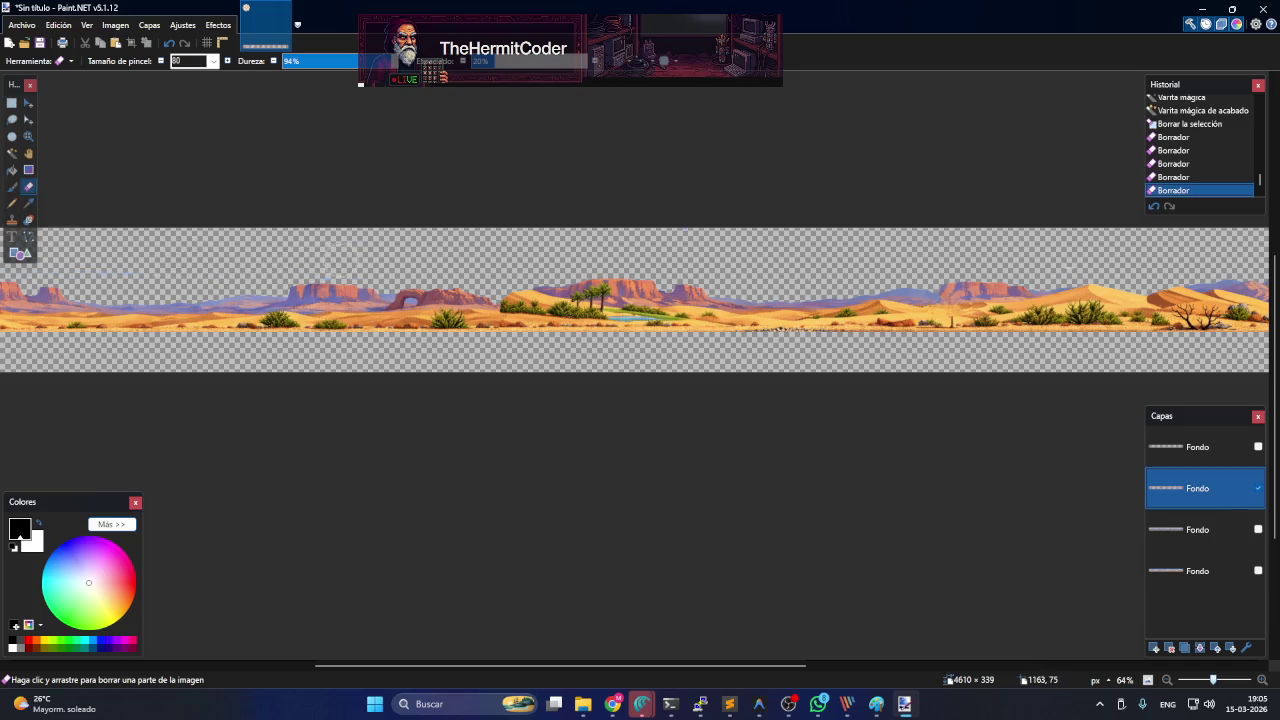
pyautogui.moveTo(474, 666)
pyautogui.mouseDown()
pyautogui.moveTo(399, 667)
pyautogui.moveTo(181, 624)
pyautogui.mouseUp()
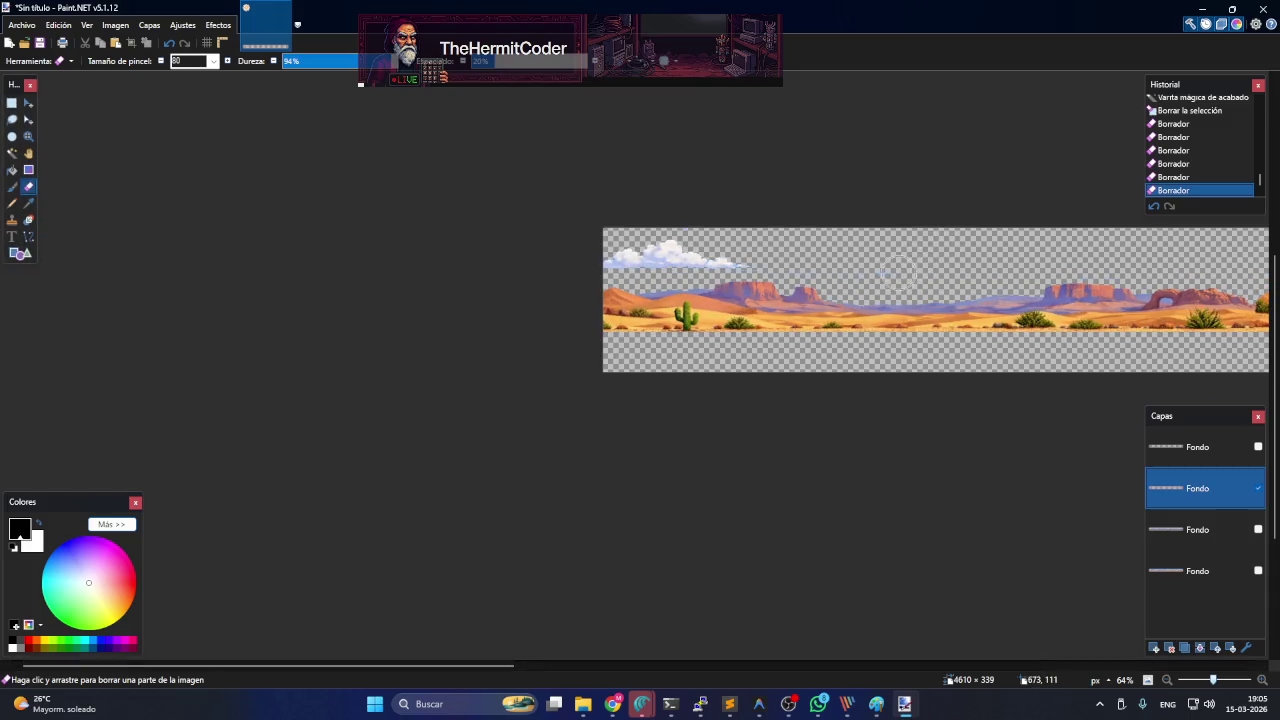
pyautogui.moveTo(748, 258); pyautogui.dragTo(612, 259)
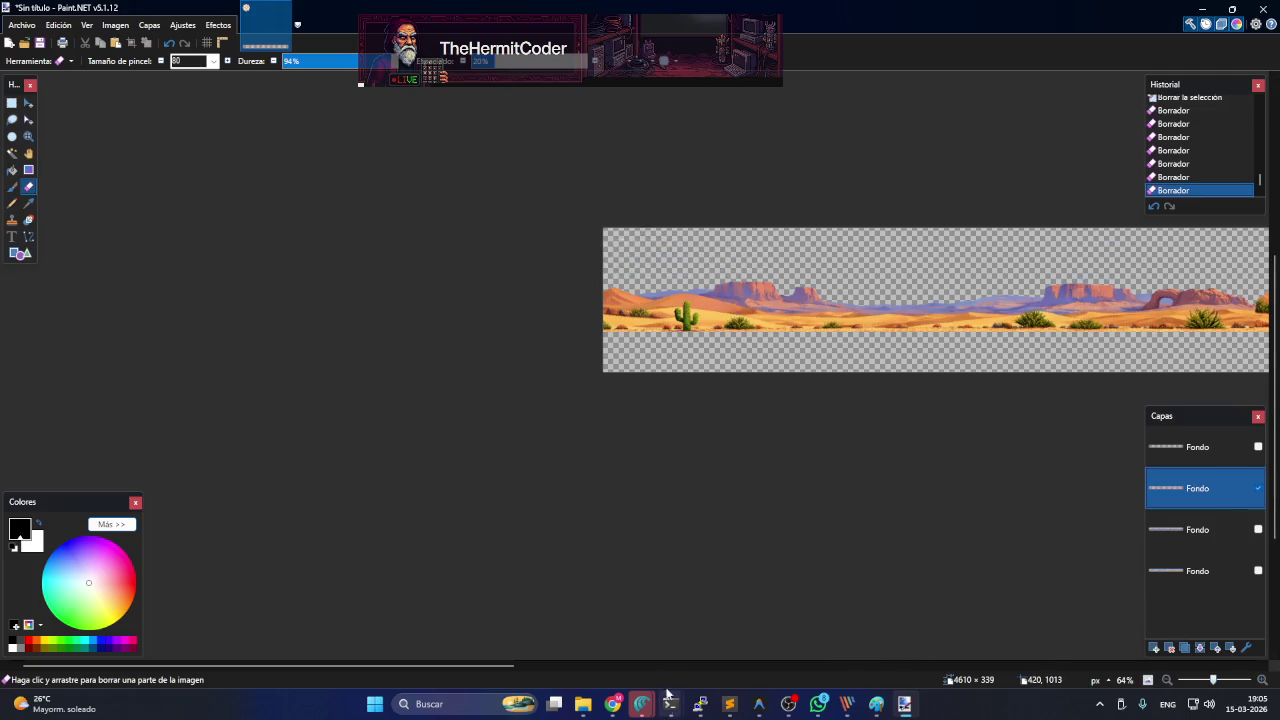
pyautogui.moveTo(500, 666); pyautogui.dragTo(1022, 666)
pyautogui.moveTo(767, 666); pyautogui.dragTo(916, 666)
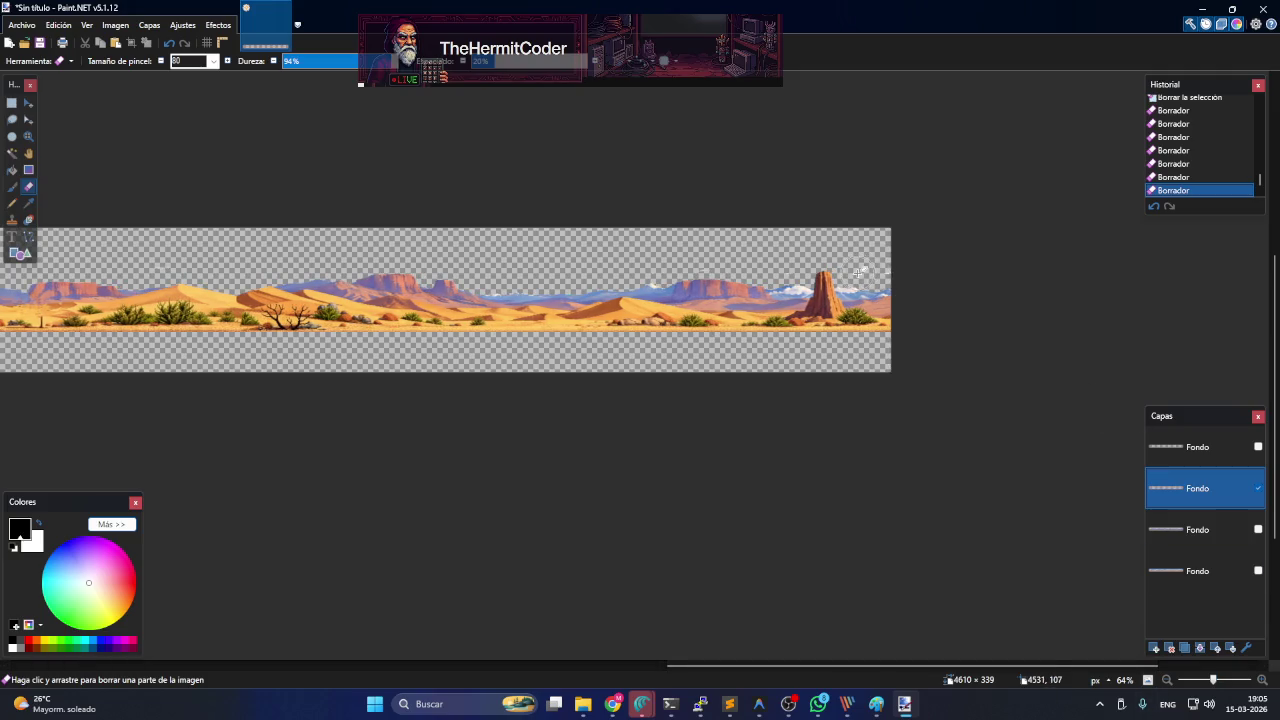
pyautogui.moveTo(884, 276); pyautogui.dragTo(876, 272)
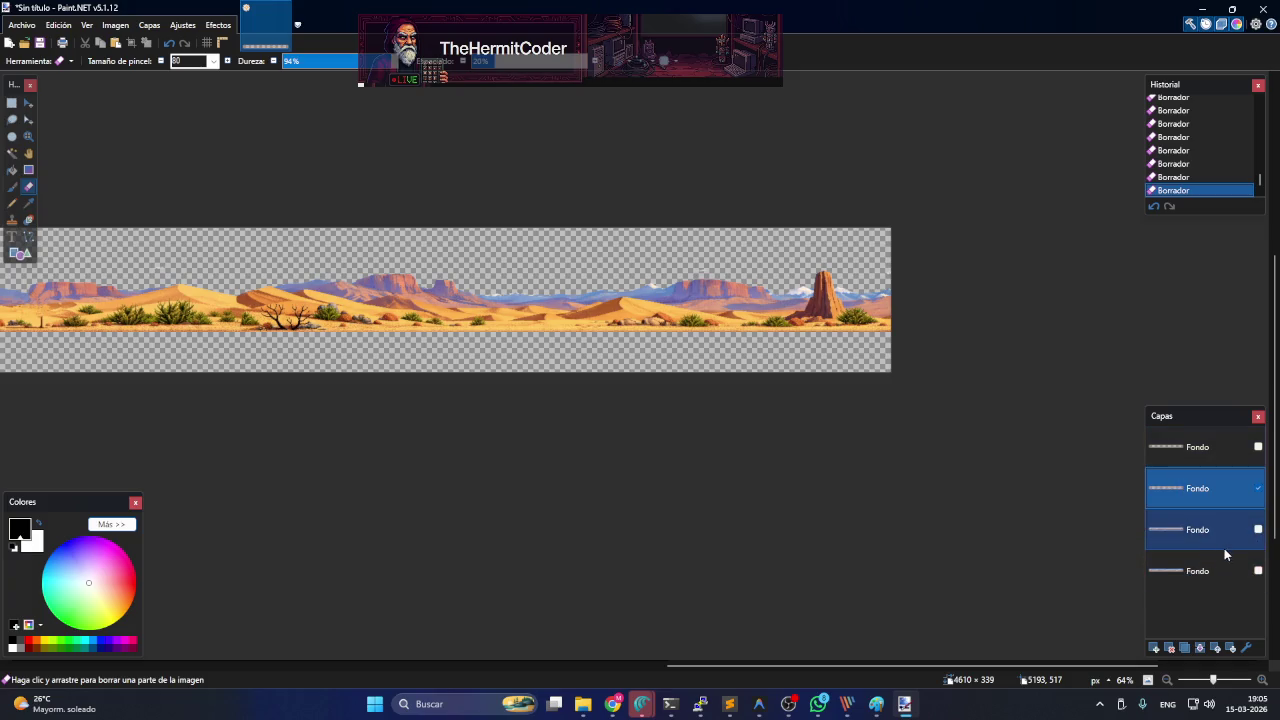
pyautogui.click(1258, 447)
pyautogui.click(1259, 448)
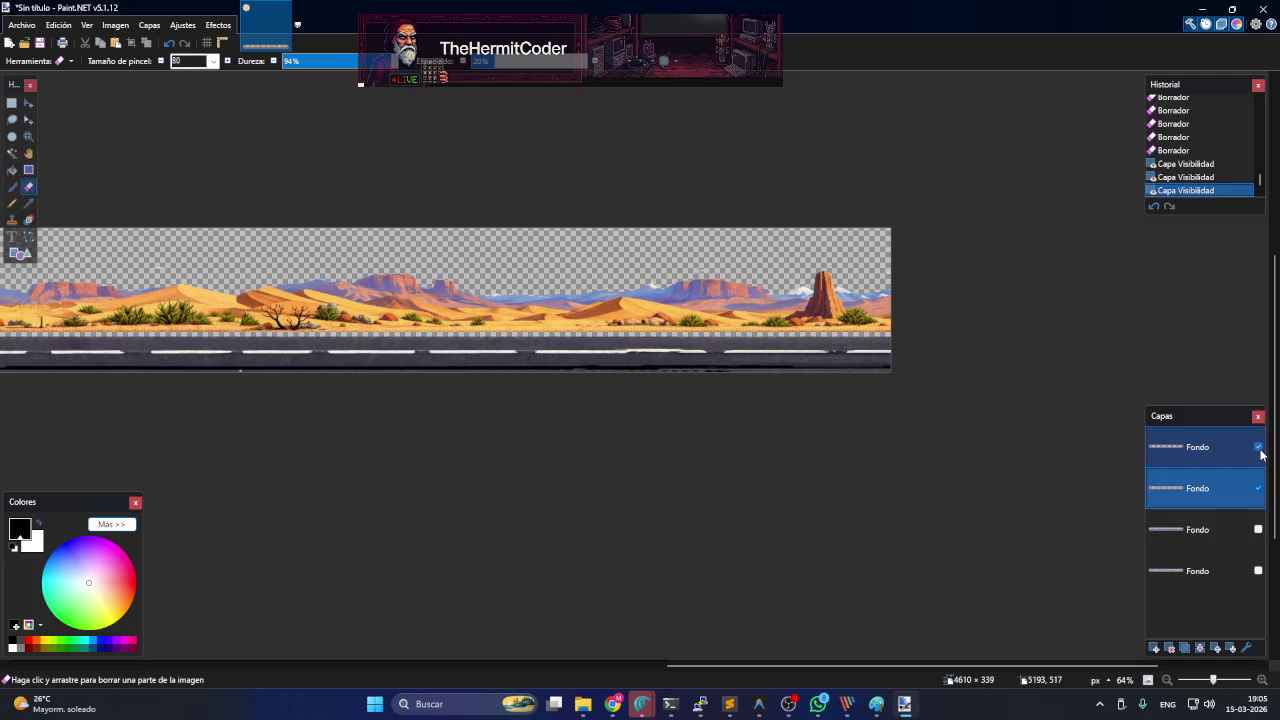
pyautogui.click(1259, 448)
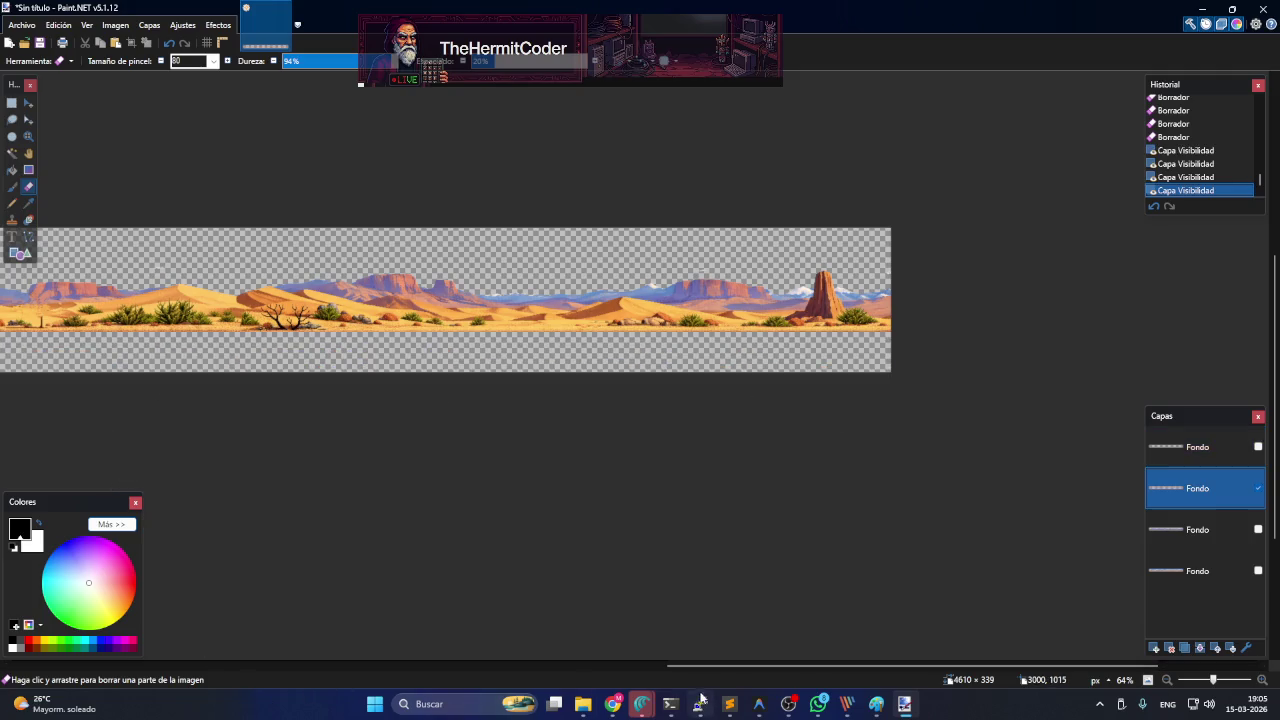
pyautogui.moveTo(700, 665); pyautogui.dragTo(230, 594)
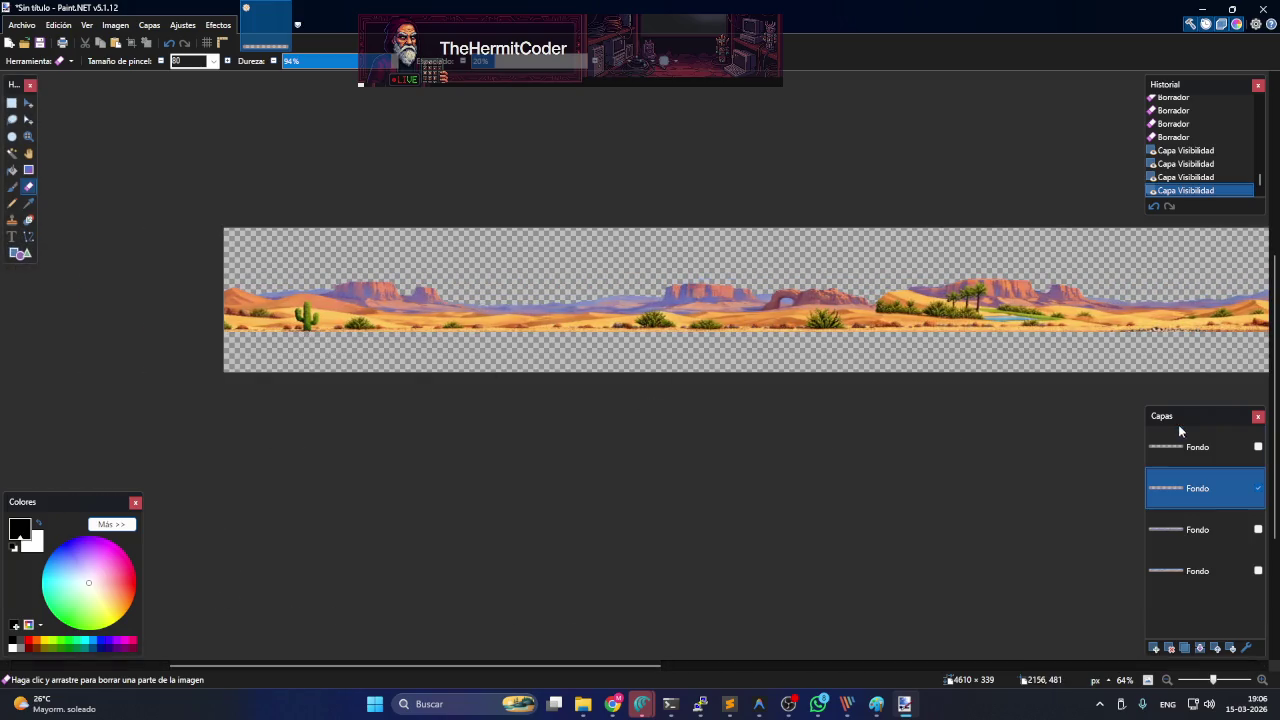
pyautogui.keyDown('ctrl'); pyautogui.scroll(2, 535, 425); pyautogui.keyUp('ctrl')
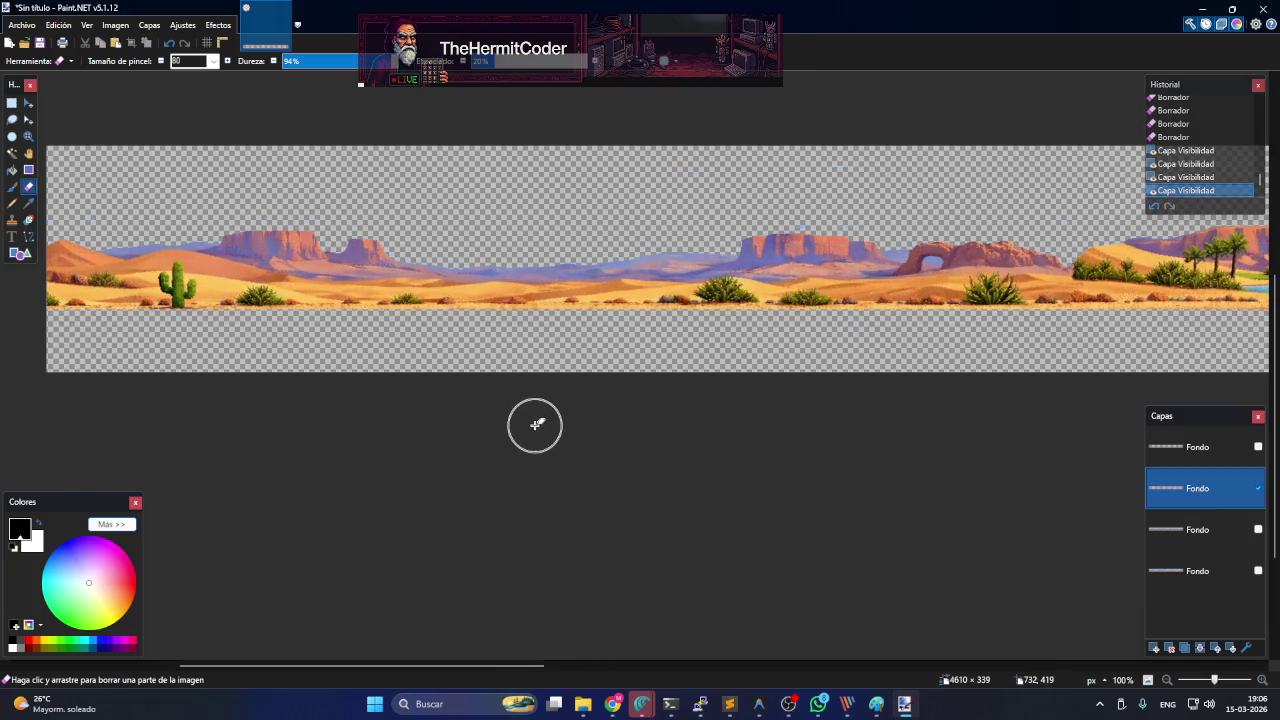
pyautogui.keyDown('ctrl'); pyautogui.scroll(1, 103, 391); pyautogui.keyUp('ctrl')
pyautogui.keyDown('ctrl'); pyautogui.scroll(1, 57, 349); pyautogui.keyUp('ctrl')
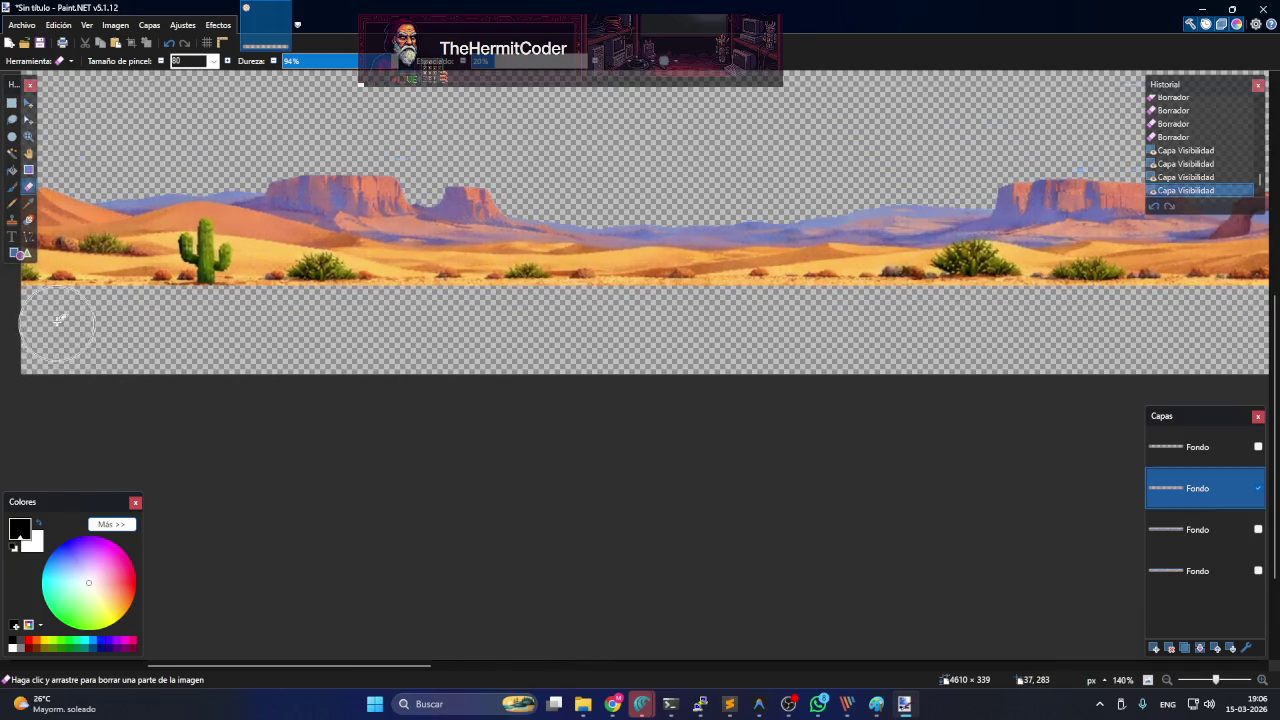
# - Switch to the Clone Stamp with a brush size of 30
pyautogui.click(12, 219)
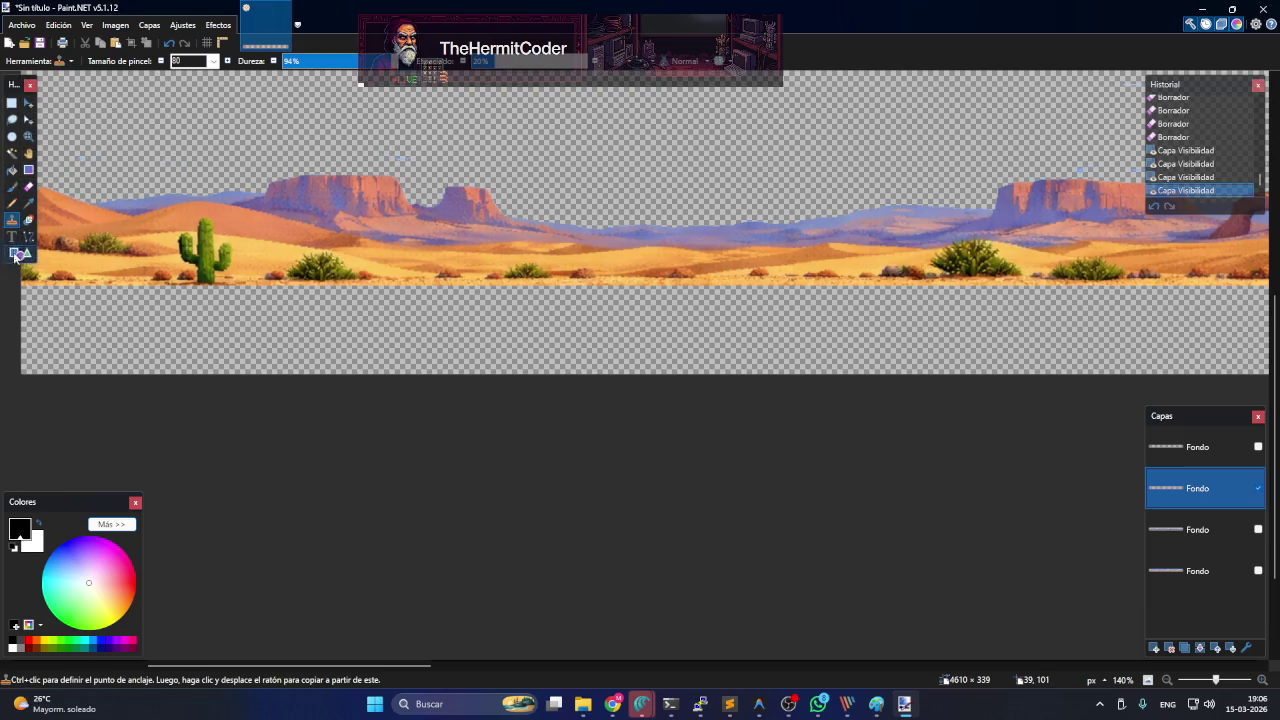
pyautogui.click(212, 62)
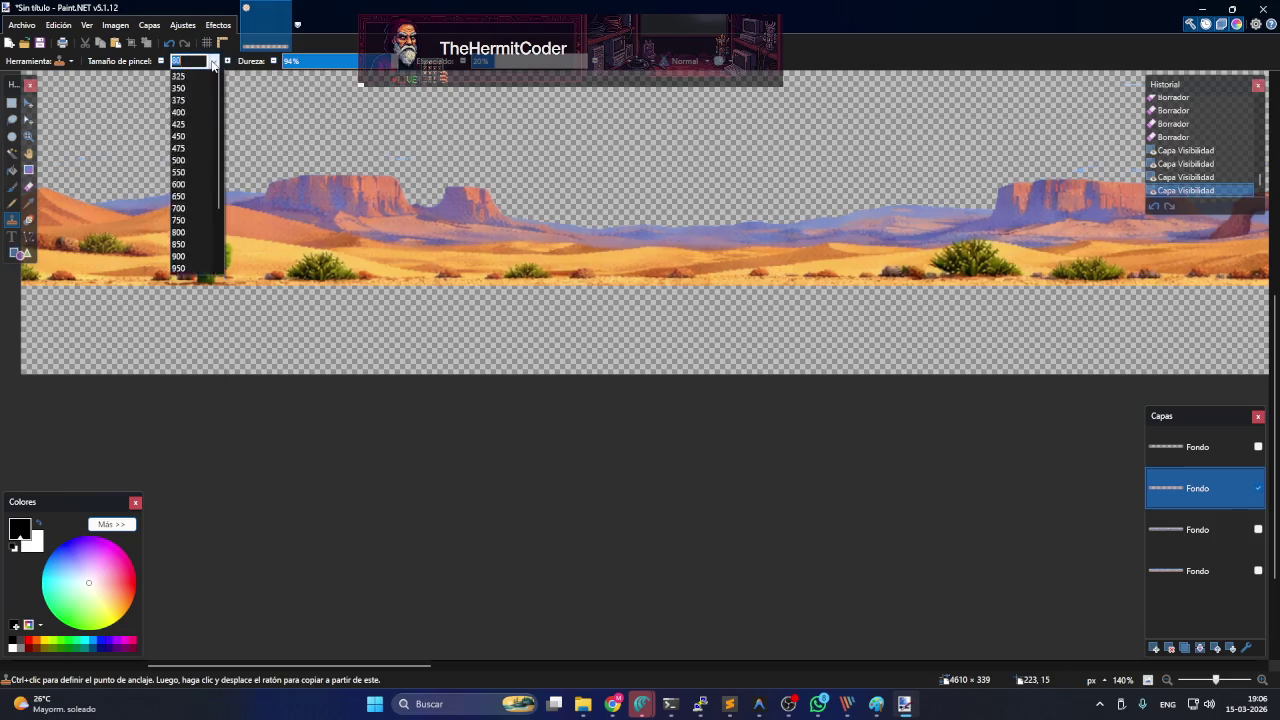
pyautogui.write('4')
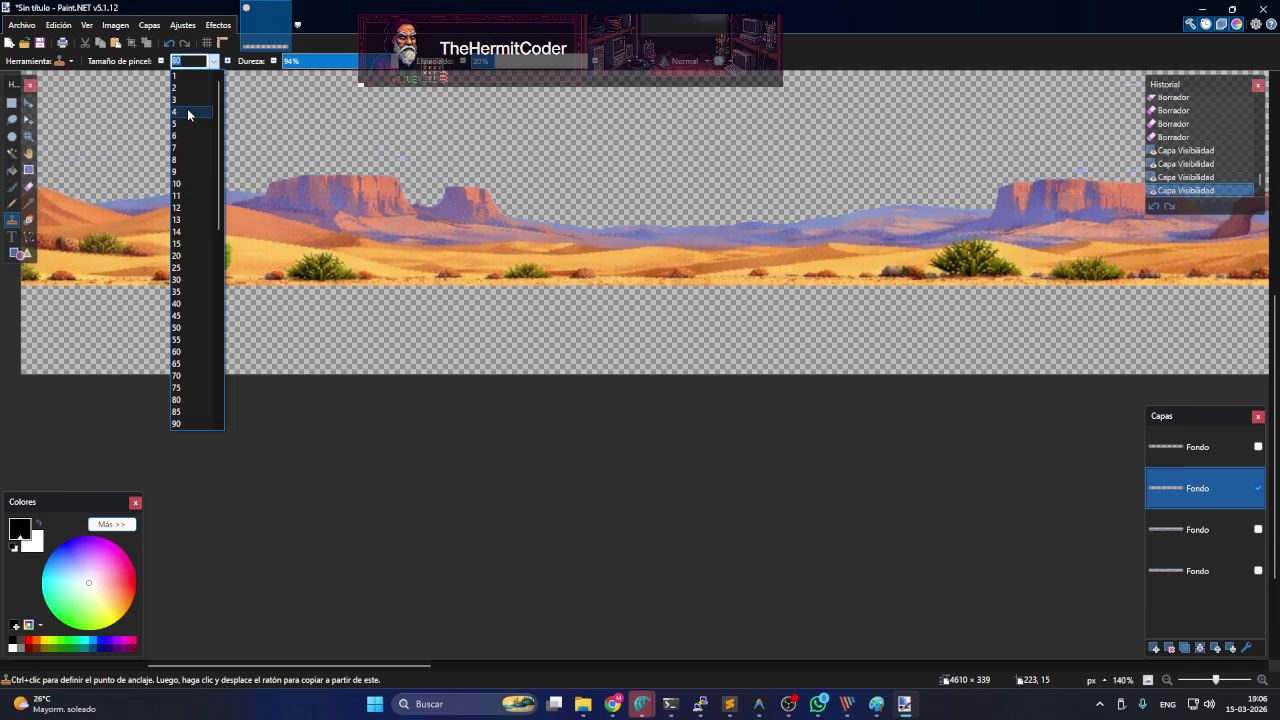
pyautogui.press('Return')
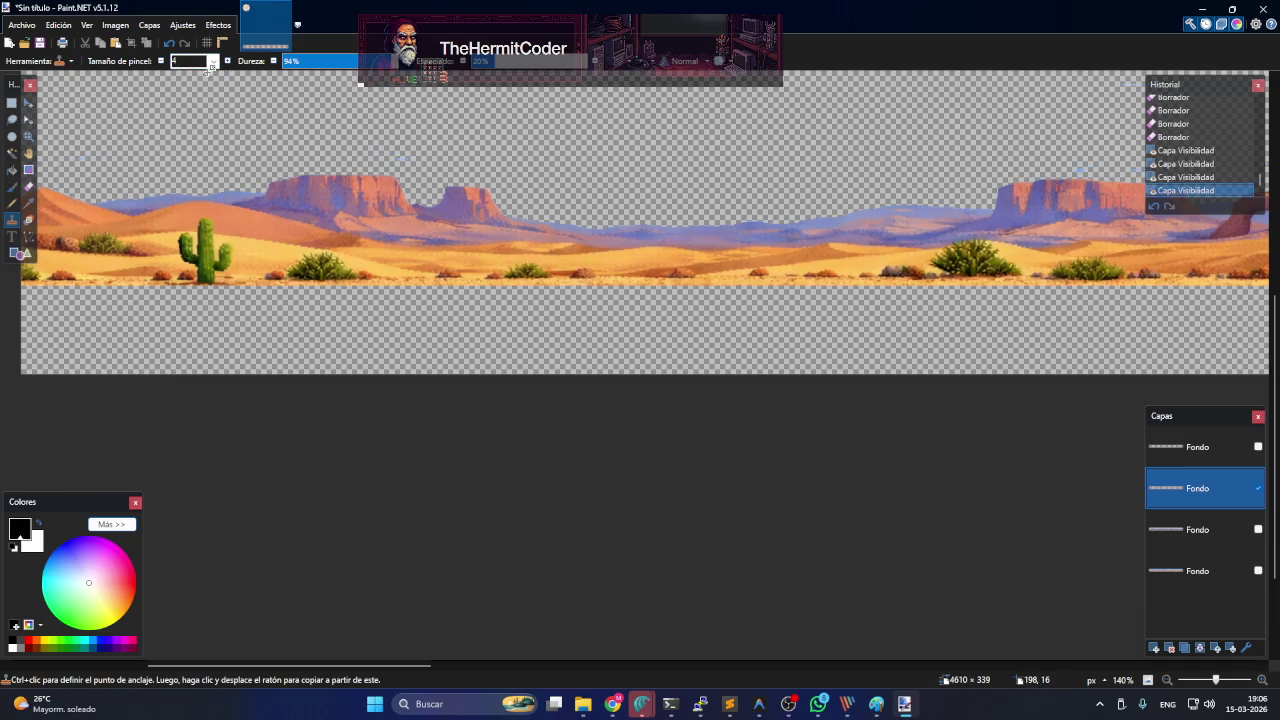
pyautogui.write('30')
# - Clone sand below the desert strip's left edge and middle, then reshow the road layer
pyautogui.scroll(1, 22, 320)
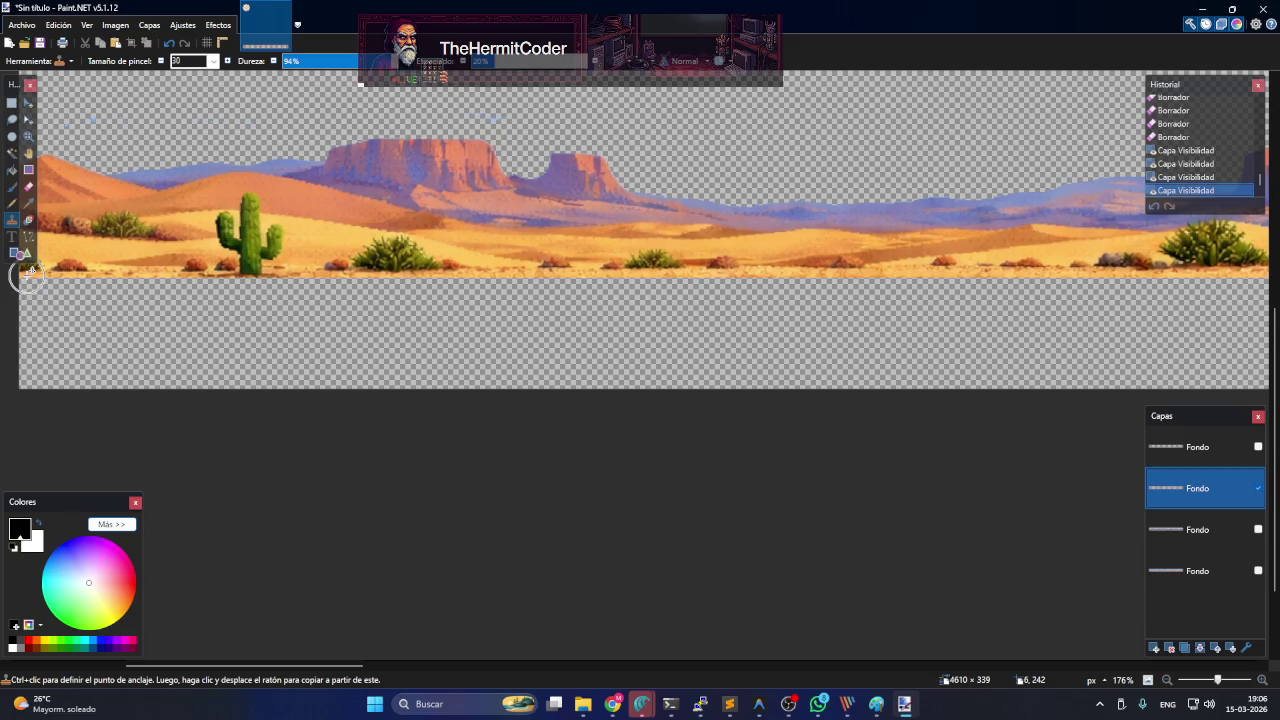
pyautogui.moveTo(27, 276); pyautogui.dragTo(74, 290)
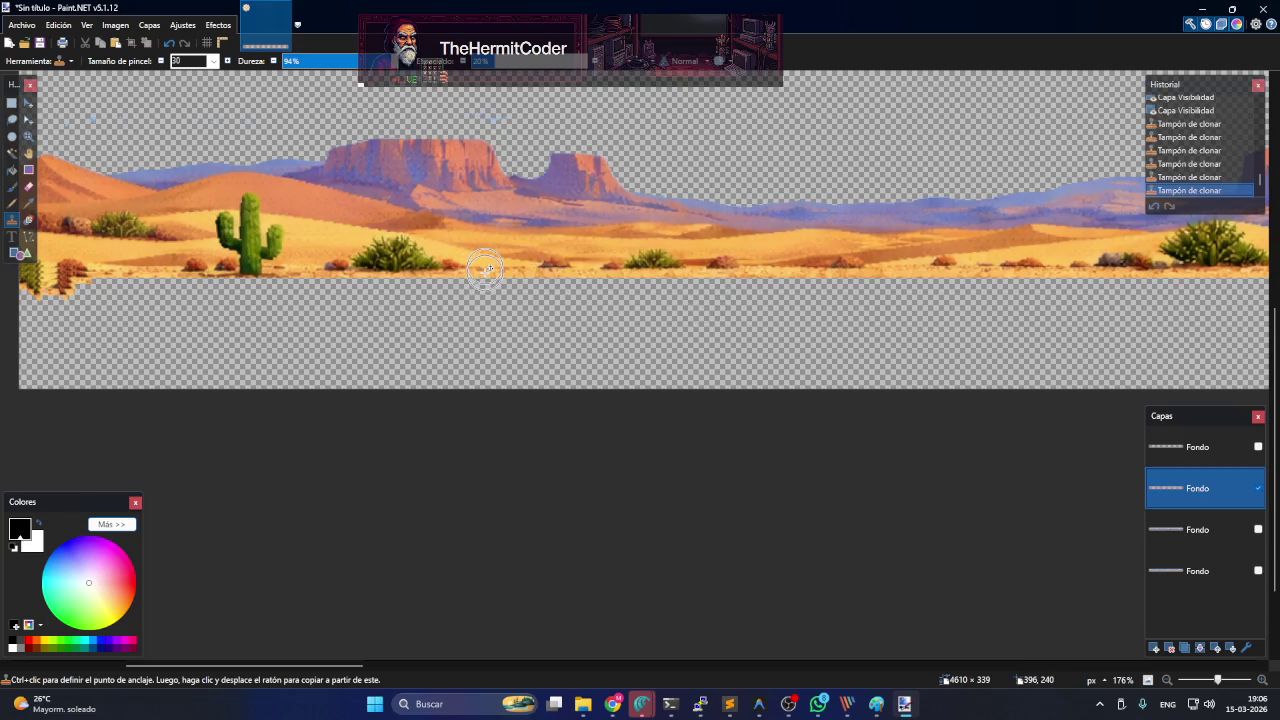
pyautogui.moveTo(486, 269)
pyautogui.mouseDown()
pyautogui.moveTo(521, 283)
pyautogui.moveTo(263, 285)
pyautogui.mouseUp()
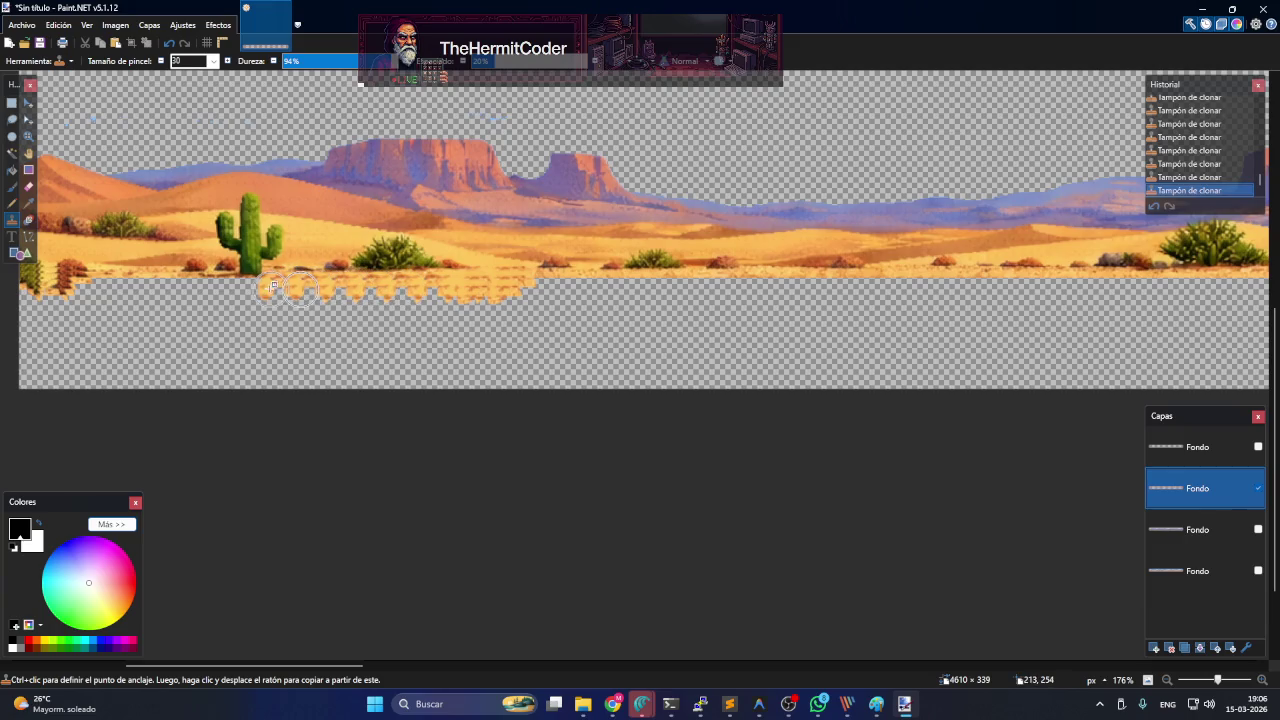
pyautogui.click(1258, 530)
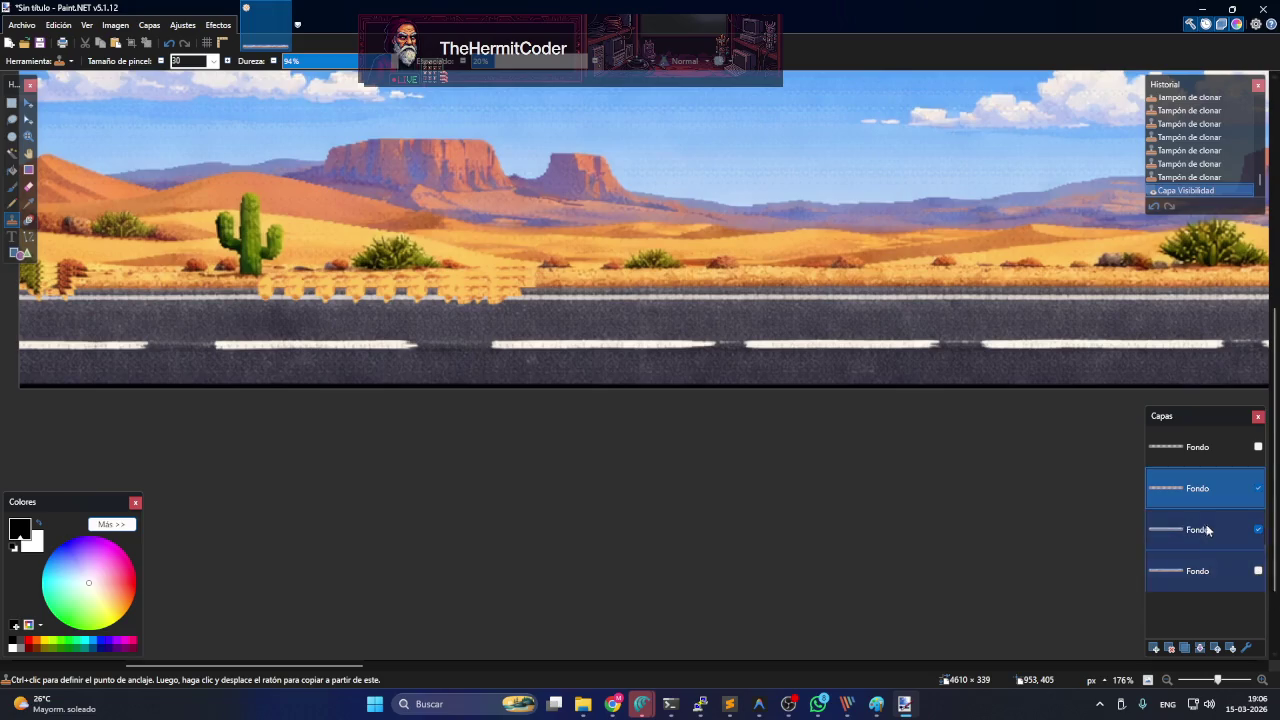
# - Move the road layer to the top and clone sand along its top edge
pyautogui.moveTo(1205, 527)
pyautogui.mouseDown()
pyautogui.moveTo(1210, 486)
pyautogui.moveTo(1206, 528)
pyautogui.mouseUp()
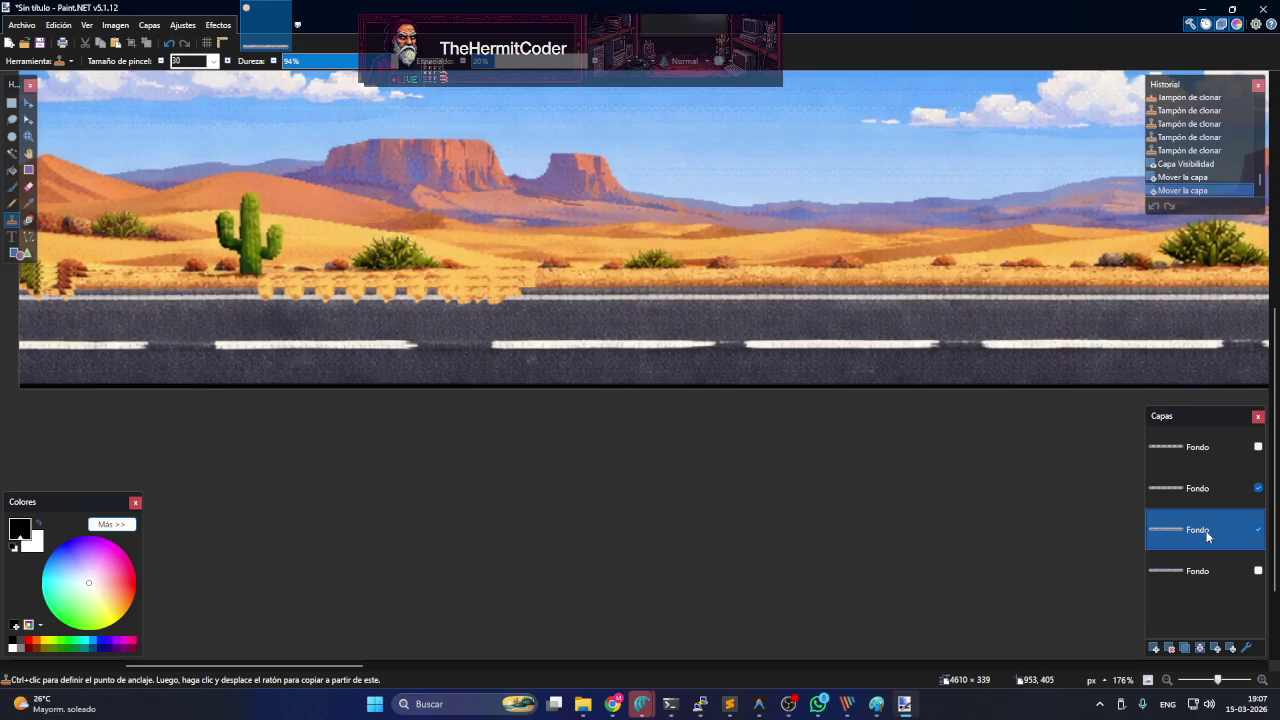
pyautogui.click(1257, 531)
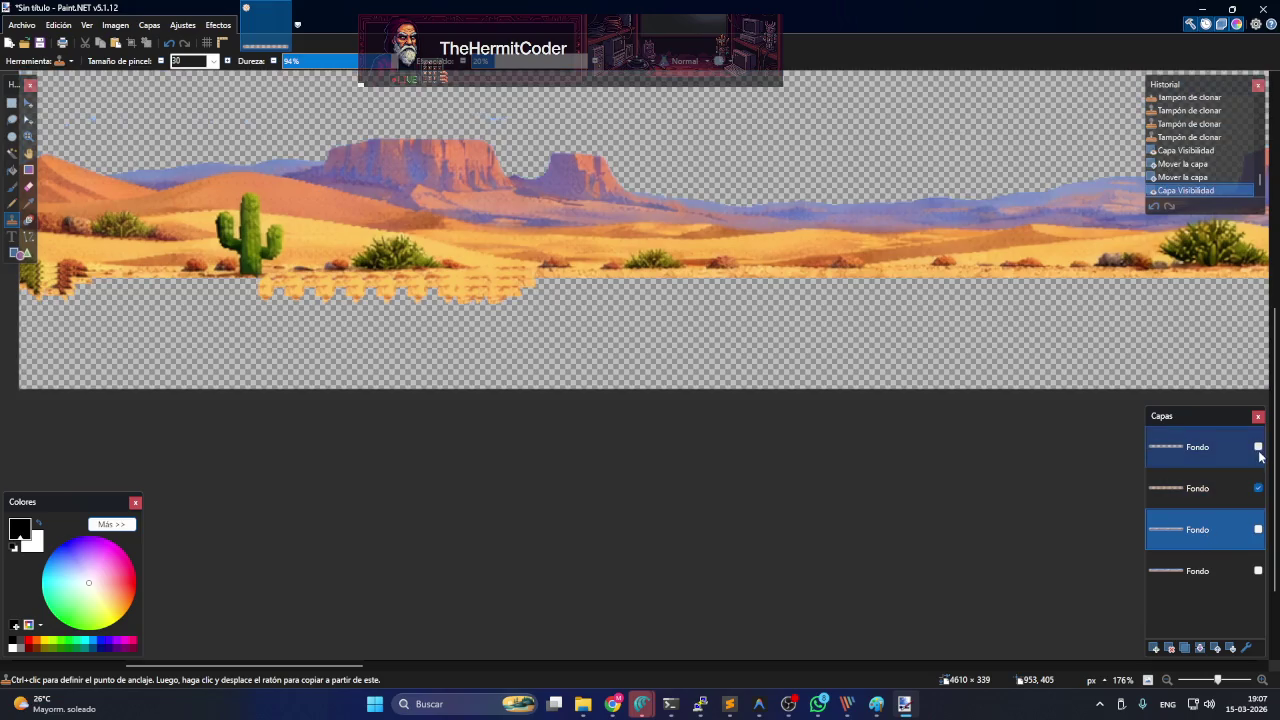
pyautogui.click(1257, 448)
pyautogui.moveTo(391, 294)
pyautogui.mouseDown()
pyautogui.moveTo(530, 289)
pyautogui.moveTo(410, 268)
pyautogui.mouseUp()
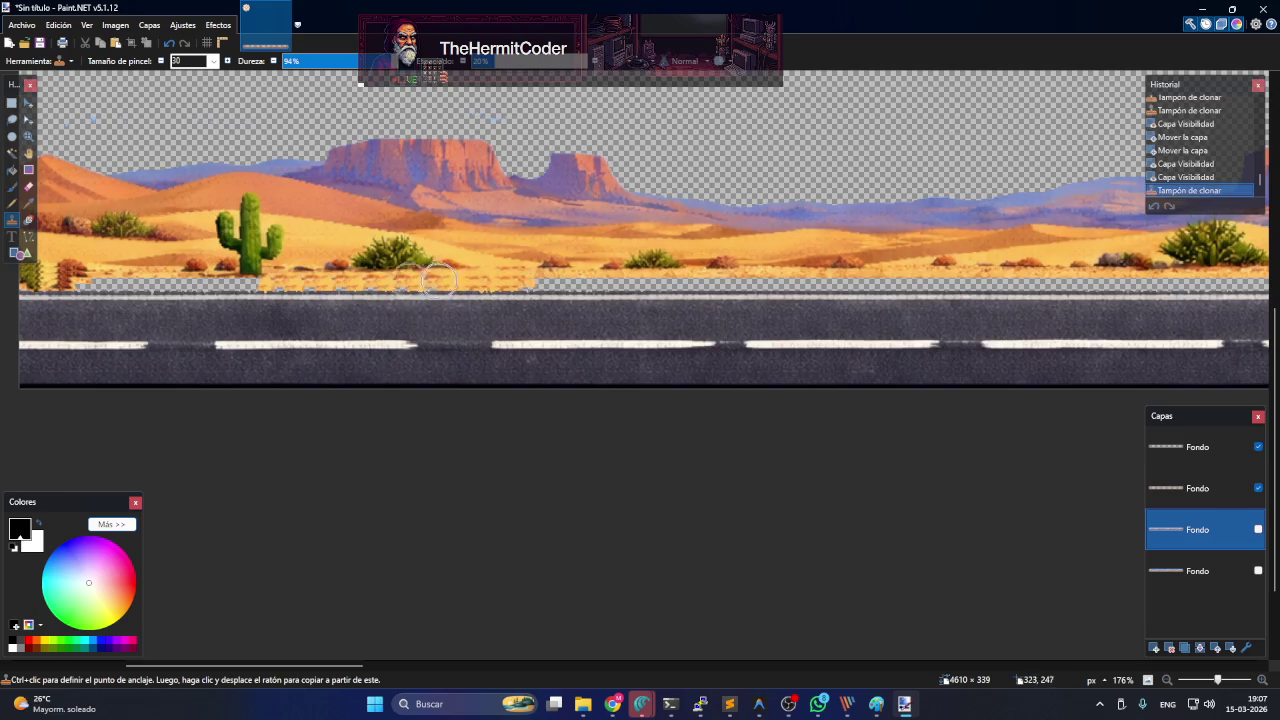
pyautogui.keyDown('ctrl'); pyautogui.click(485, 232); pyautogui.keyUp('ctrl')
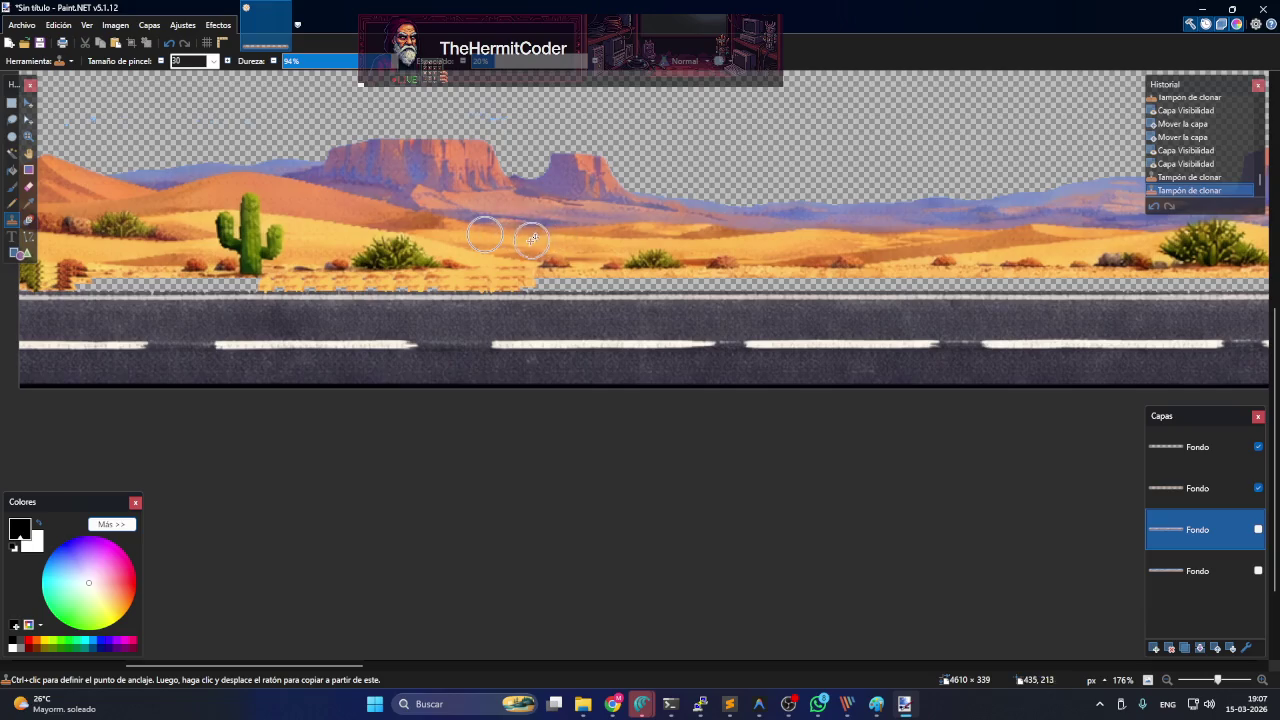
pyautogui.moveTo(533, 278)
pyautogui.mouseDown()
pyautogui.moveTo(503, 297)
pyautogui.moveTo(480, 290)
pyautogui.mouseUp()
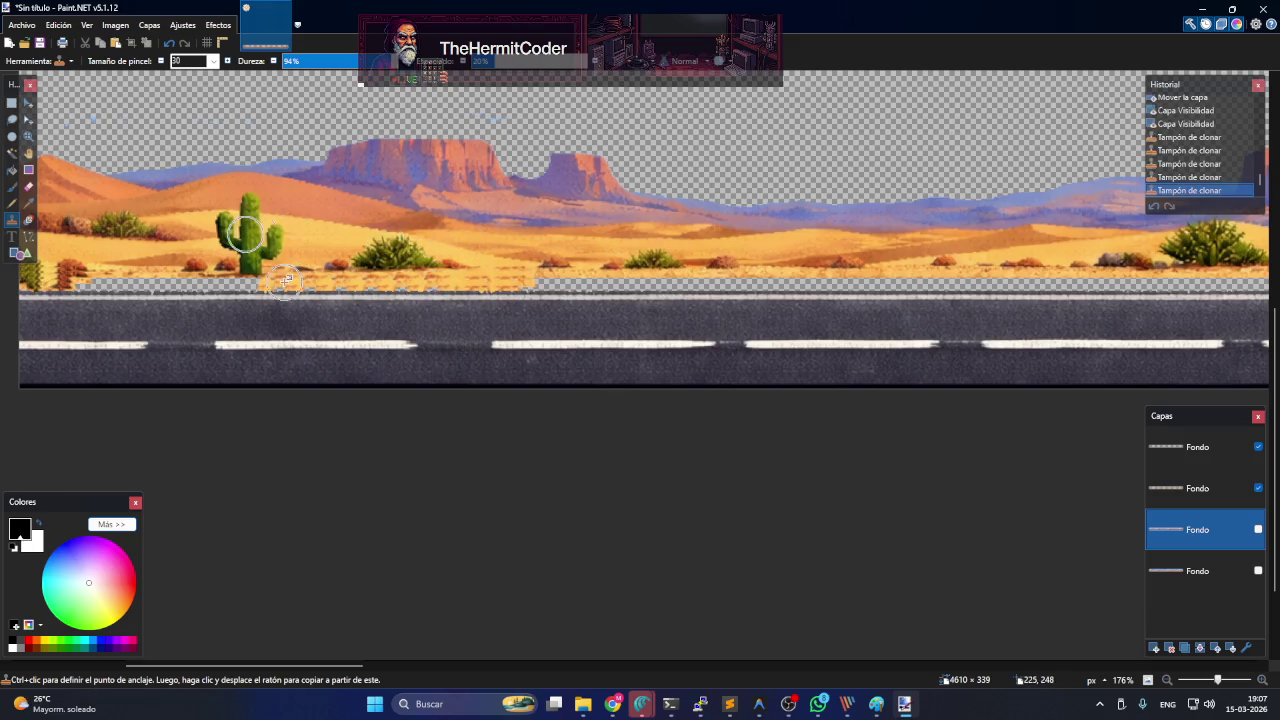
pyautogui.keyDown('ctrl'); pyautogui.click(198, 220); pyautogui.keyUp('ctrl')
pyautogui.moveTo(191, 265); pyautogui.dragTo(205, 298)
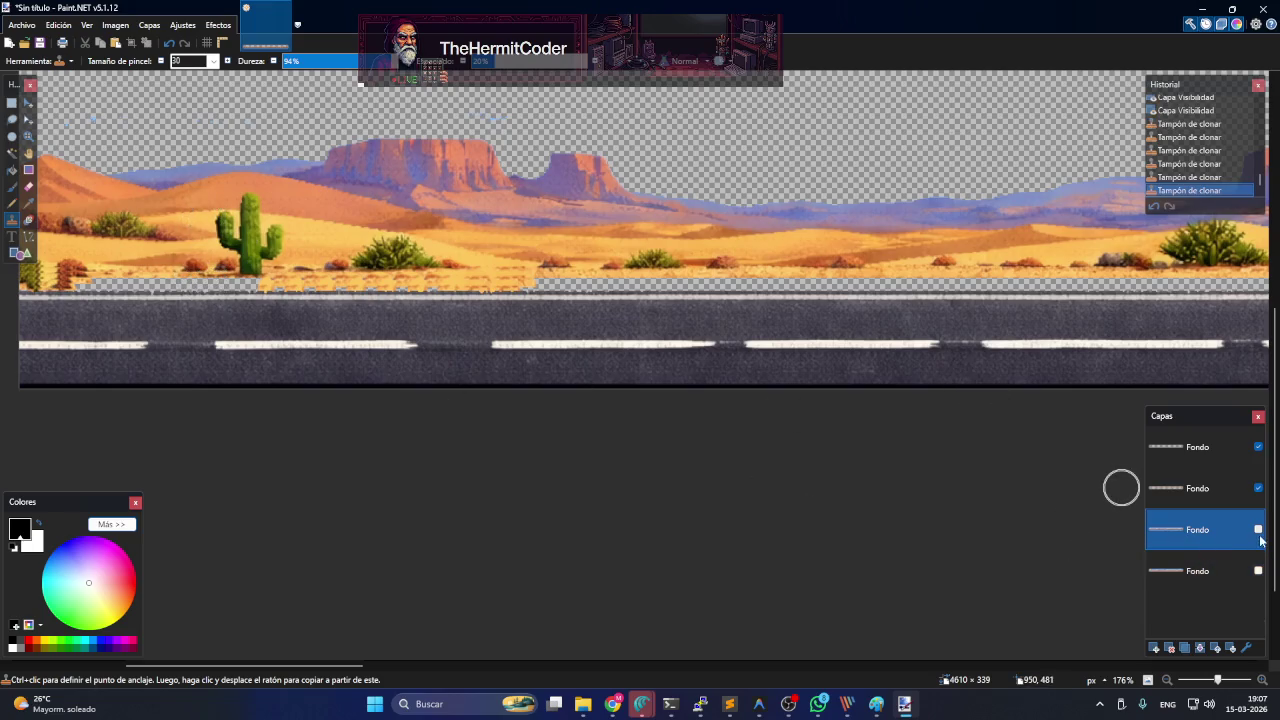
# - Undo those clone strokes, reshow the road layer, and clone sand on the desert layer's left end
pyautogui.hotkey('ctrl', 'z')
pyautogui.hotkey('ctrl', 'z')
pyautogui.hotkey('ctrl', 'z')
pyautogui.hotkey('ctrl', 'z')
pyautogui.hotkey('ctrl', 'z')
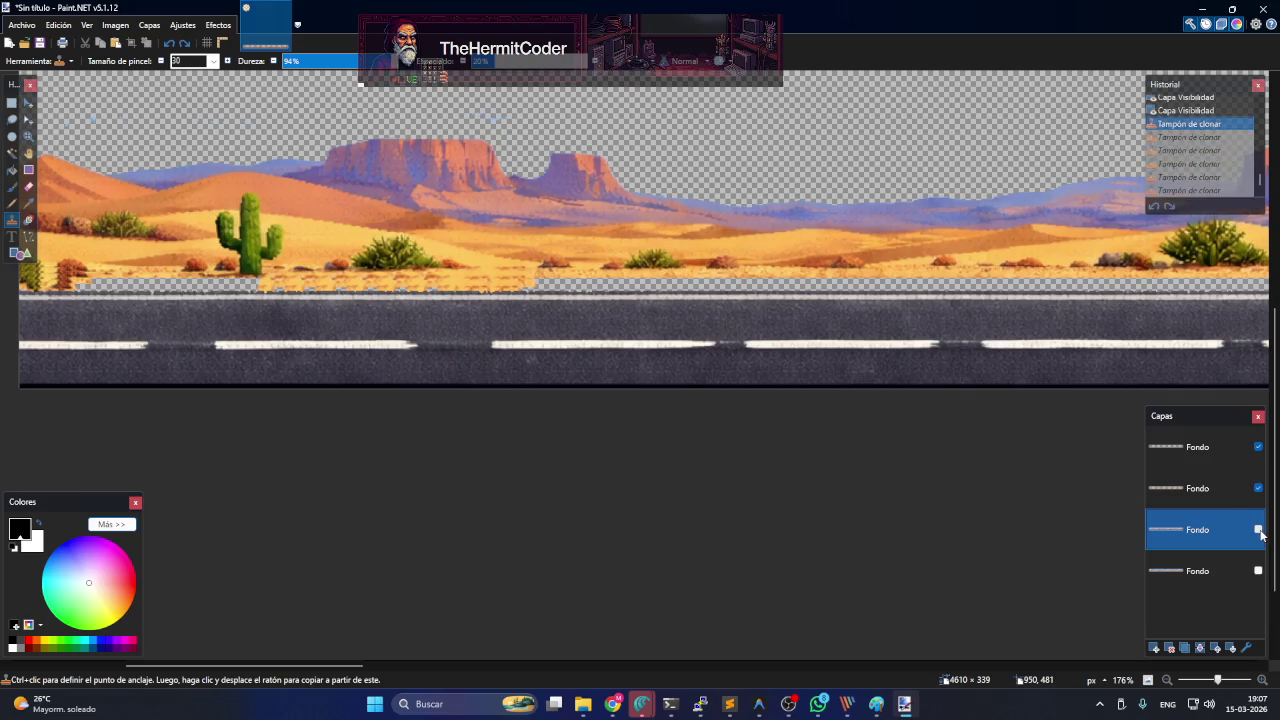
pyautogui.hotkey('ctrl', 'z')
pyautogui.hotkey('ctrl', 'z')
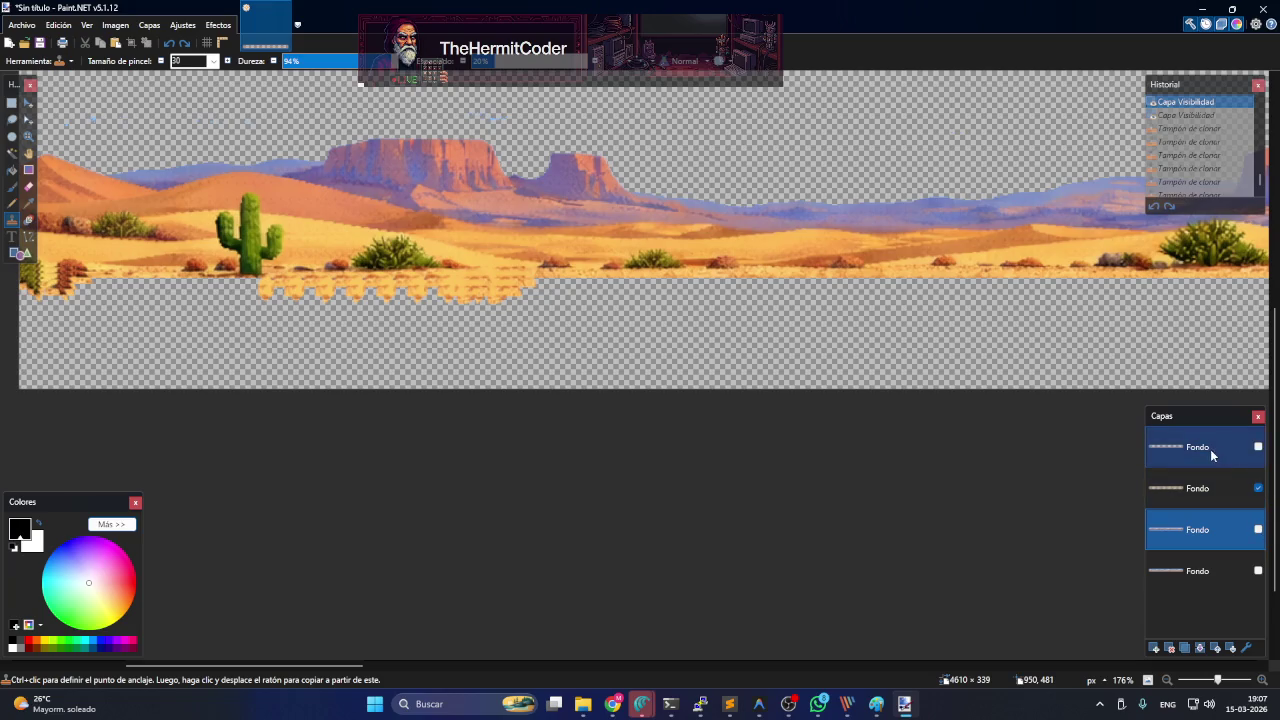
pyautogui.click(1211, 454)
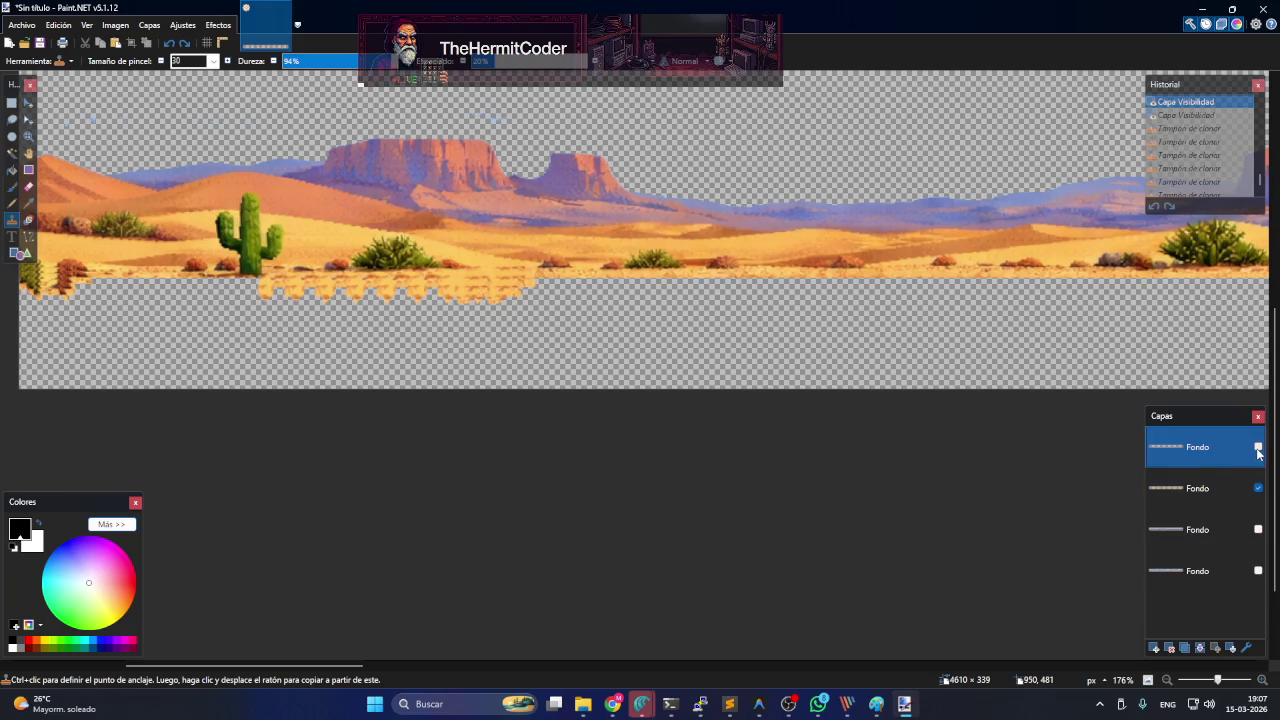
pyautogui.click(1258, 448)
pyautogui.click(1222, 492)
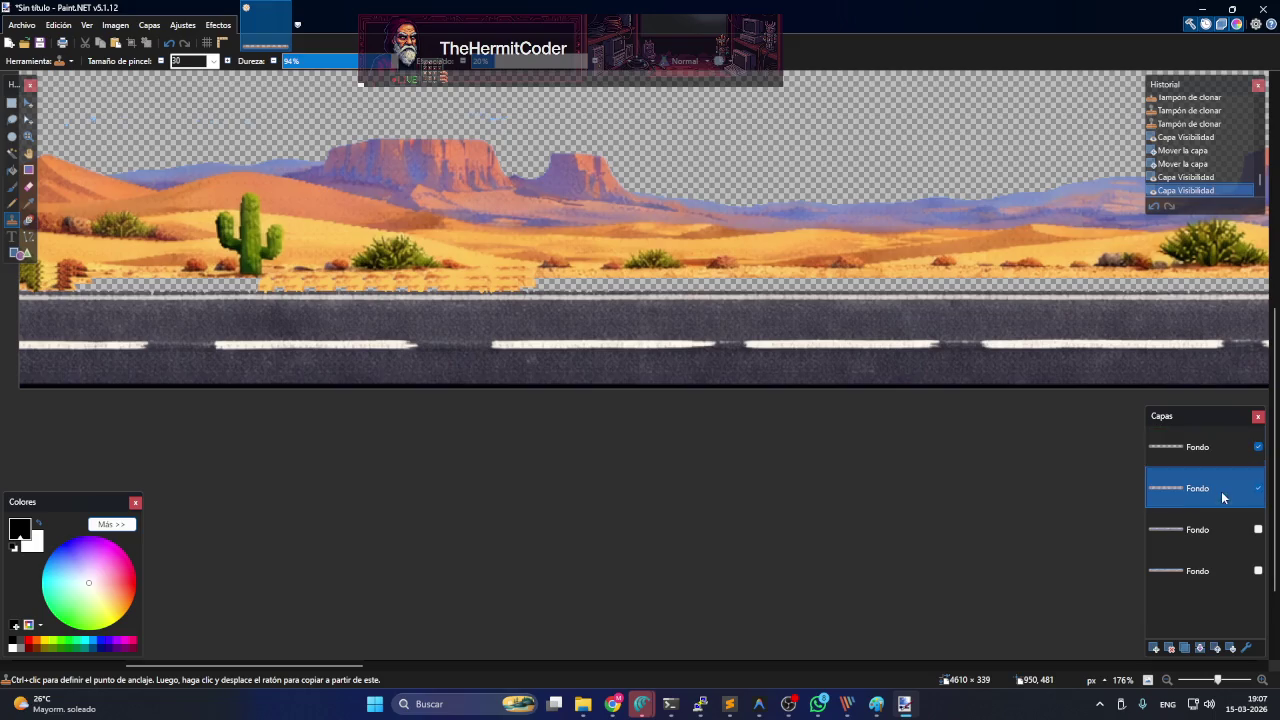
pyautogui.keyDown('ctrl'); pyautogui.click(88, 203); pyautogui.keyUp('ctrl')
pyautogui.moveTo(95, 247); pyautogui.dragTo(92, 268)
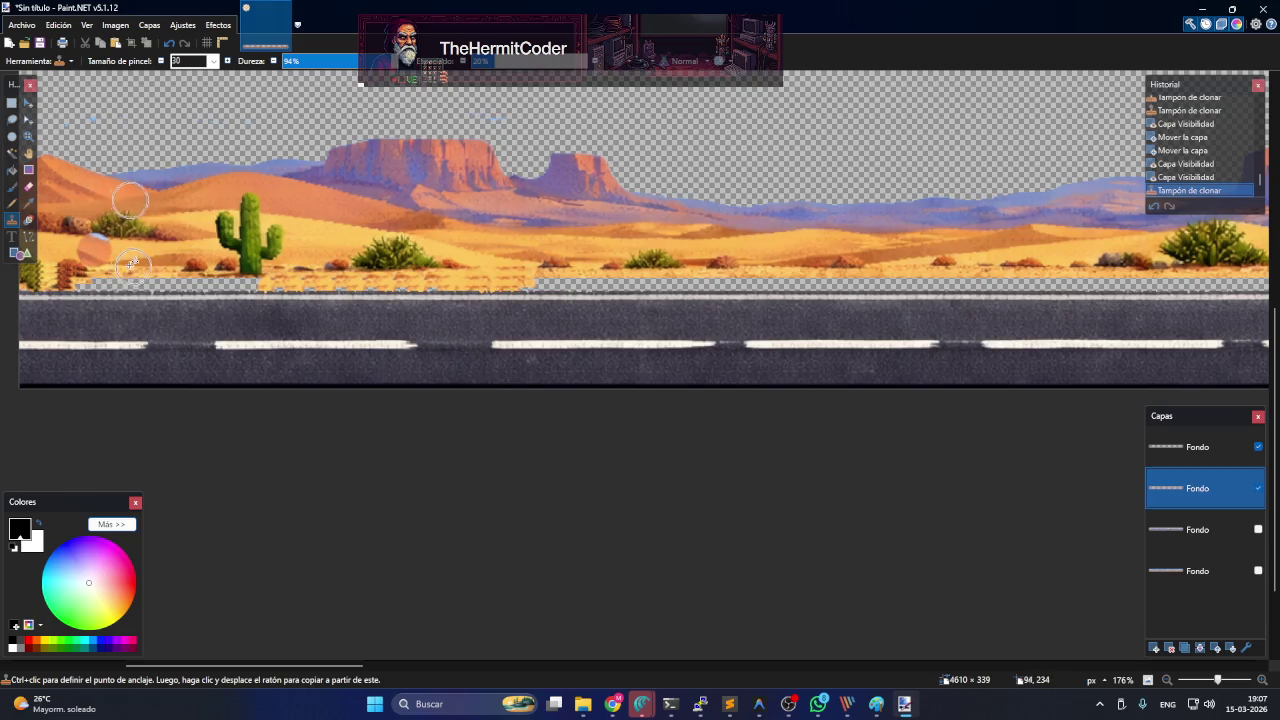
# - Shrink the clone brush to 10 and fill the left transparent gap near the cactus with sand
pyautogui.hotkey('ctrl', 'z')
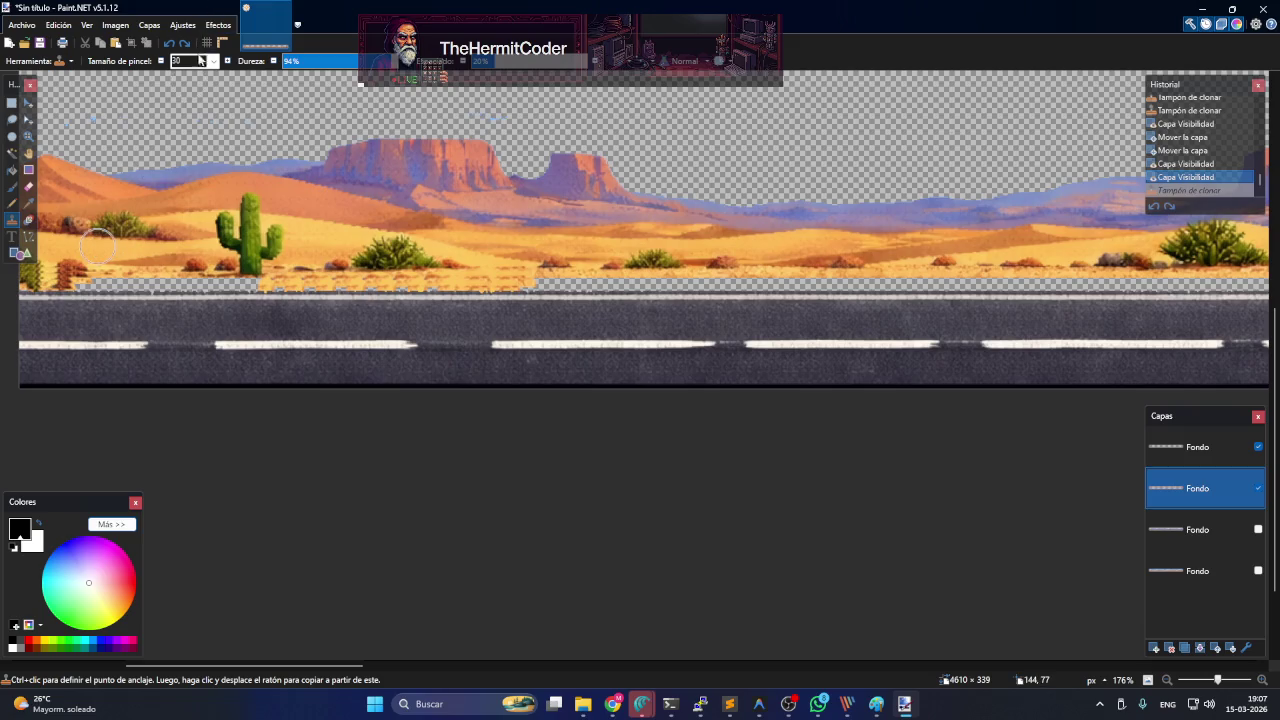
pyautogui.write('10')
pyautogui.press('Return')
pyautogui.moveTo(87, 288)
pyautogui.mouseDown()
pyautogui.moveTo(140, 286)
pyautogui.moveTo(56, 276)
pyautogui.moveTo(30, 287)
pyautogui.mouseUp()
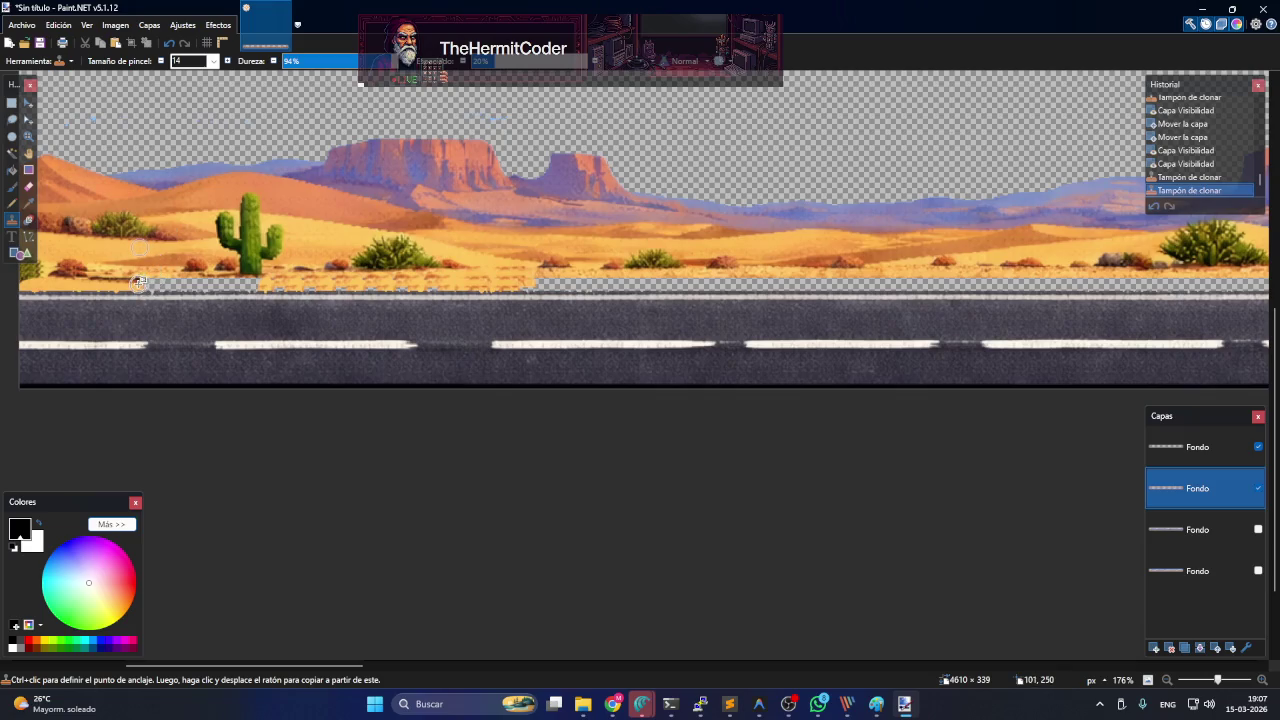
pyautogui.moveTo(152, 283); pyautogui.dragTo(162, 282)
pyautogui.click(170, 283)
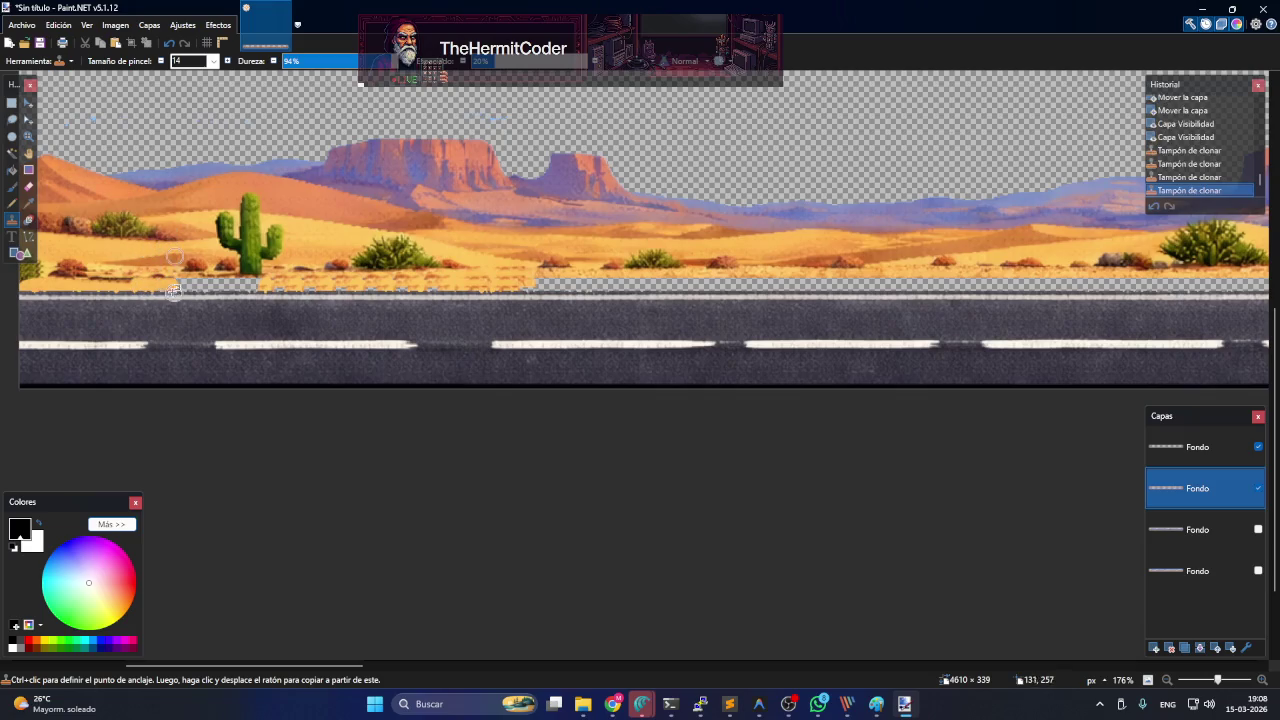
pyautogui.click(131, 278)
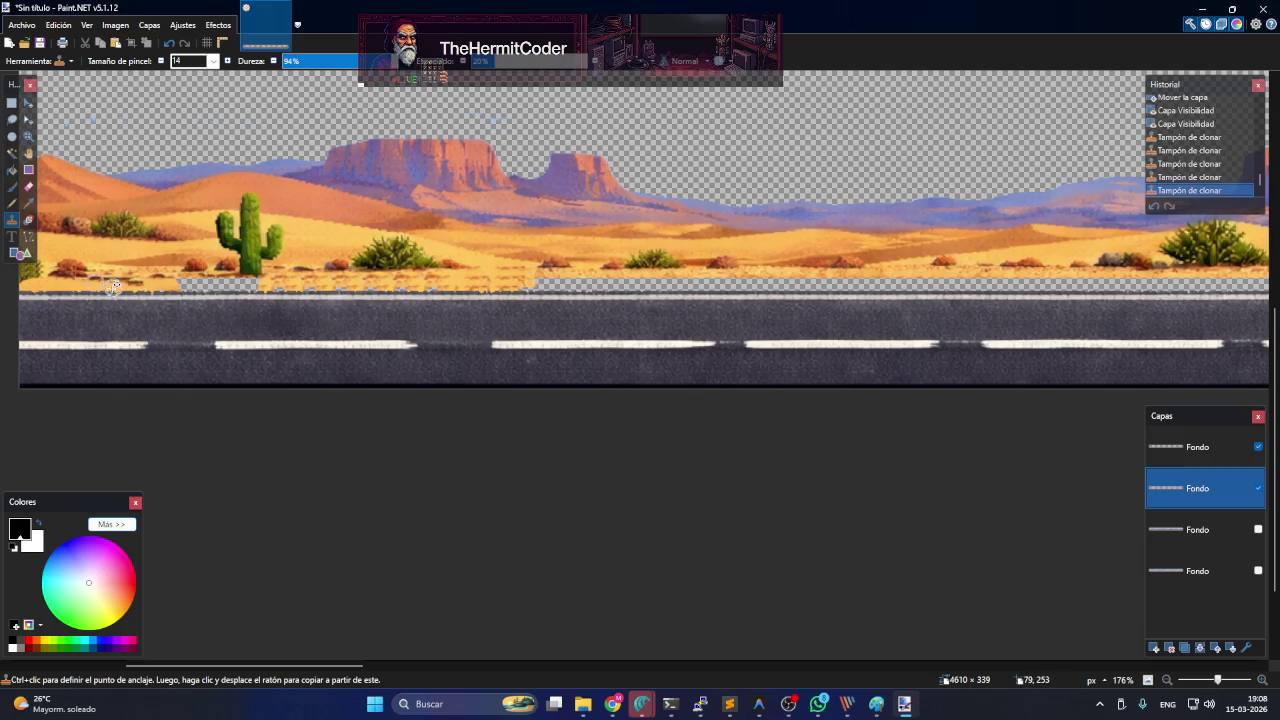
pyautogui.moveTo(186, 285)
pyautogui.mouseDown()
pyautogui.moveTo(280, 286)
pyautogui.moveTo(190, 285)
pyautogui.moveTo(225, 282)
pyautogui.mouseUp()
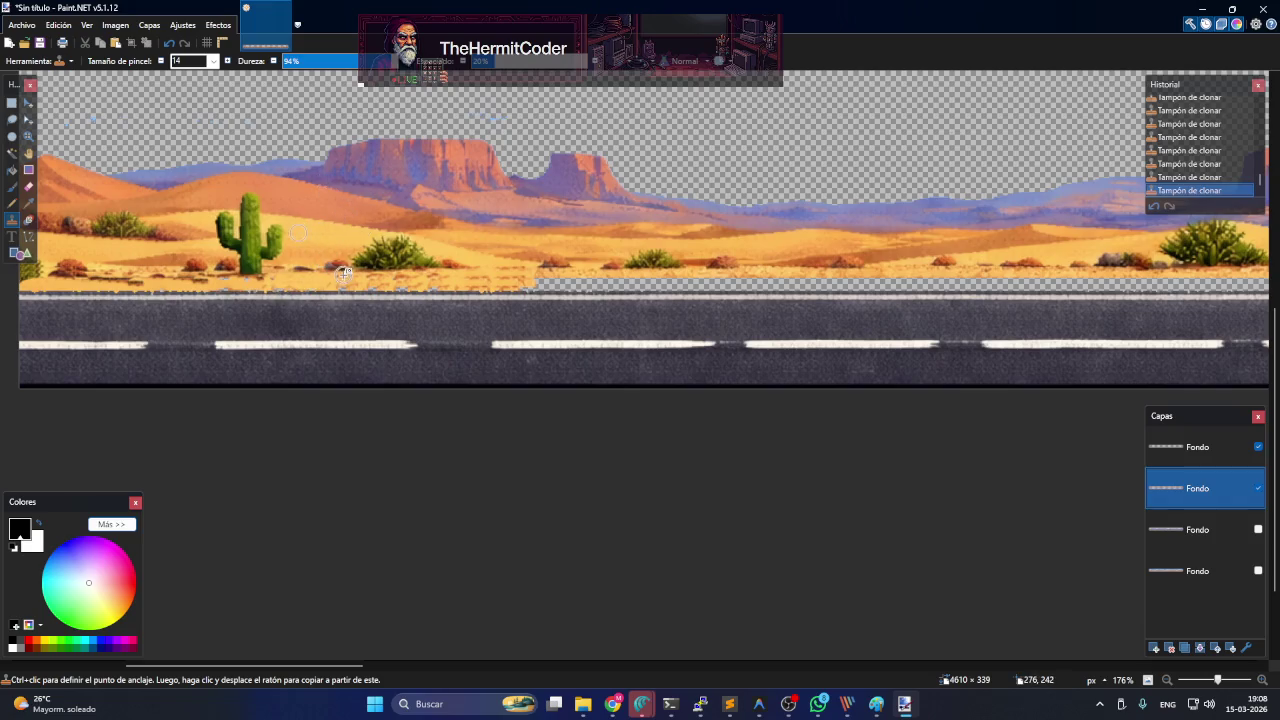
# - Extend cloned sand over the strip toward the middle and further right
pyautogui.moveTo(425, 286); pyautogui.dragTo(505, 285)
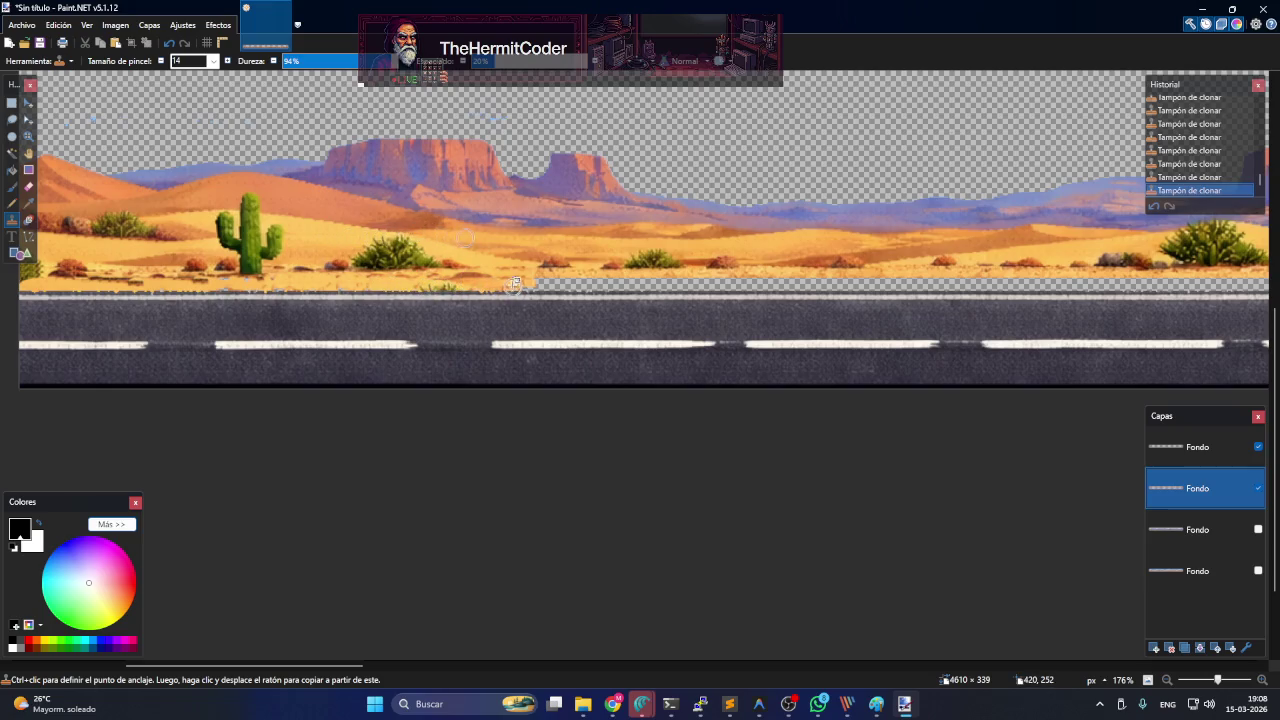
pyautogui.moveTo(515, 284); pyautogui.dragTo(562, 282)
pyautogui.moveTo(555, 284); pyautogui.dragTo(582, 284)
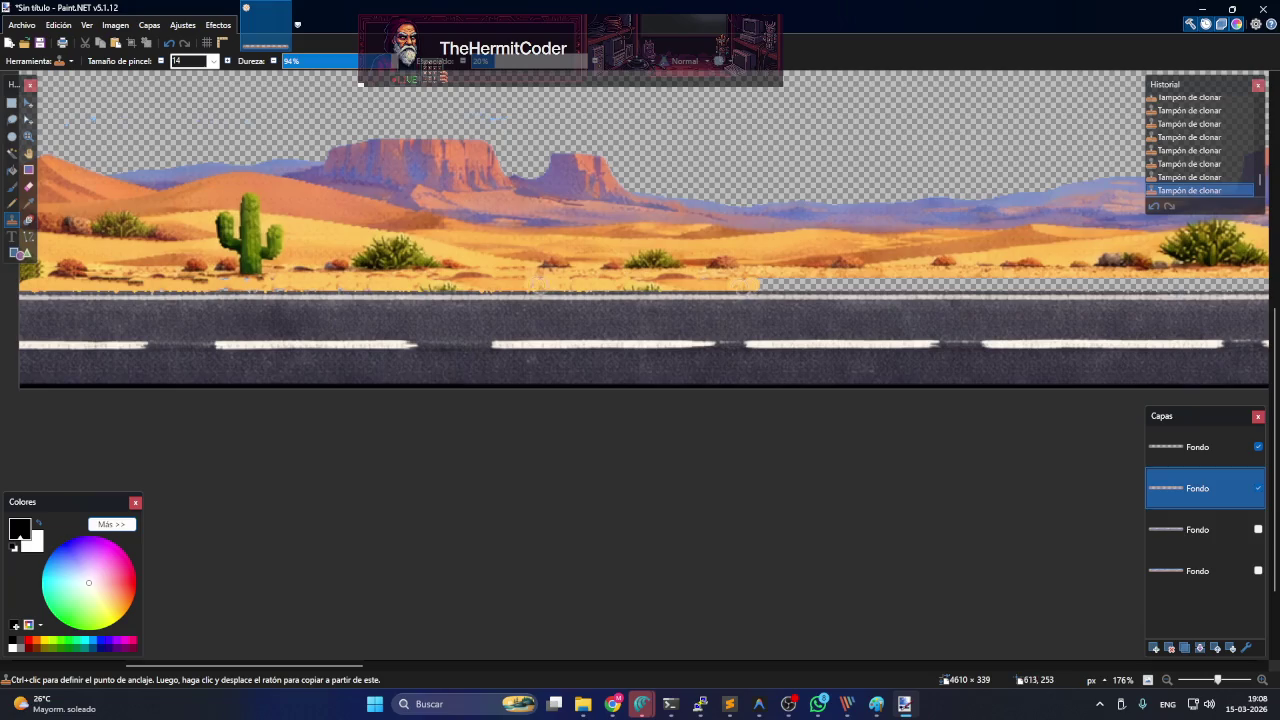
pyautogui.moveTo(760, 278); pyautogui.dragTo(882, 284)
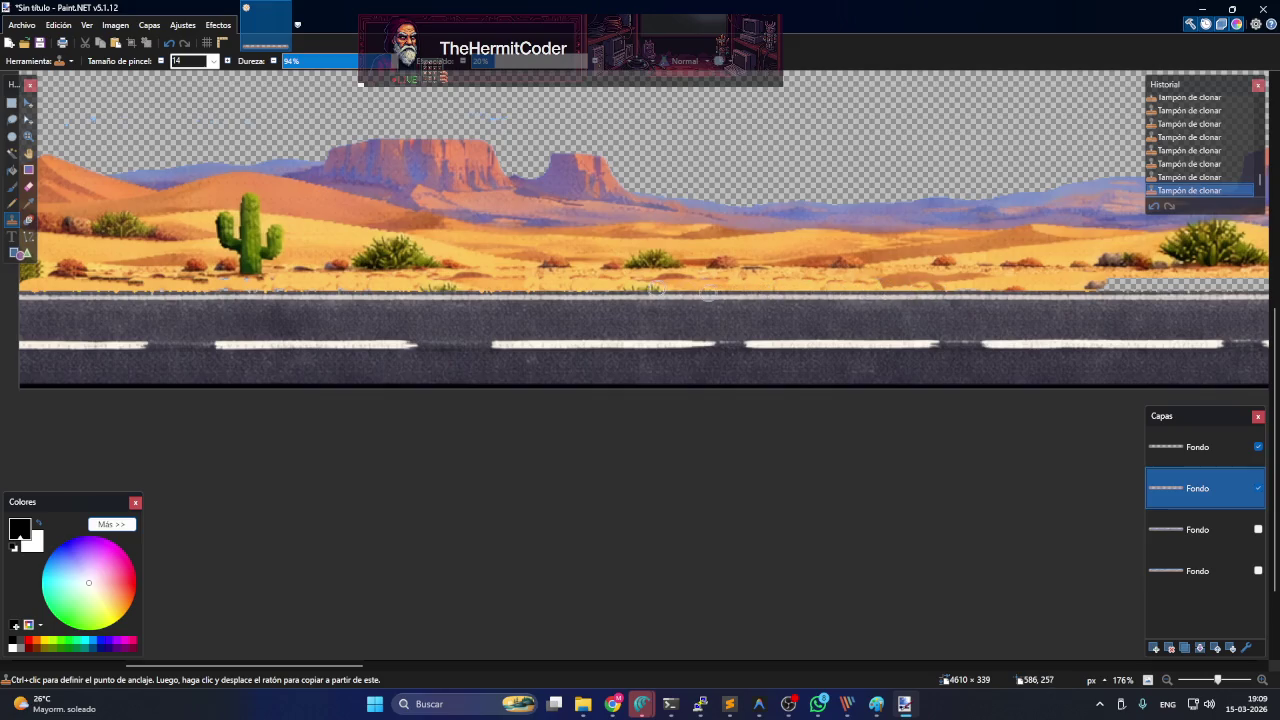
pyautogui.keyDown('ctrl'); pyautogui.scroll(-2, 1083, 316); pyautogui.keyUp('ctrl')
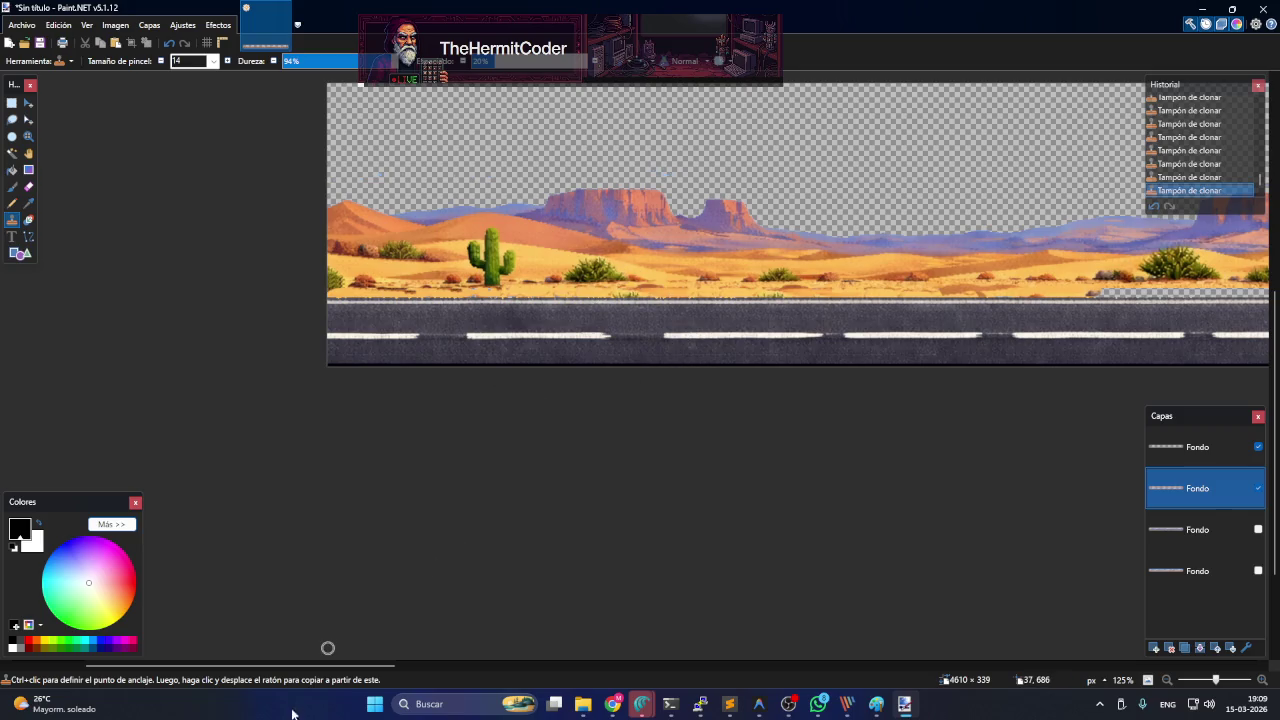
pyautogui.moveTo(317, 666)
pyautogui.mouseDown()
pyautogui.moveTo(473, 668)
pyautogui.moveTo(585, 648)
pyautogui.mouseUp()
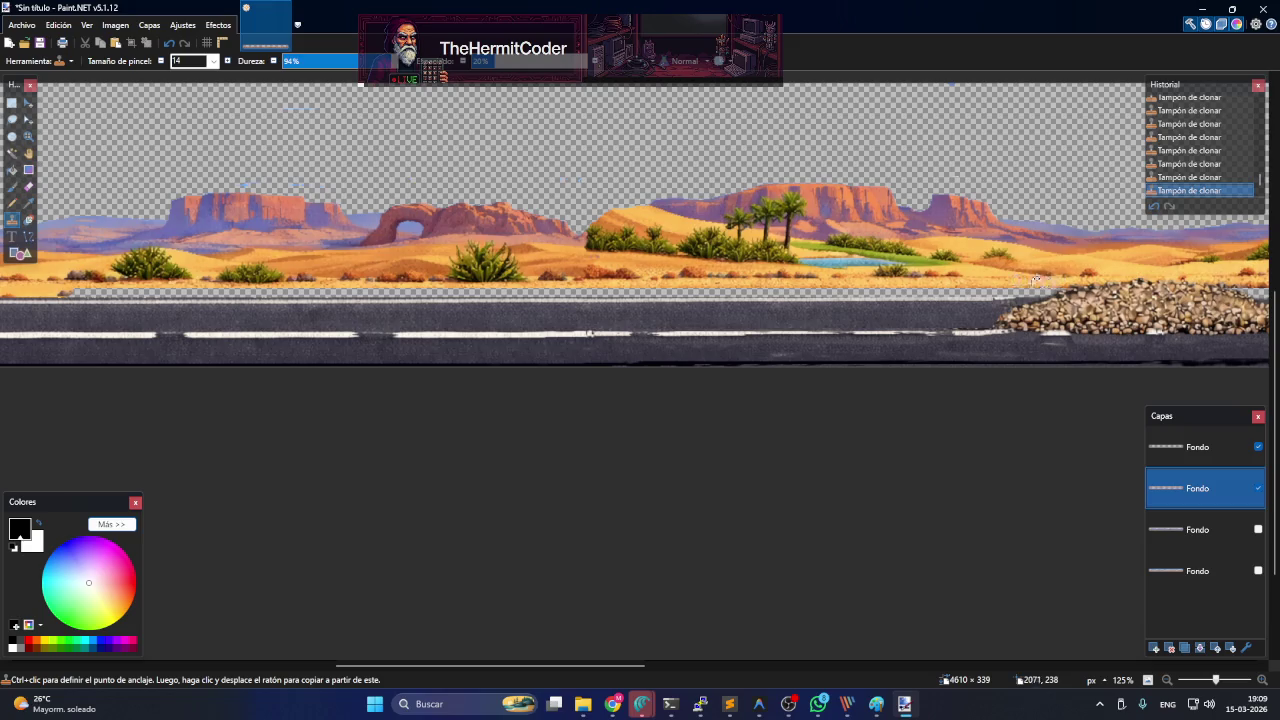
# - Rectangle-select a thin sand strip along the edge and paste a copy
pyautogui.click(12, 102)
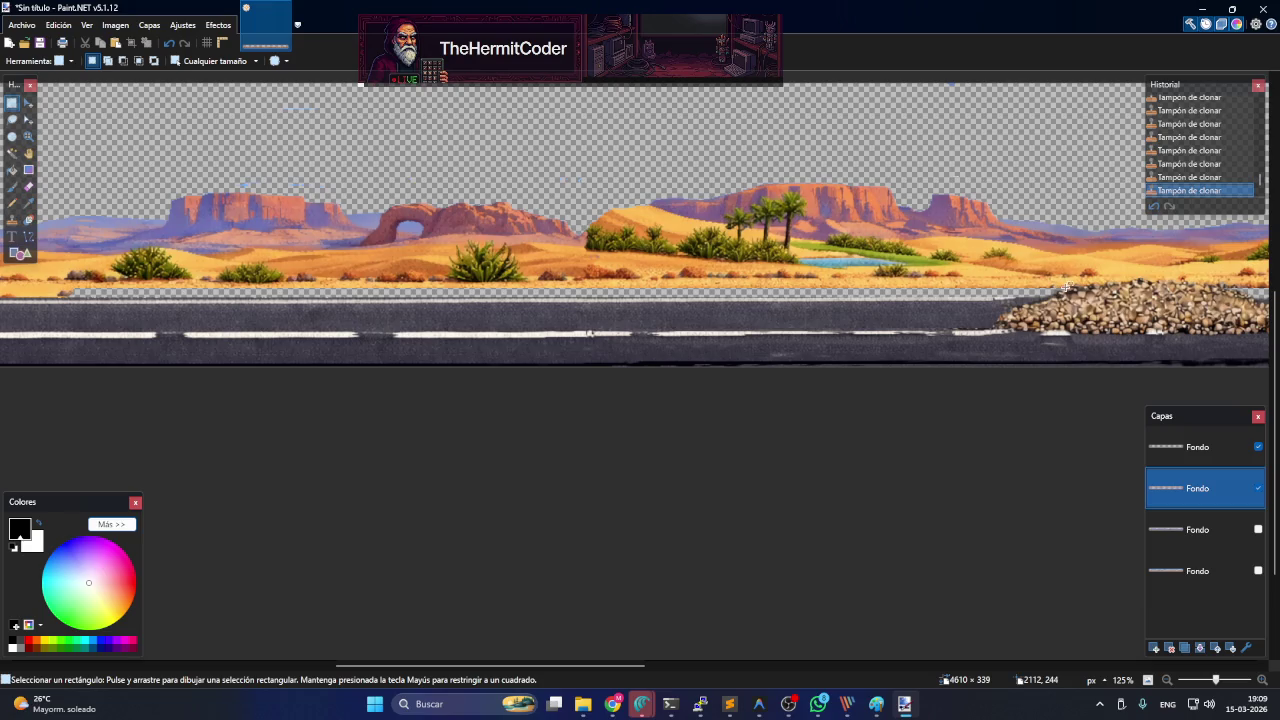
pyautogui.moveTo(1058, 288); pyautogui.dragTo(286, 282)
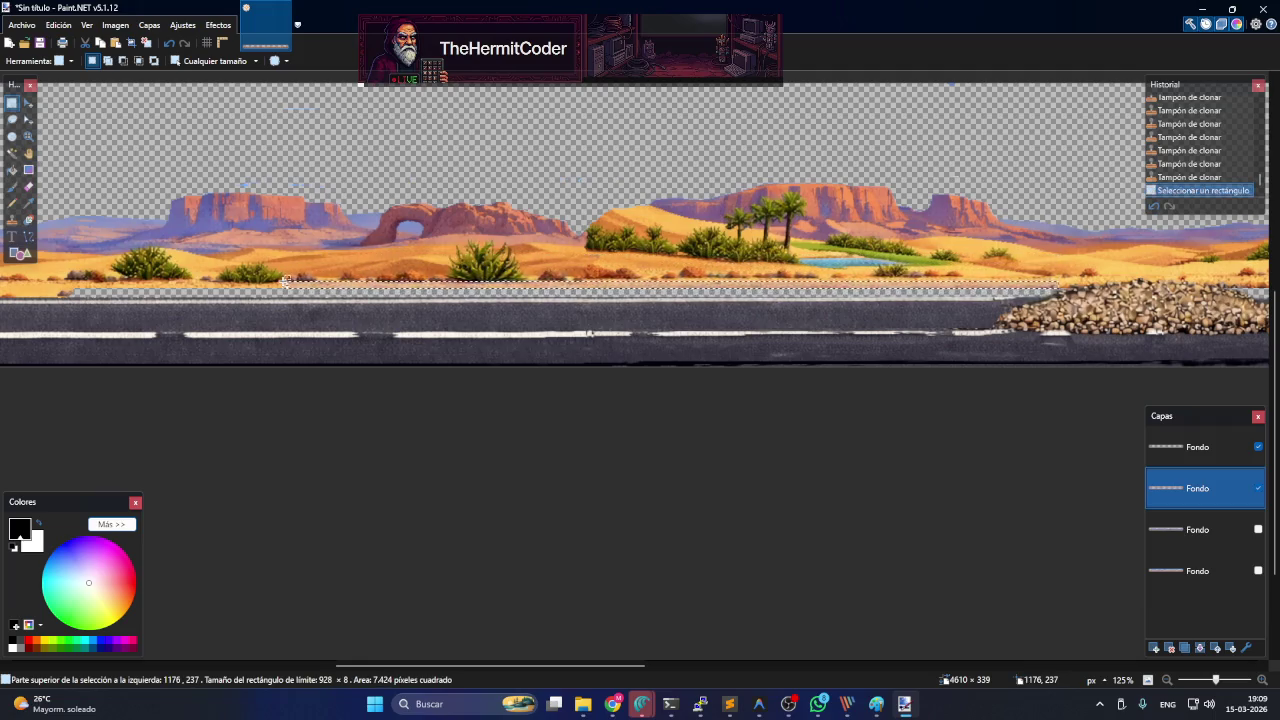
pyautogui.hotkey('ctrl', 'v')
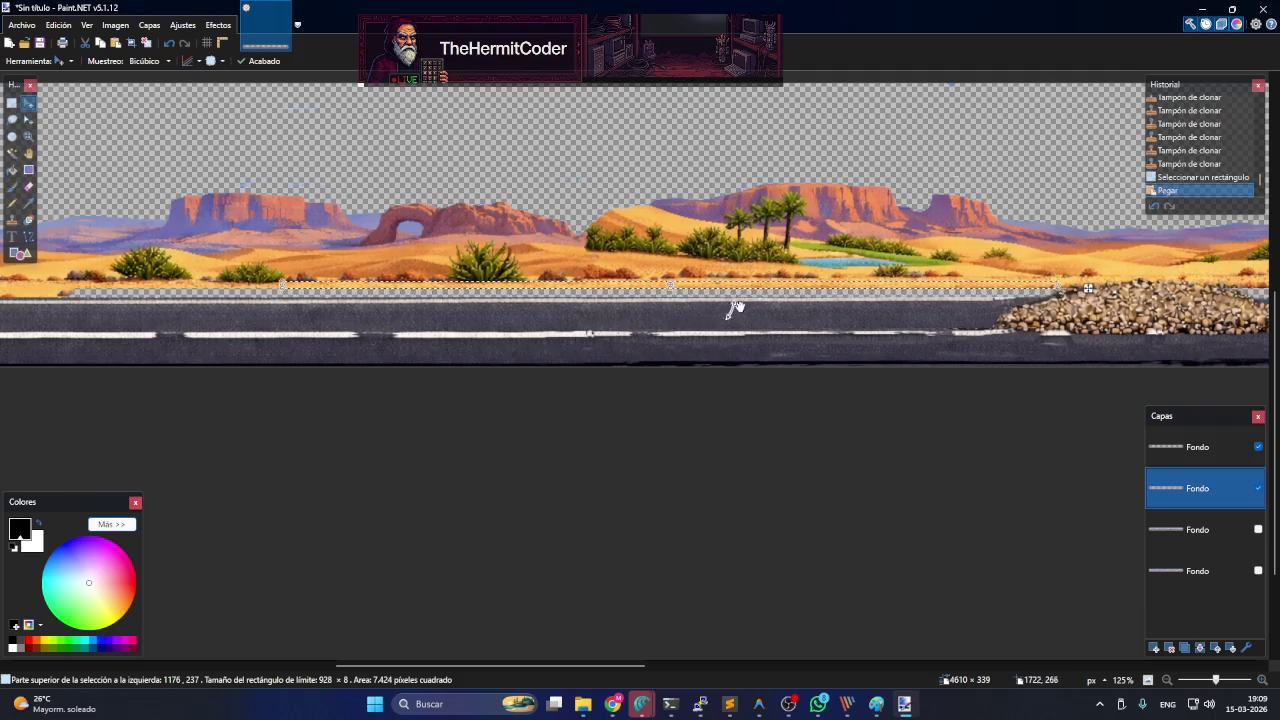
pyautogui.moveTo(751, 287); pyautogui.dragTo(738, 305)
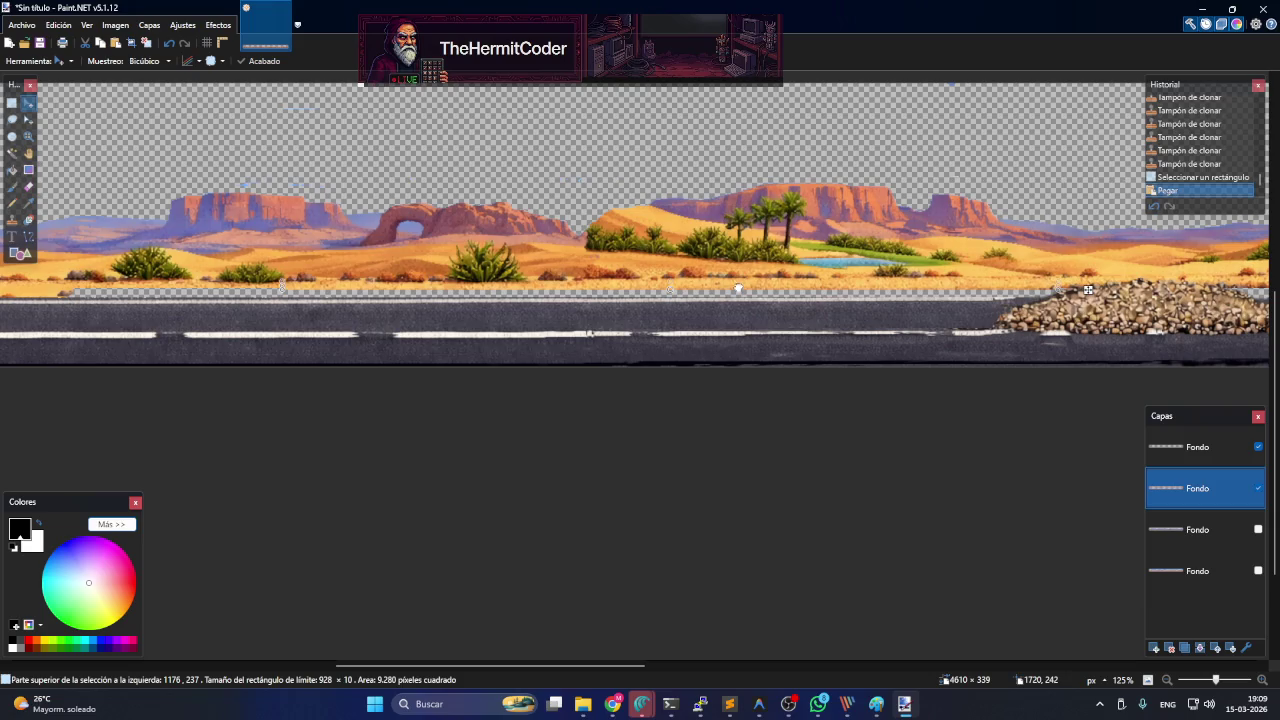
pyautogui.moveTo(738, 301); pyautogui.dragTo(741, 299)
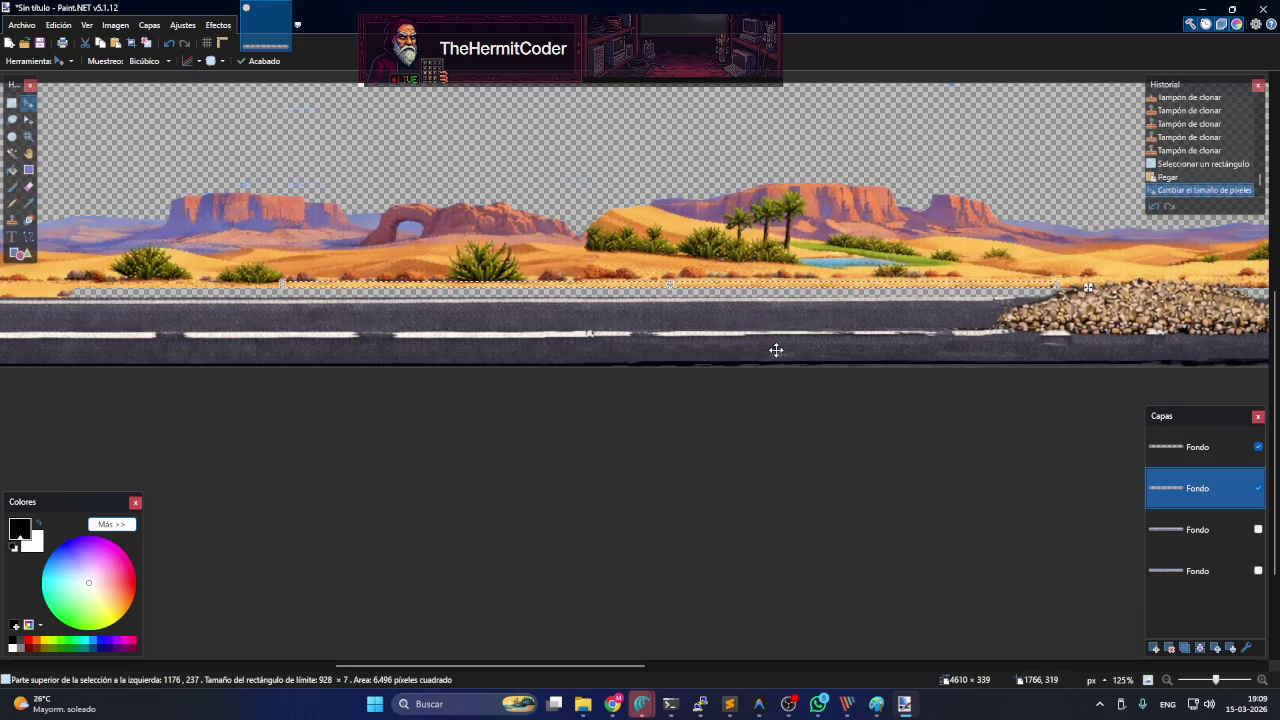
pyautogui.hotkey('ctrl', 'z')
# - Paste more copies of the sand strip and move one down onto the road edge
pyautogui.hotkey('ctrl', 'v')
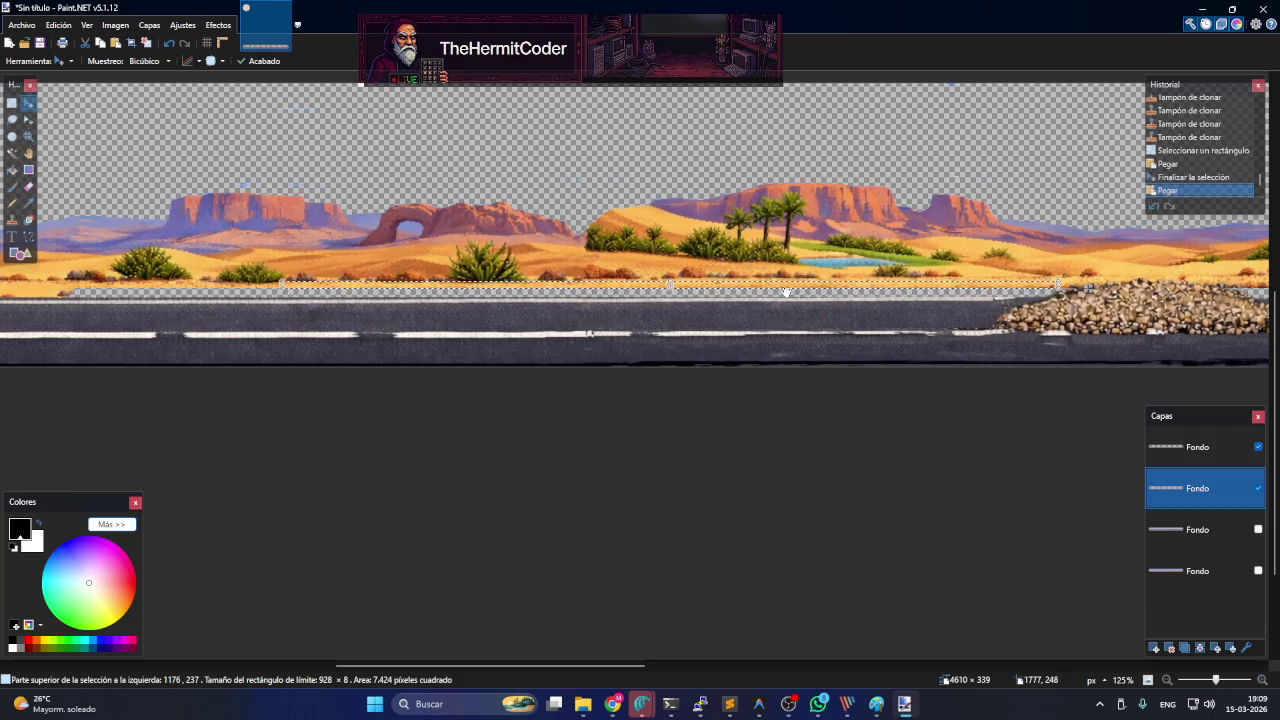
pyautogui.scroll(3, 786, 292)
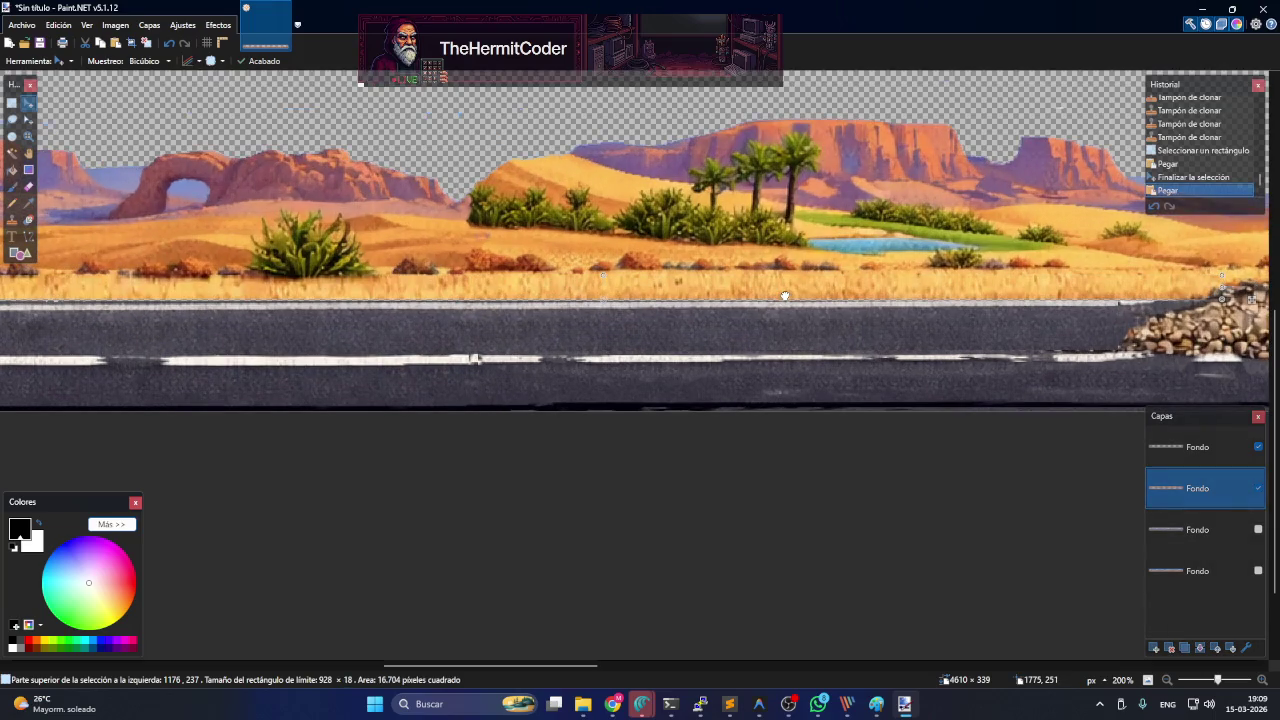
pyautogui.hotkey('ctrl', 'z')
pyautogui.moveTo(690, 222); pyautogui.dragTo(702, 222)
pyautogui.hotkey('ctrl', 'v')
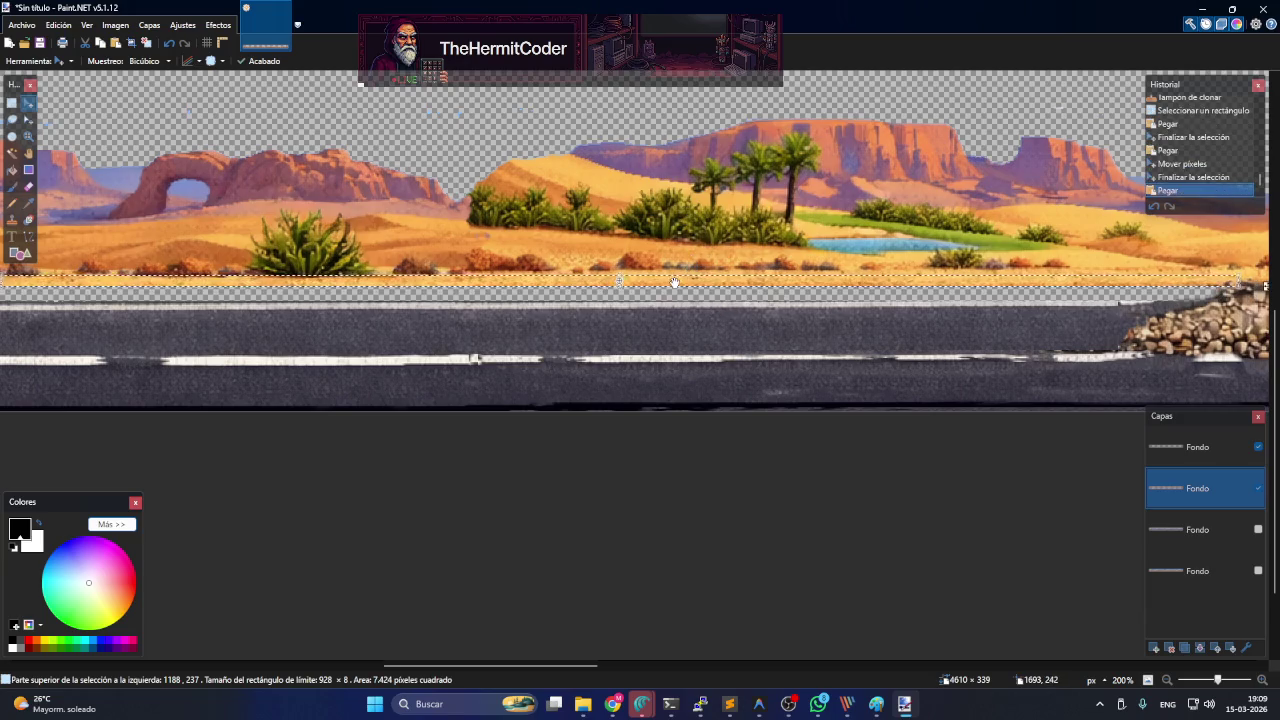
pyautogui.moveTo(675, 283); pyautogui.dragTo(710, 295)
pyautogui.hotkey('ctrl', 'z')
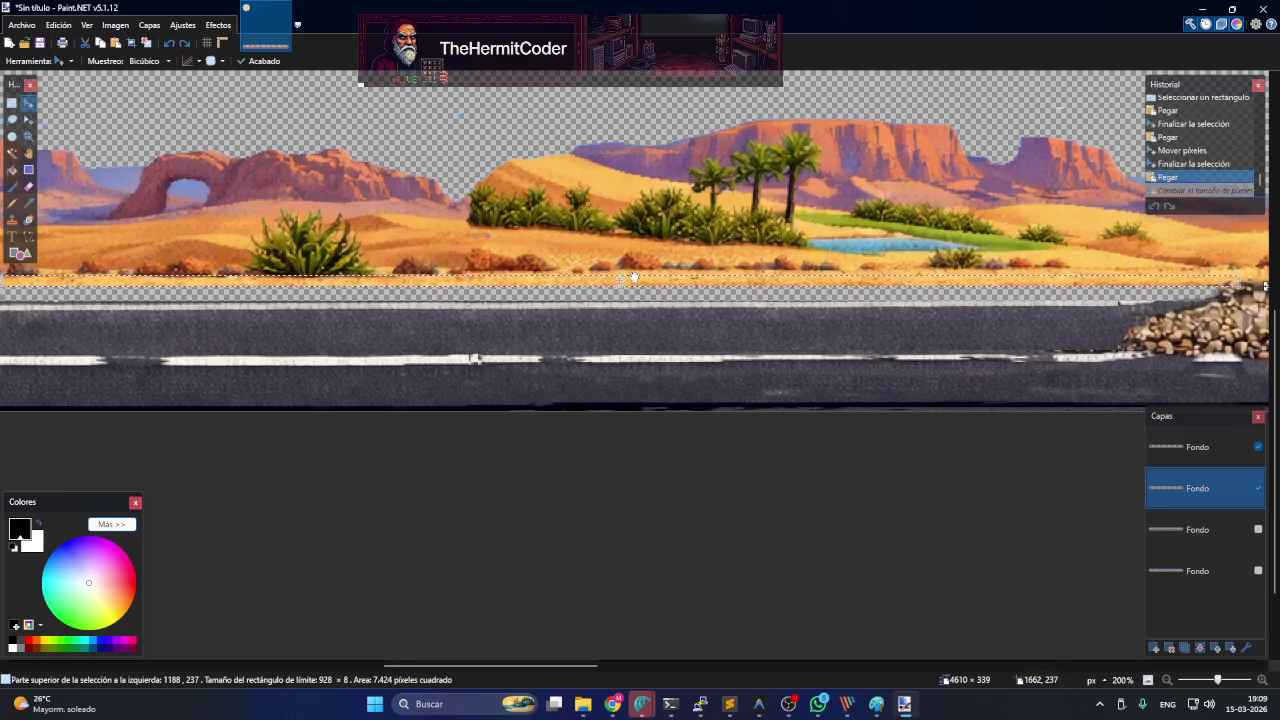
pyautogui.keyDown('ctrl'); pyautogui.scroll(3, 633, 277); pyautogui.keyUp('ctrl')
pyautogui.moveTo(658, 254)
pyautogui.mouseDown()
pyautogui.moveTo(655, 308)
pyautogui.moveTo(659, 285)
pyautogui.mouseUp()
# - Paste two more sand strips, lowering one over the gap and resizing the next to 928×11
pyautogui.hotkey('ctrl', 'v')
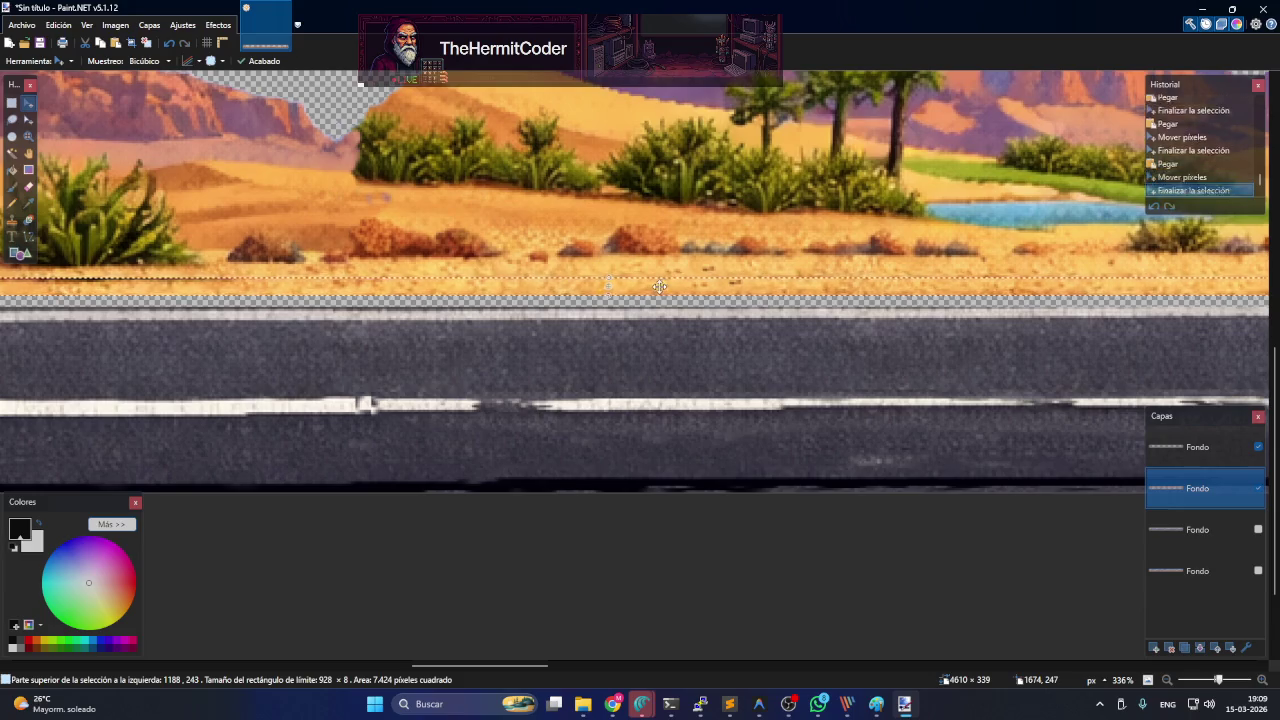
pyautogui.moveTo(682, 272); pyautogui.dragTo(675, 297)
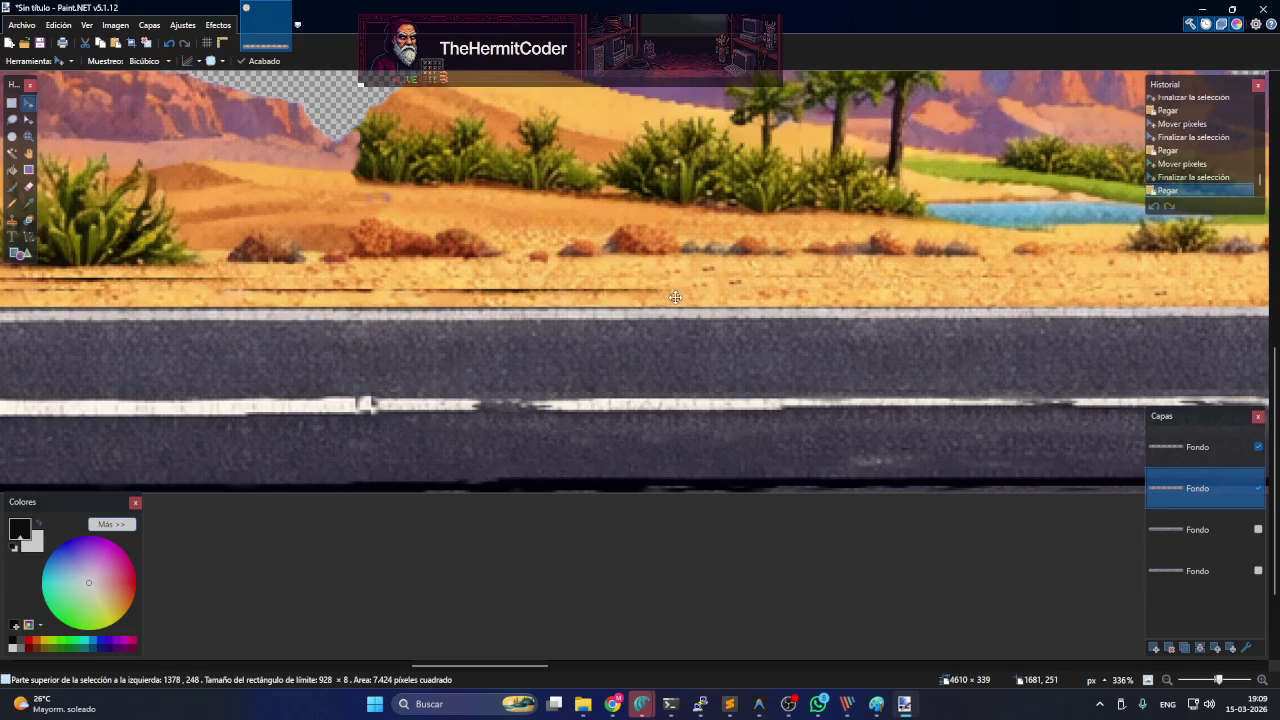
pyautogui.moveTo(675, 297); pyautogui.dragTo(672, 300)
pyautogui.scroll(-1, 902, 355)
pyautogui.scroll(-1, 908, 354)
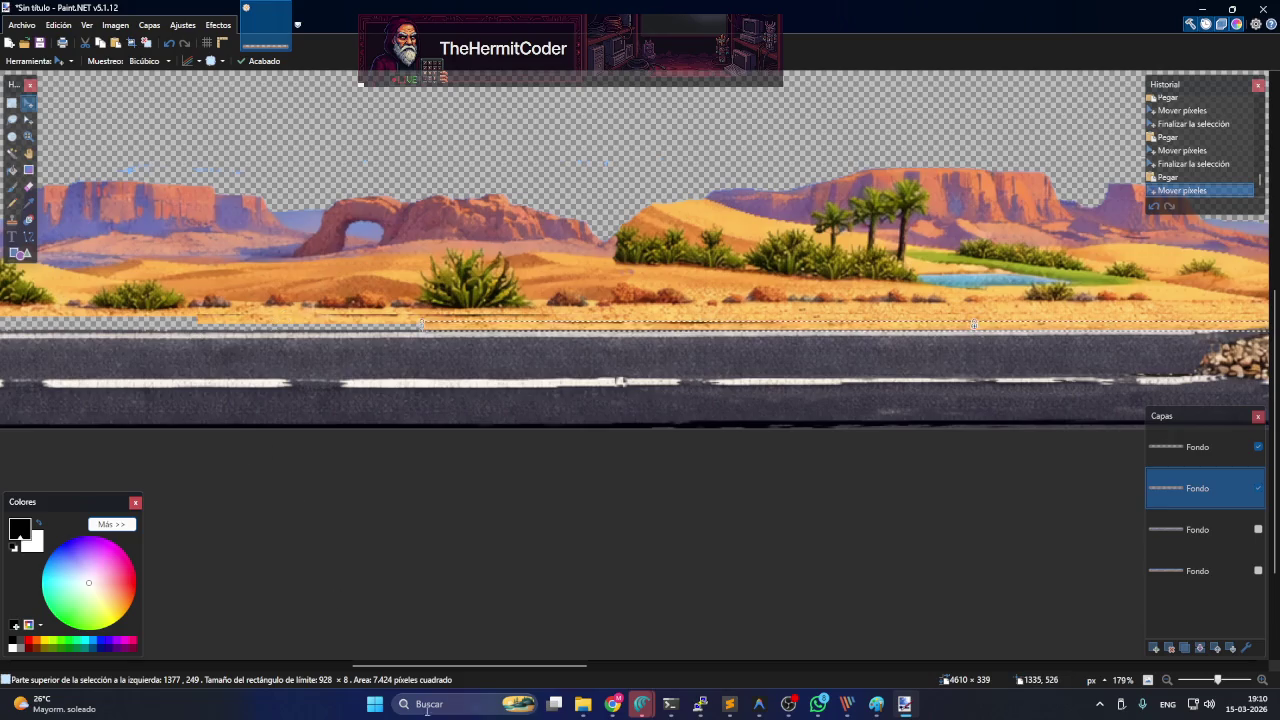
pyautogui.moveTo(556, 665); pyautogui.dragTo(468, 661)
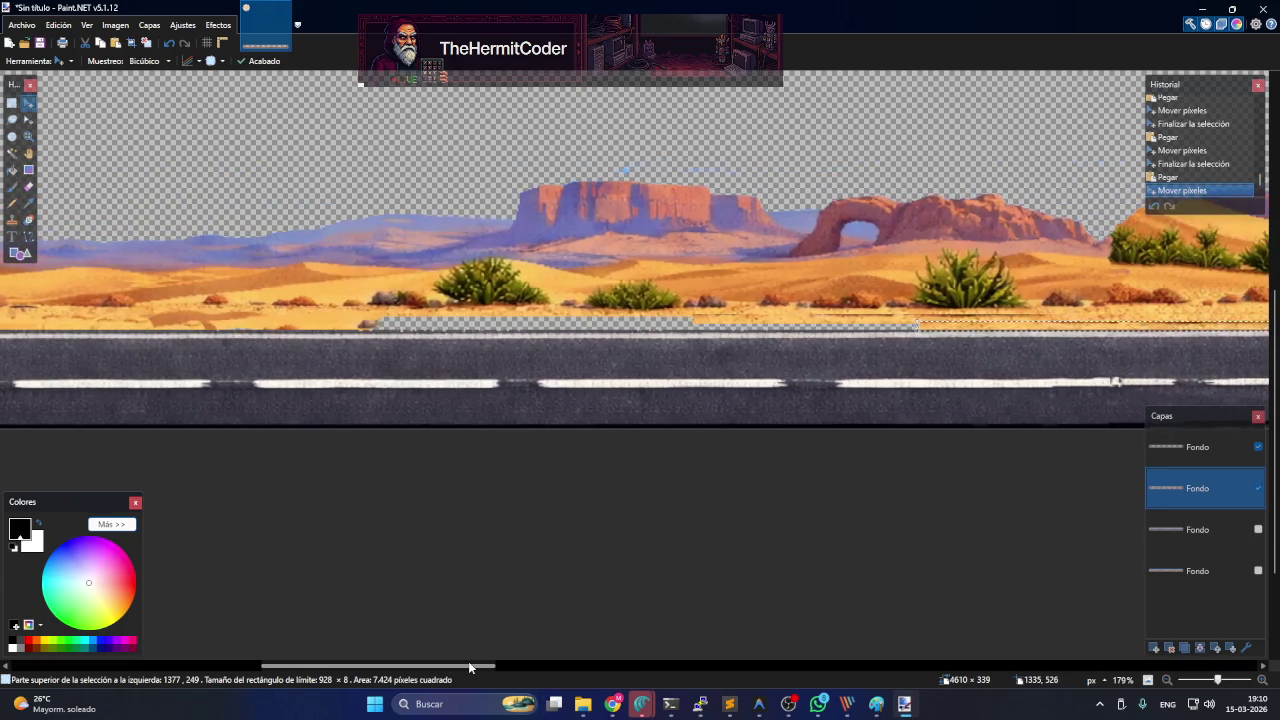
pyautogui.hotkey('ctrl', 'v')
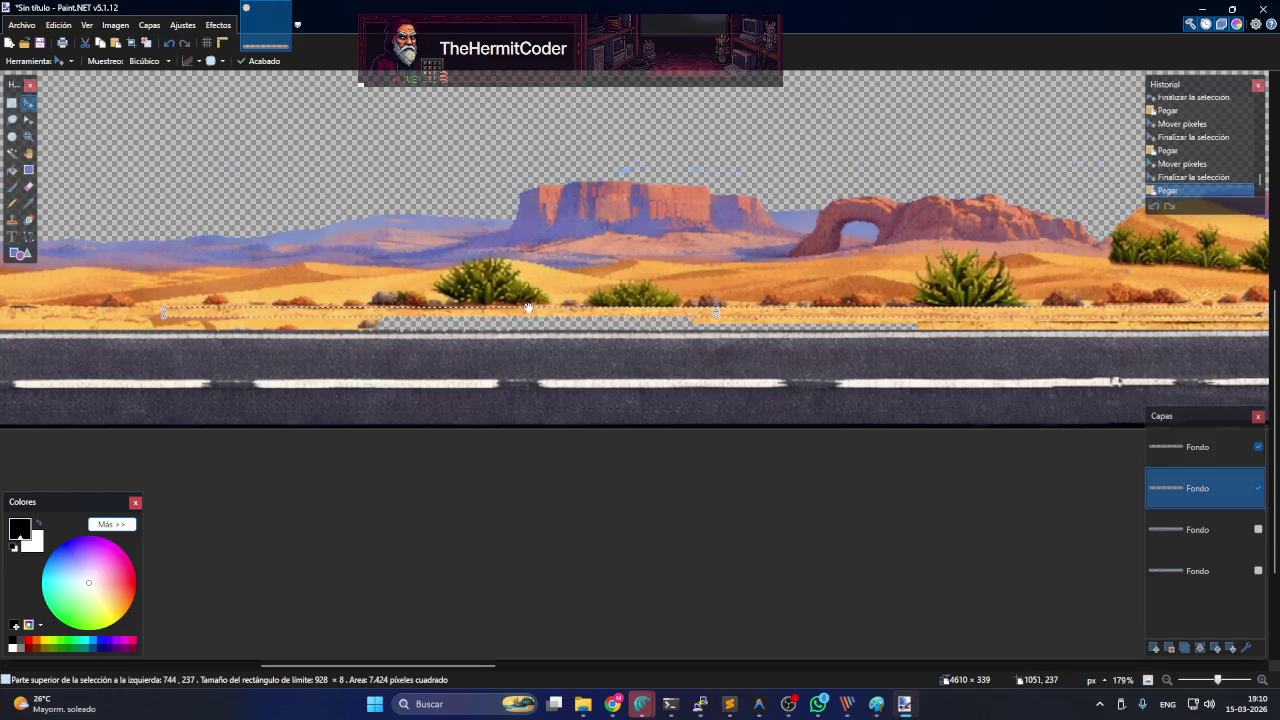
pyautogui.moveTo(474, 317)
pyautogui.mouseDown()
pyautogui.moveTo(649, 329)
pyautogui.moveTo(679, 346)
pyautogui.moveTo(639, 326)
pyautogui.mouseUp()
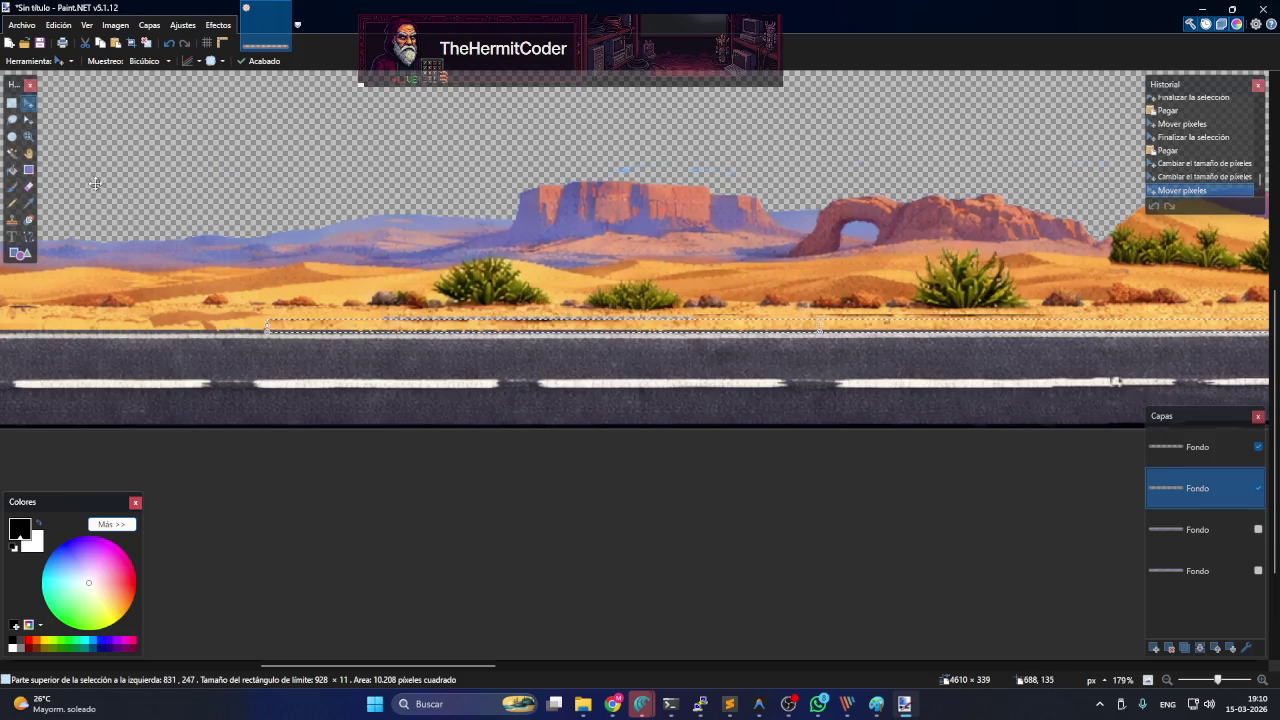
pyautogui.click(11, 104)
# - Deselect, then clone-stamp clean sand over each dark seam segment along the road edge
pyautogui.hotkey('ctrl', 'd')
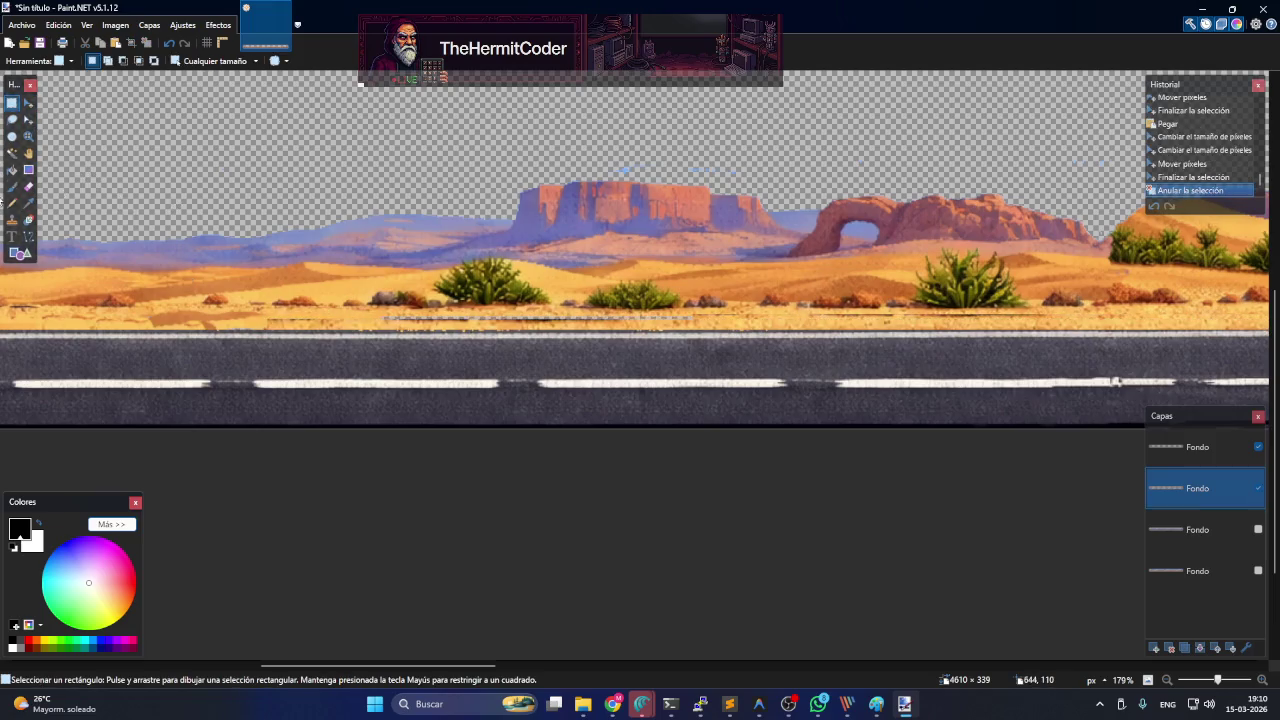
pyautogui.click(12, 220)
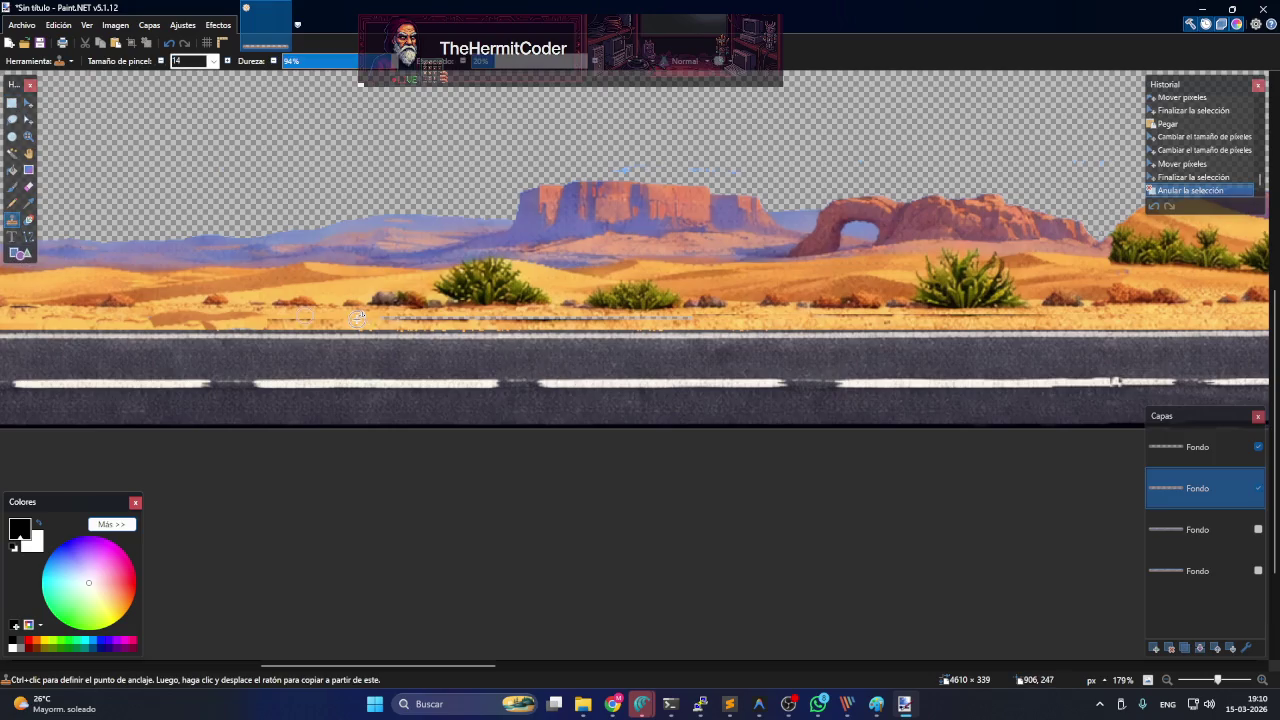
pyautogui.click(389, 316)
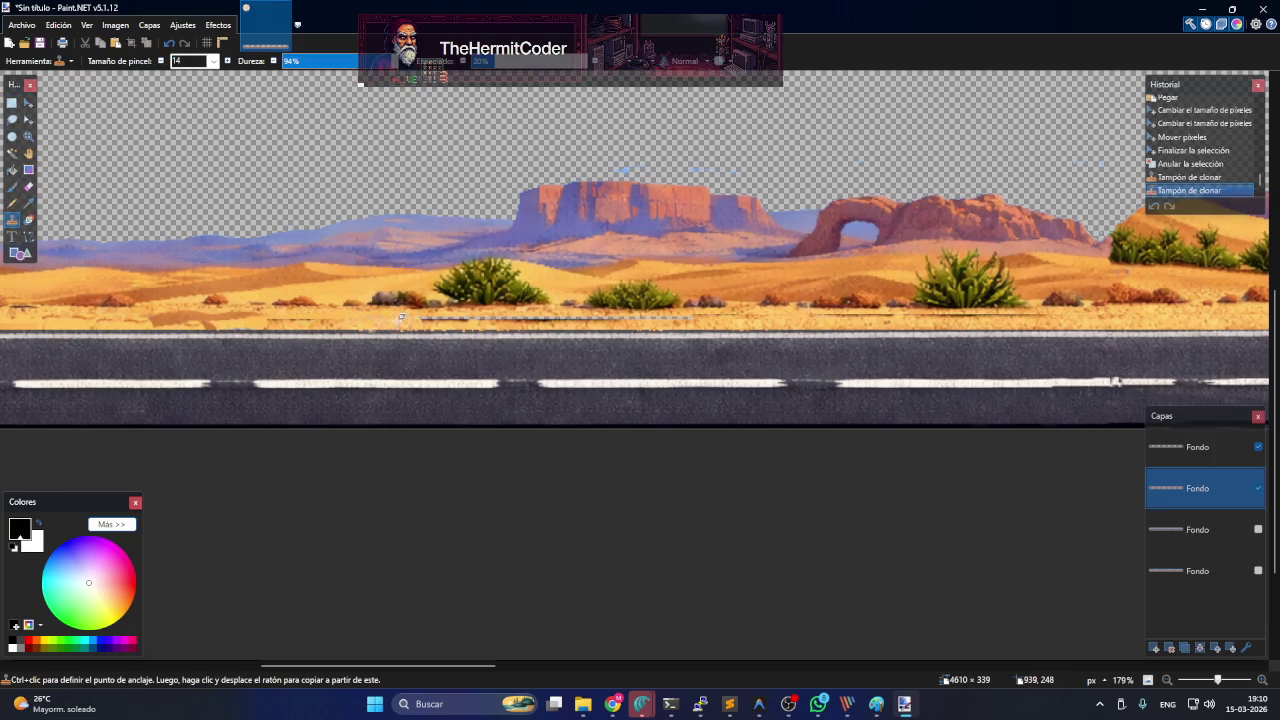
pyautogui.moveTo(368, 319); pyautogui.dragTo(468, 326)
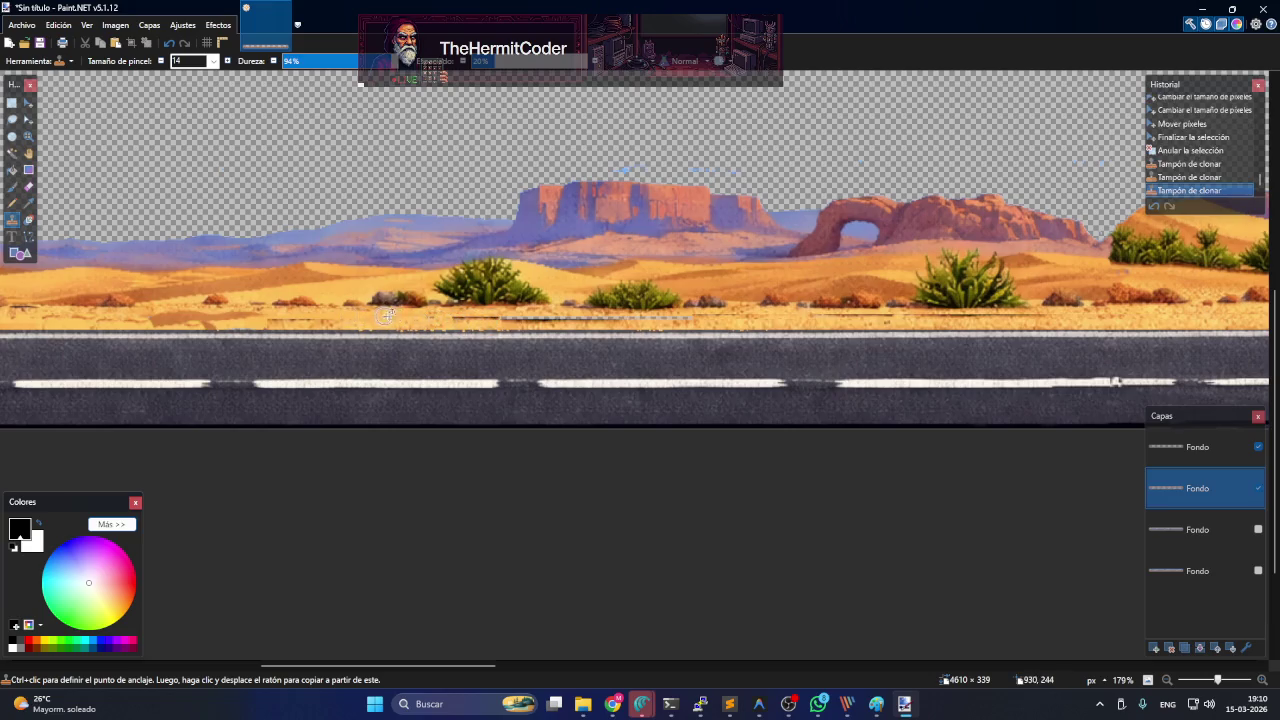
pyautogui.click(655, 317)
pyautogui.moveTo(175, 318); pyautogui.dragTo(326, 315)
pyautogui.click(318, 316)
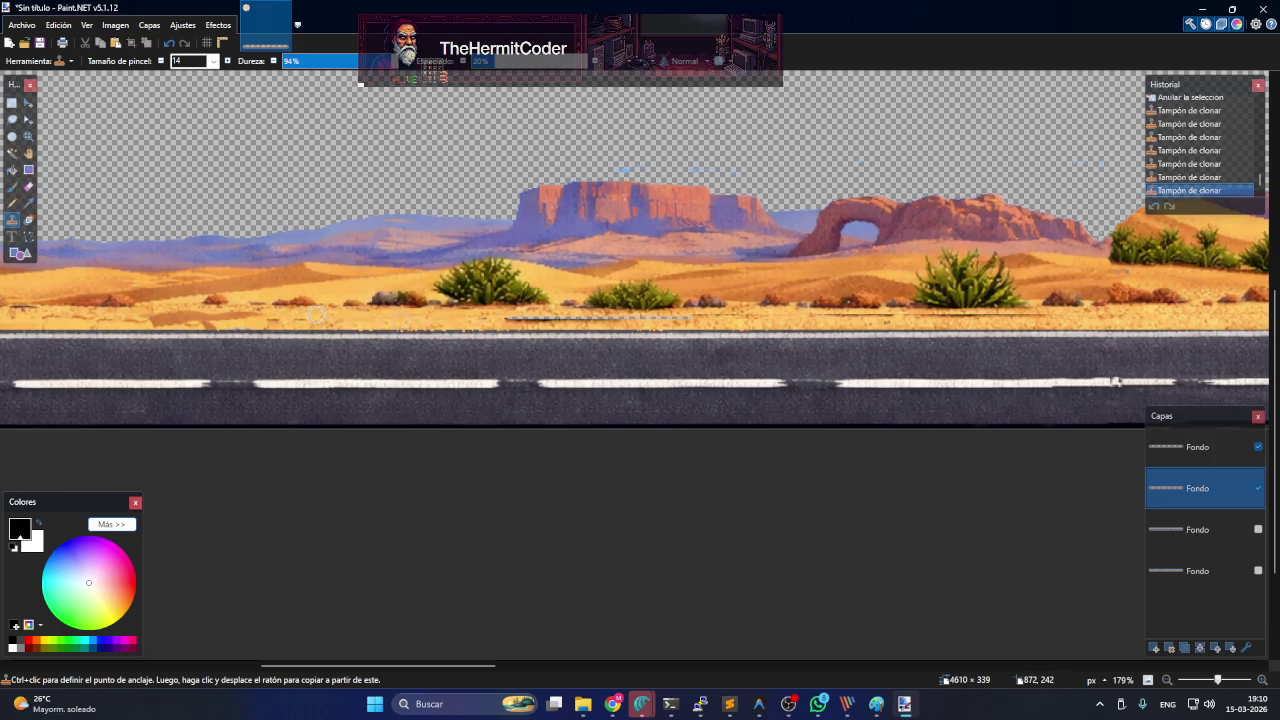
pyautogui.click(227, 314)
pyautogui.moveTo(189, 311); pyautogui.dragTo(151, 314)
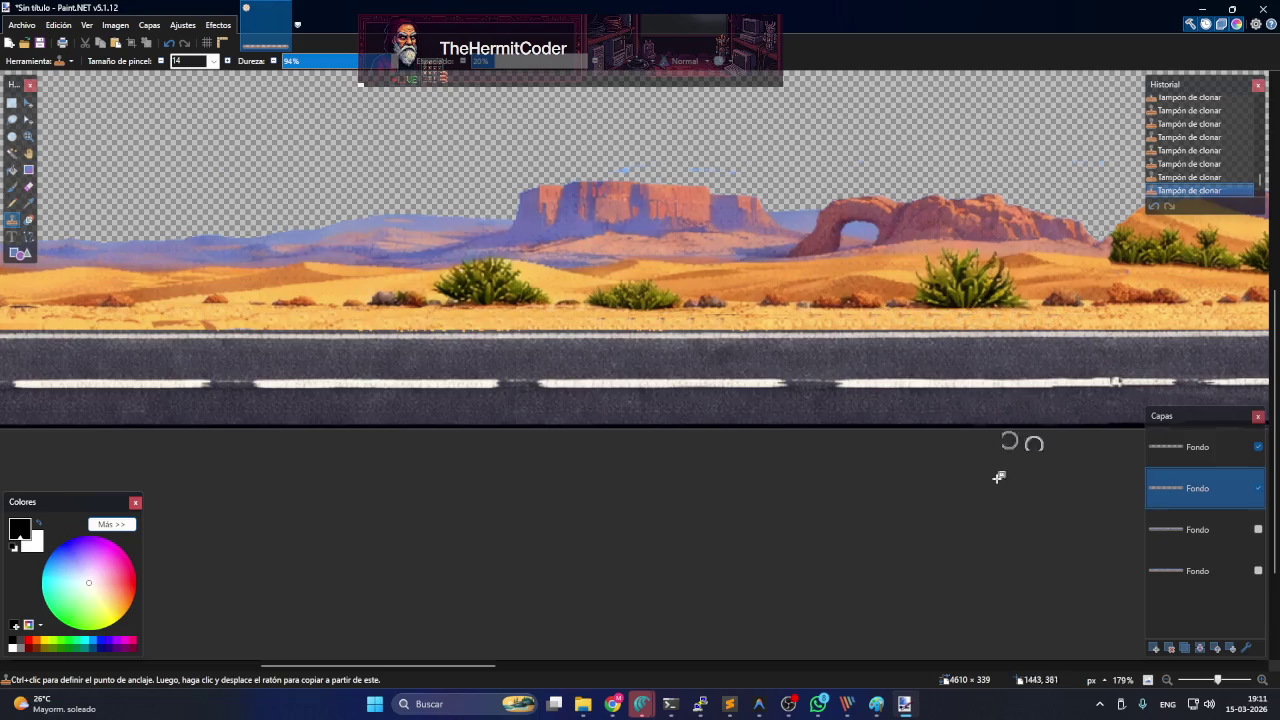
pyautogui.moveTo(461, 666)
pyautogui.mouseDown()
pyautogui.moveTo(848, 646)
pyautogui.moveTo(719, 646)
pyautogui.mouseUp()
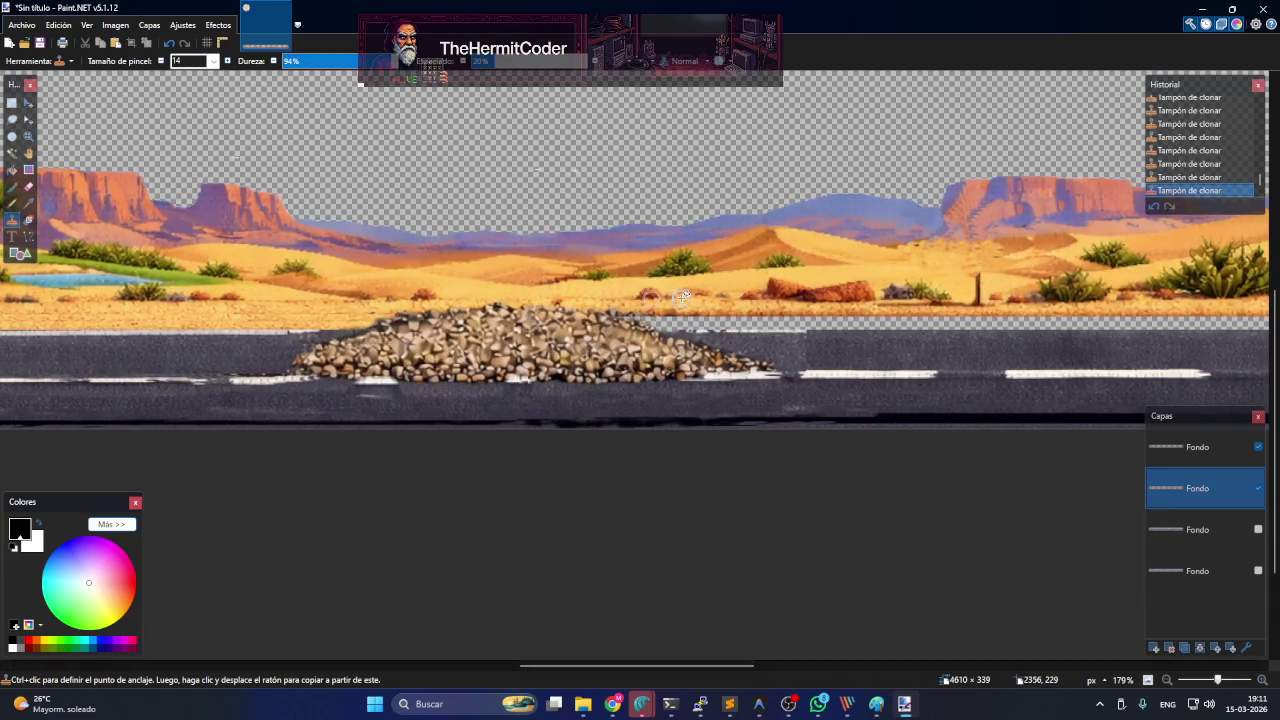
pyautogui.hotkey('ctrl', 'v')
pyautogui.moveTo(694, 317); pyautogui.dragTo(816, 316)
pyautogui.hotkey('ctrl', 'z')
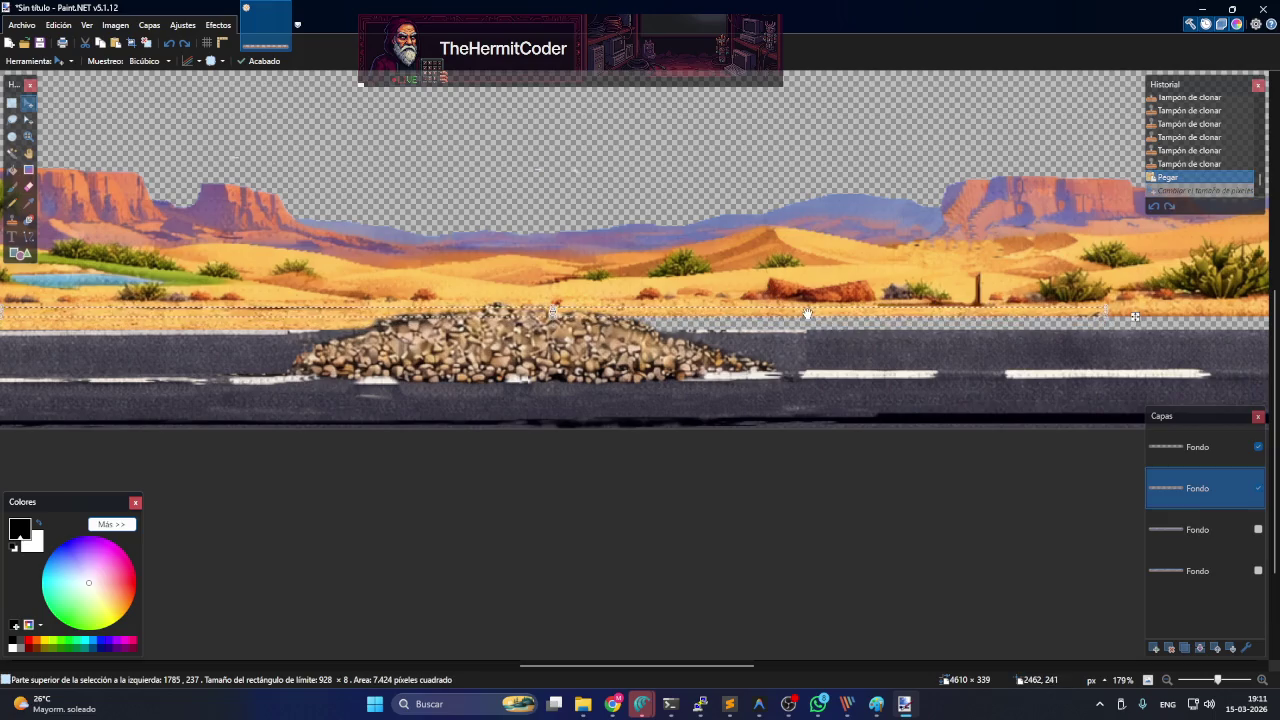
pyautogui.scroll(2, 808, 314)
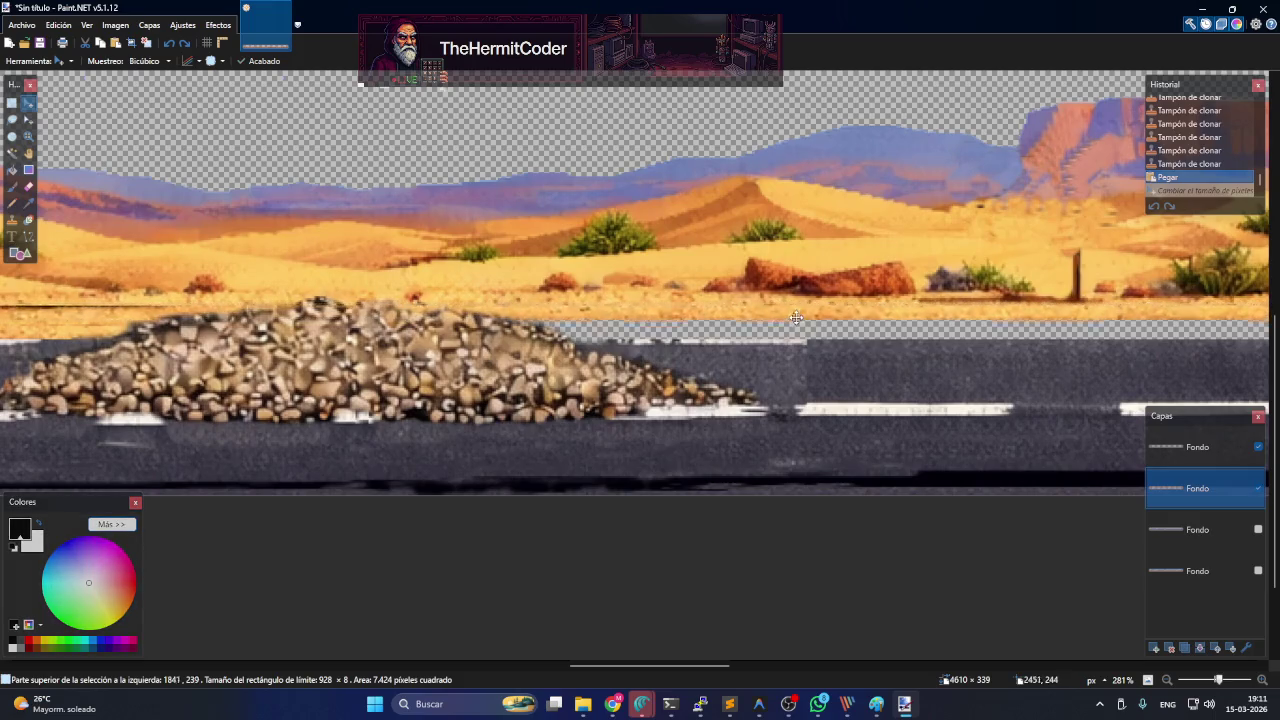
pyautogui.moveTo(681, 311); pyautogui.dragTo(864, 334)
pyautogui.scroll(-1, 864, 334)
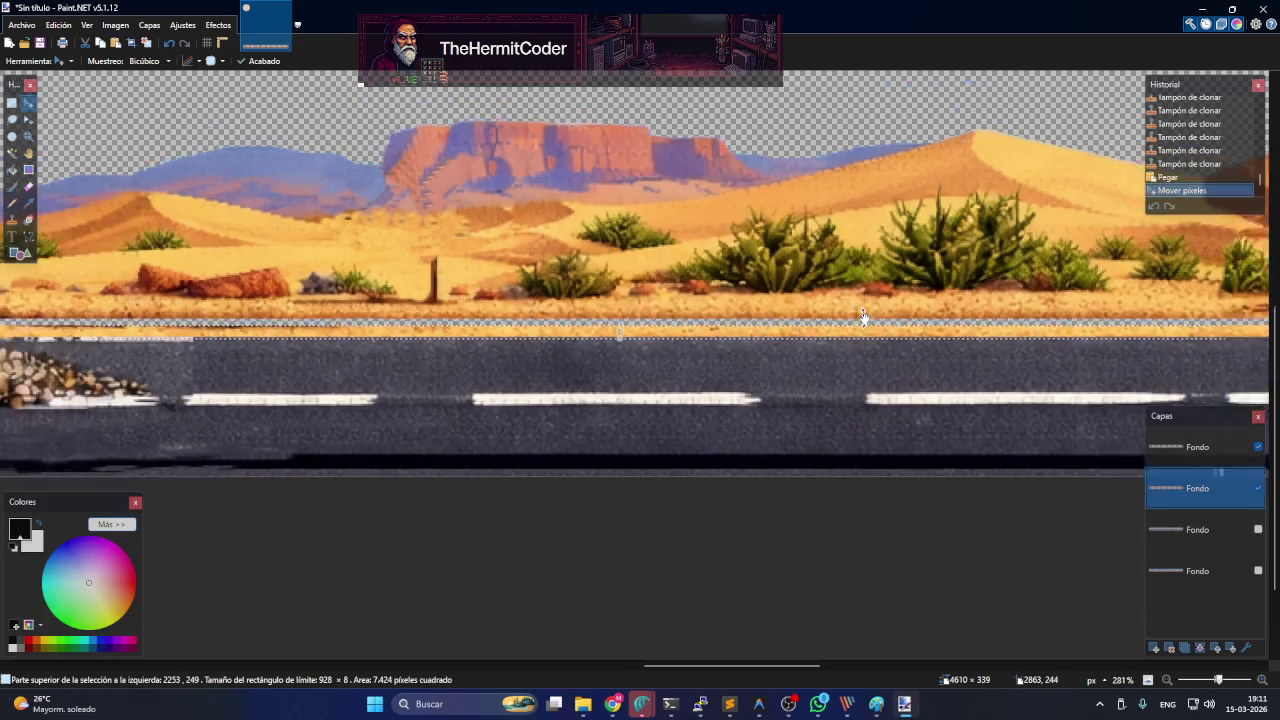
pyautogui.scroll(-1, 864, 334)
pyautogui.scroll(-1, 864, 334)
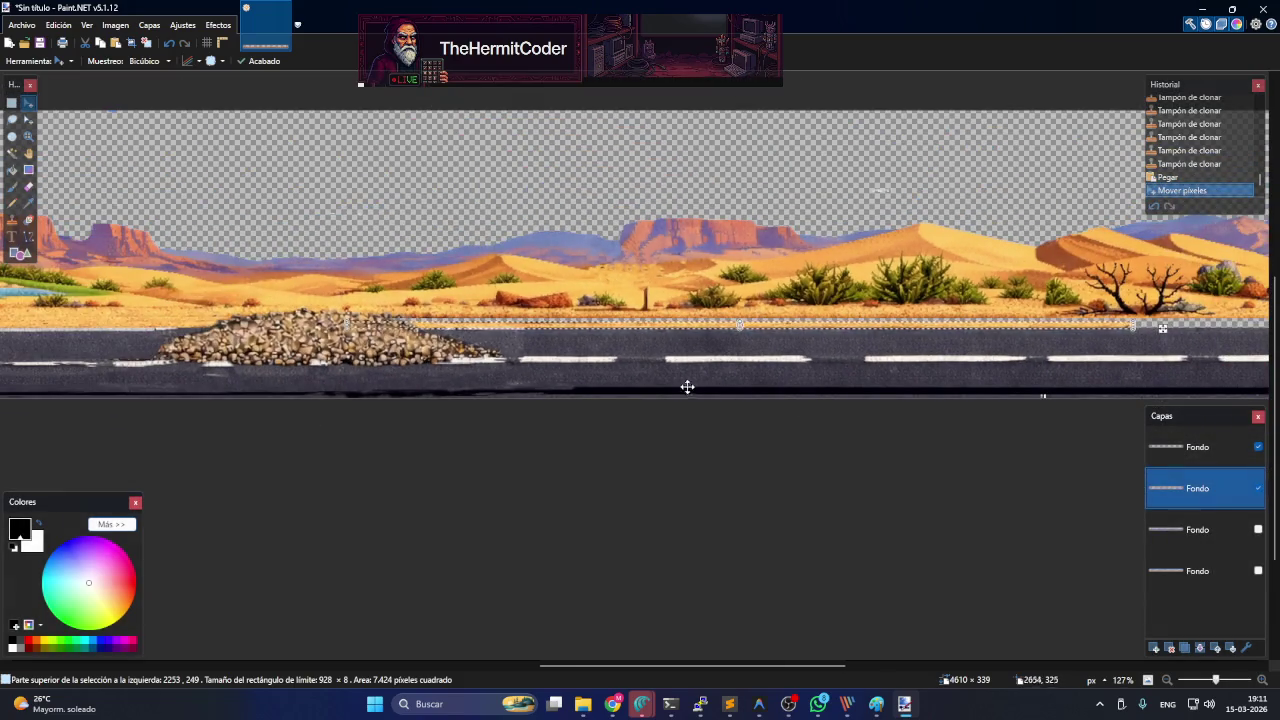
pyautogui.moveTo(623, 664); pyautogui.dragTo(720, 665)
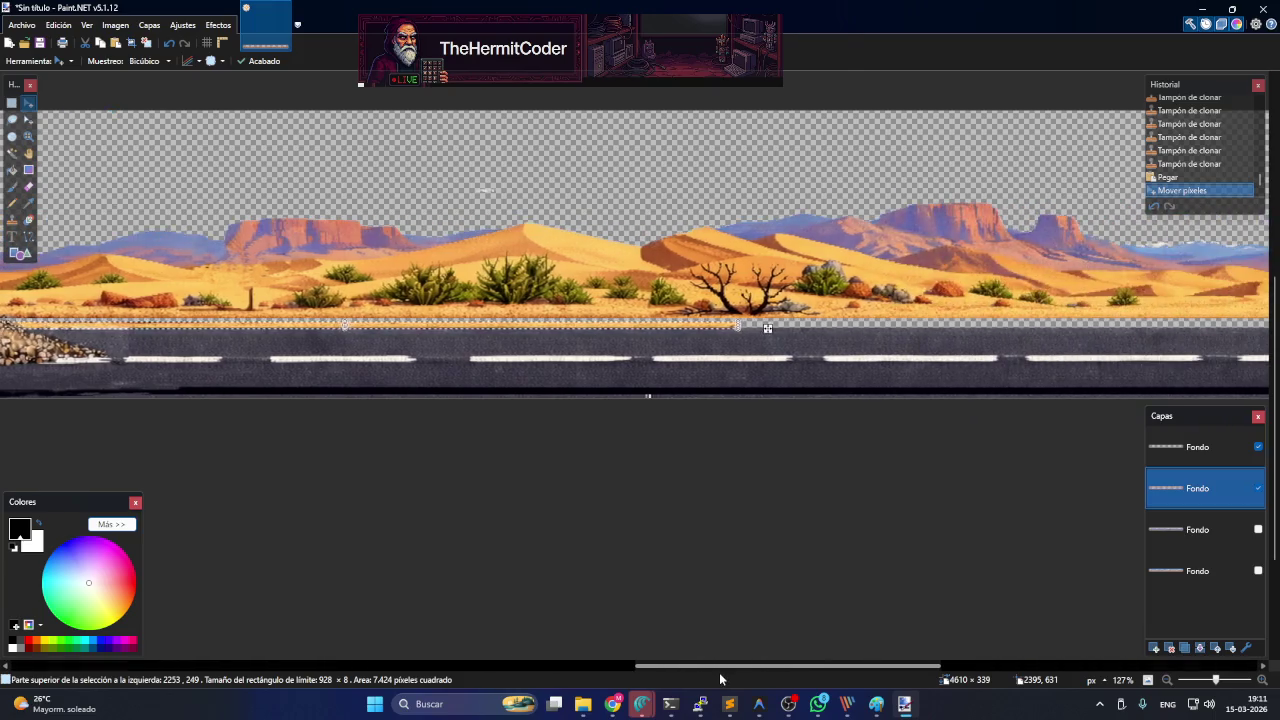
pyautogui.moveTo(762, 328)
pyautogui.mouseDown()
pyautogui.moveTo(1183, 320)
pyautogui.moveTo(394, 279)
pyautogui.moveTo(831, 338)
pyautogui.moveTo(830, 320)
pyautogui.mouseUp()
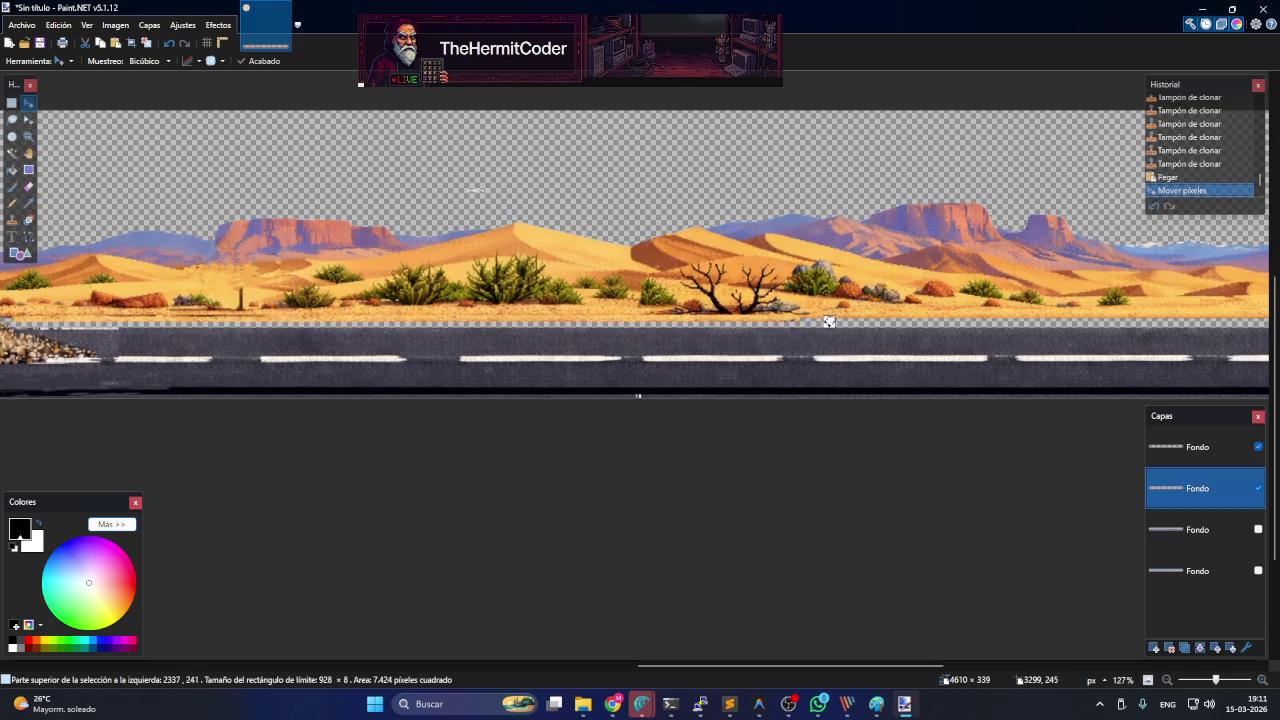
pyautogui.moveTo(829, 321); pyautogui.dragTo(830, 323)
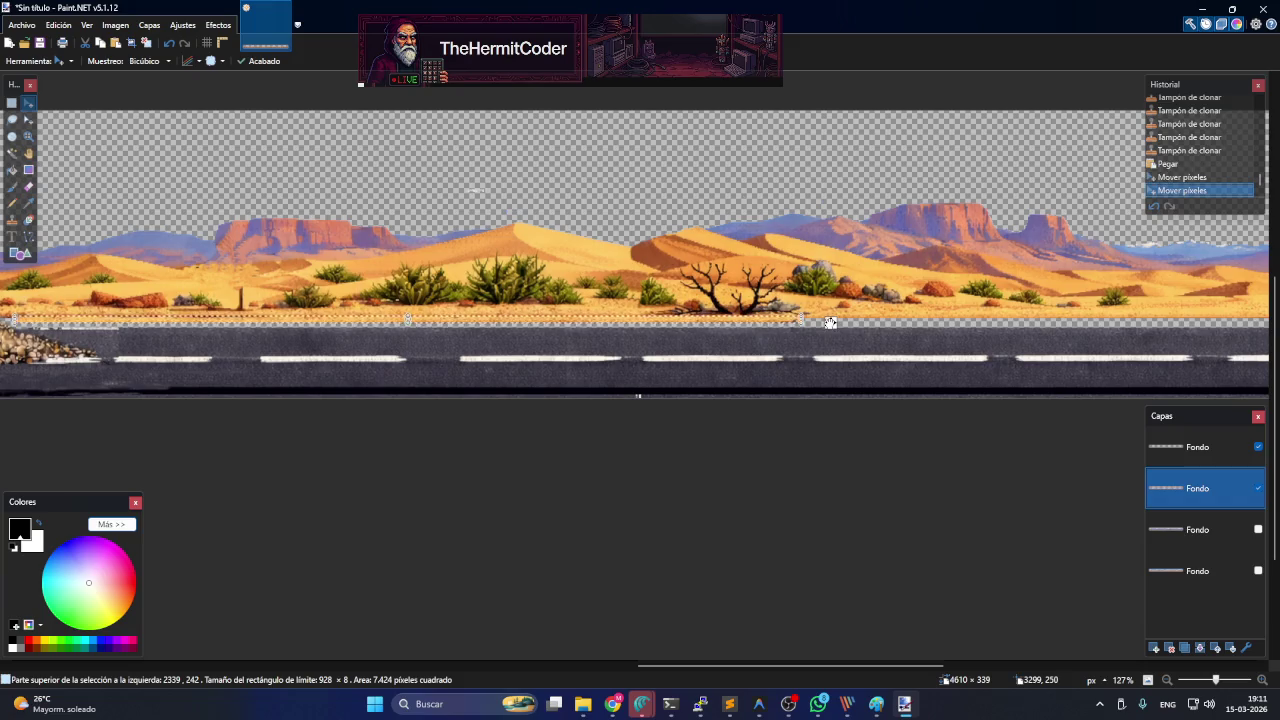
pyautogui.hotkey('ctrl', 'v')
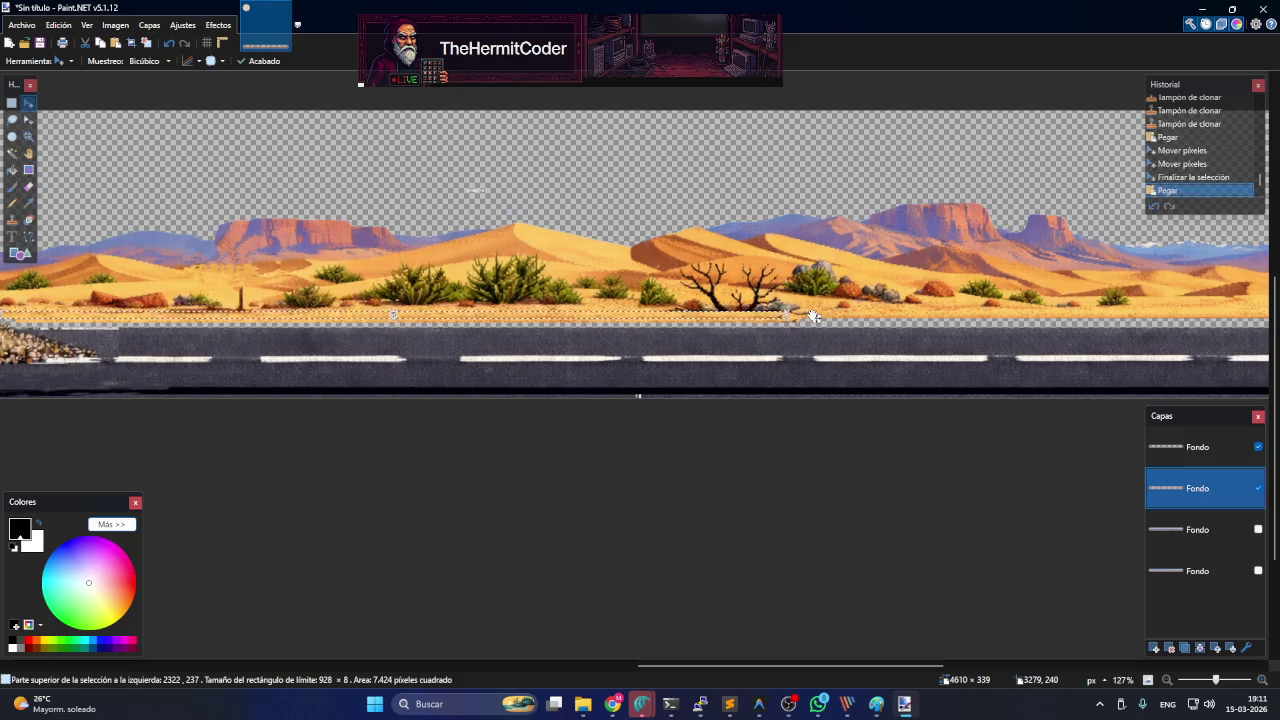
pyautogui.moveTo(815, 316); pyautogui.dragTo(816, 328)
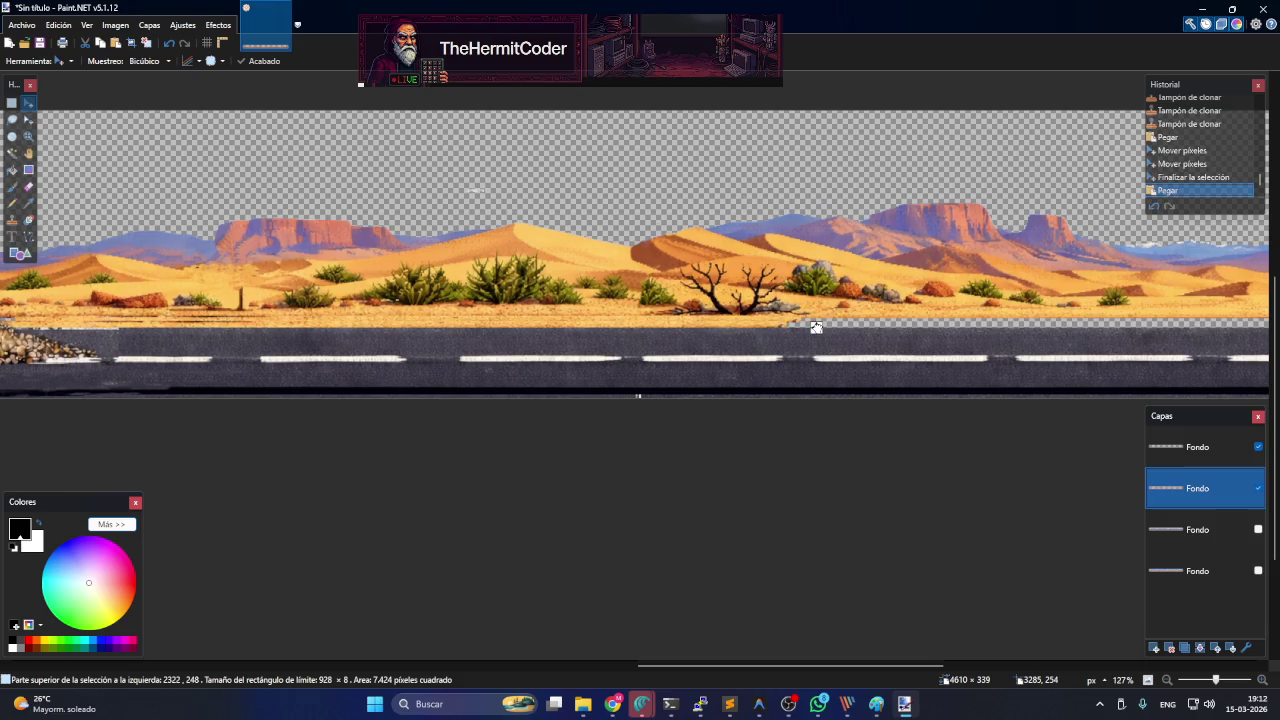
pyautogui.moveTo(816, 327); pyautogui.dragTo(828, 324)
pyautogui.hotkey('ctrl', 'v')
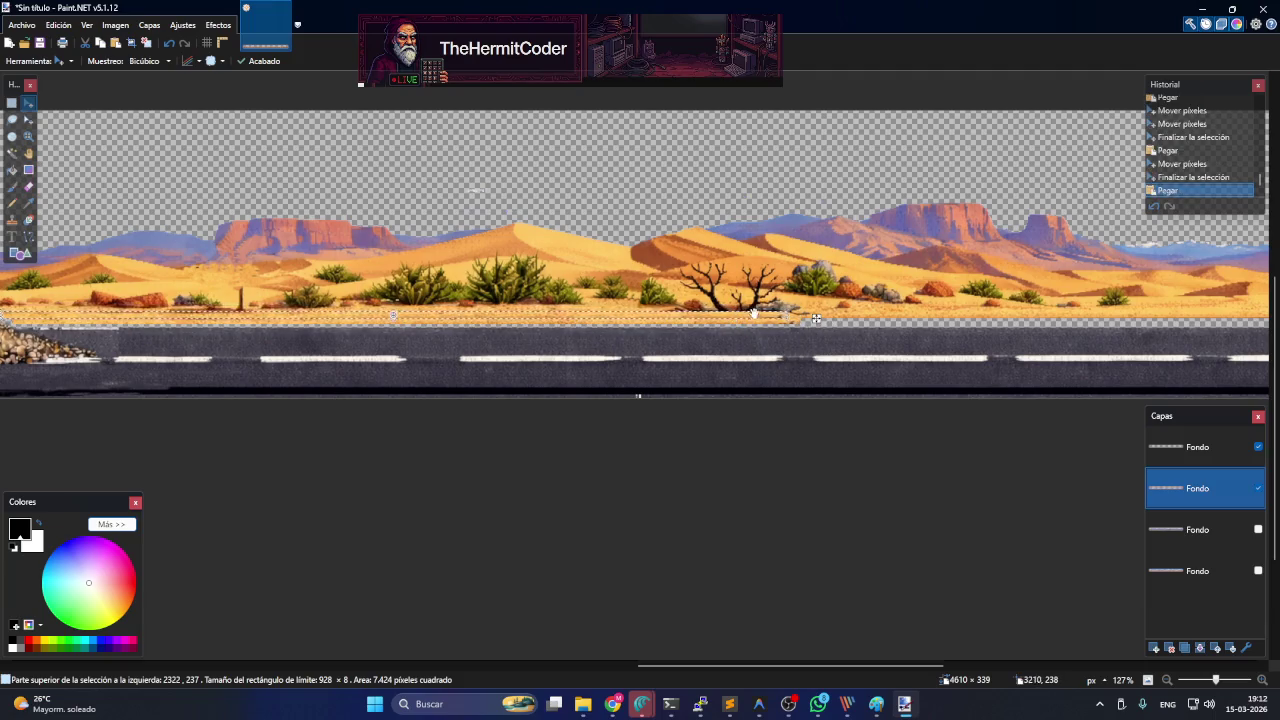
pyautogui.moveTo(818, 319)
pyautogui.mouseDown()
pyautogui.moveTo(709, 331)
pyautogui.moveTo(985, 344)
pyautogui.moveTo(937, 330)
pyautogui.mouseUp()
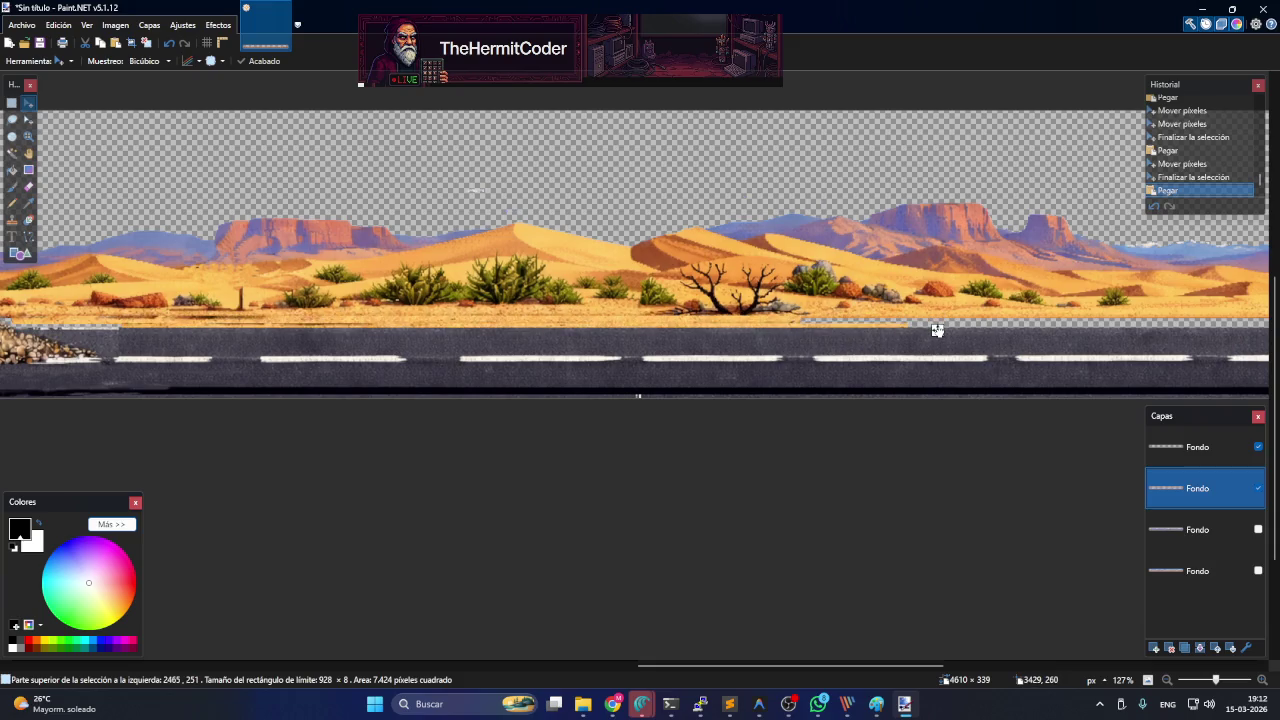
pyautogui.moveTo(937, 330); pyautogui.dragTo(801, 328)
pyautogui.keyDown('ctrl'); pyautogui.scroll(2, 183, 377); pyautogui.keyUp('ctrl')
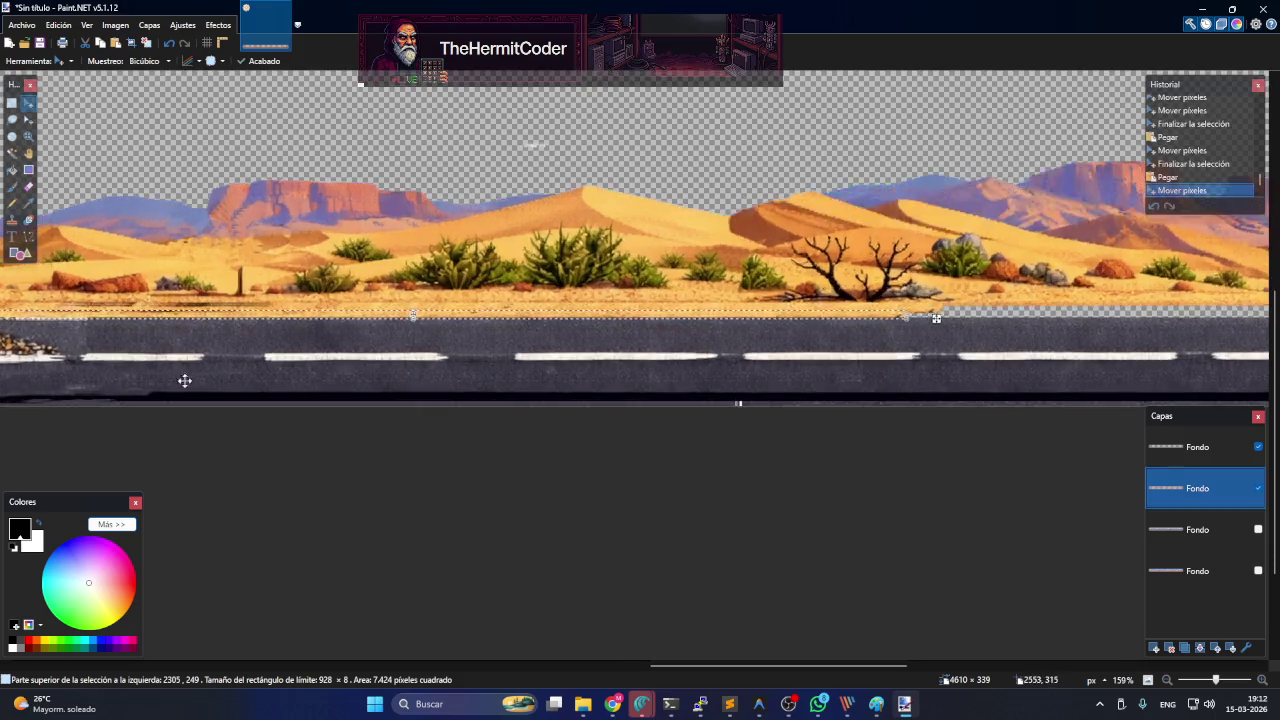
pyautogui.moveTo(677, 664); pyautogui.dragTo(556, 668)
pyautogui.click(654, 282)
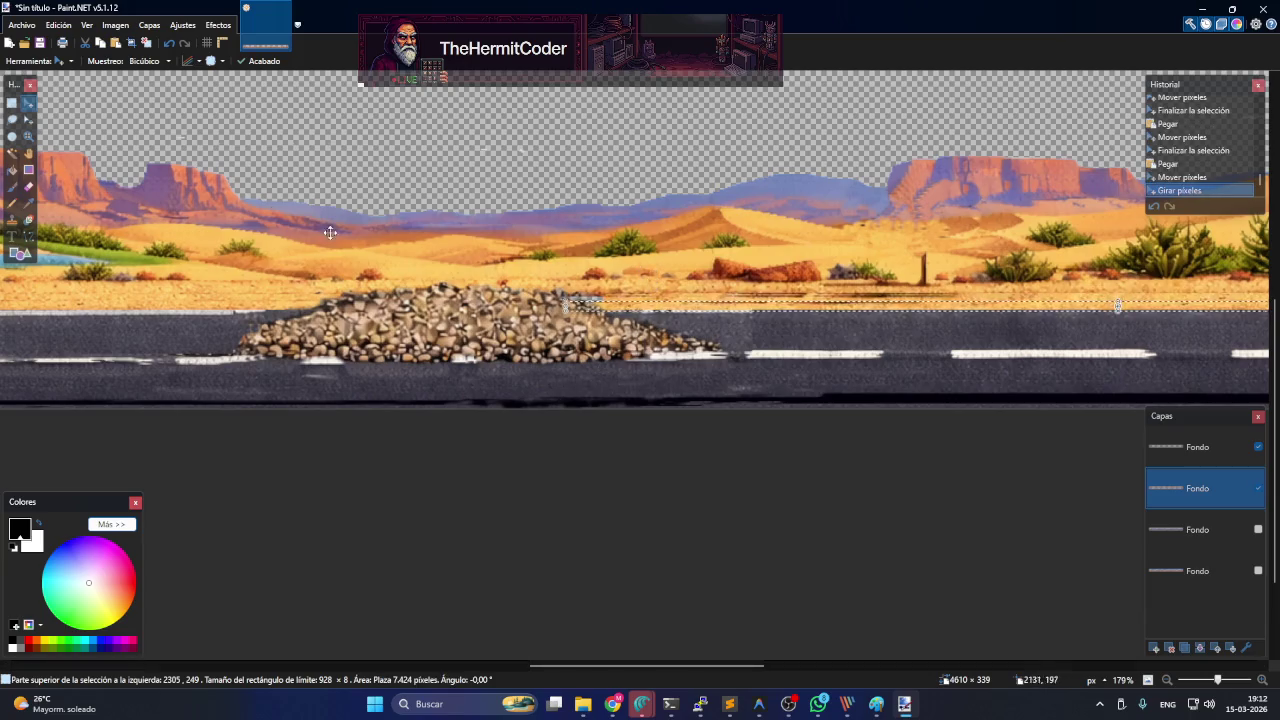
pyautogui.click(11, 102)
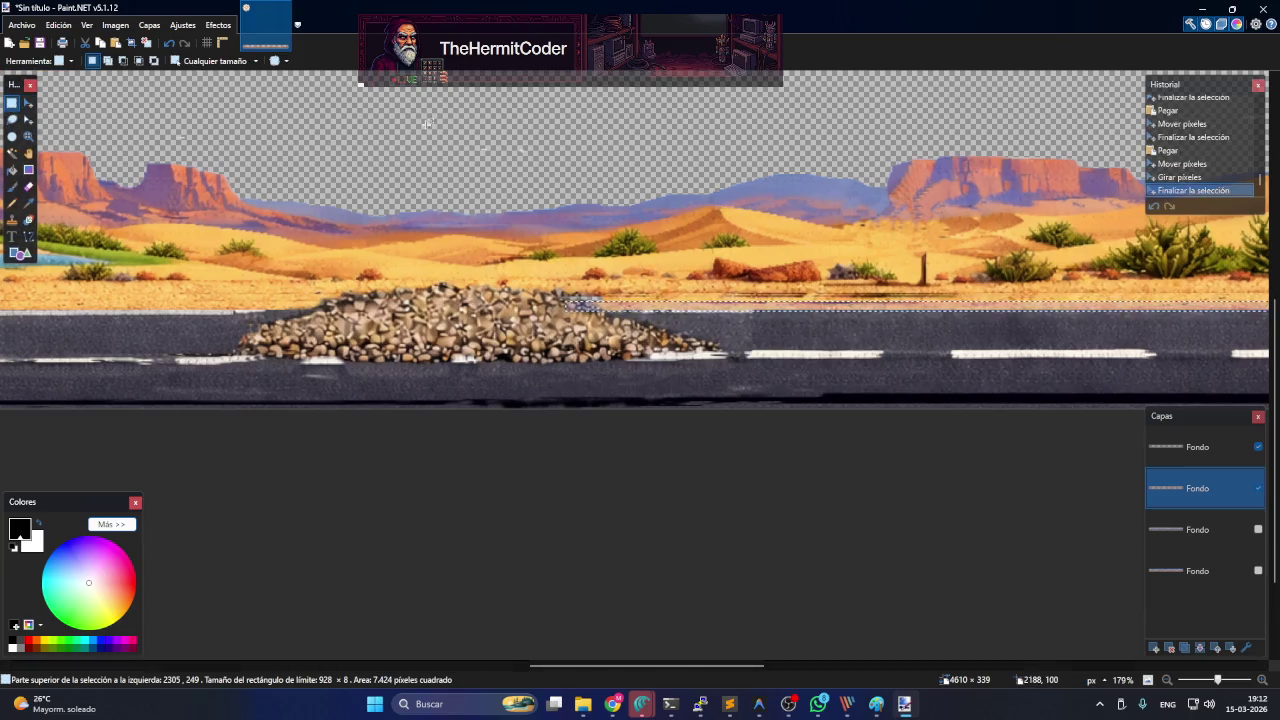
pyautogui.moveTo(416, 119); pyautogui.dragTo(417, 125)
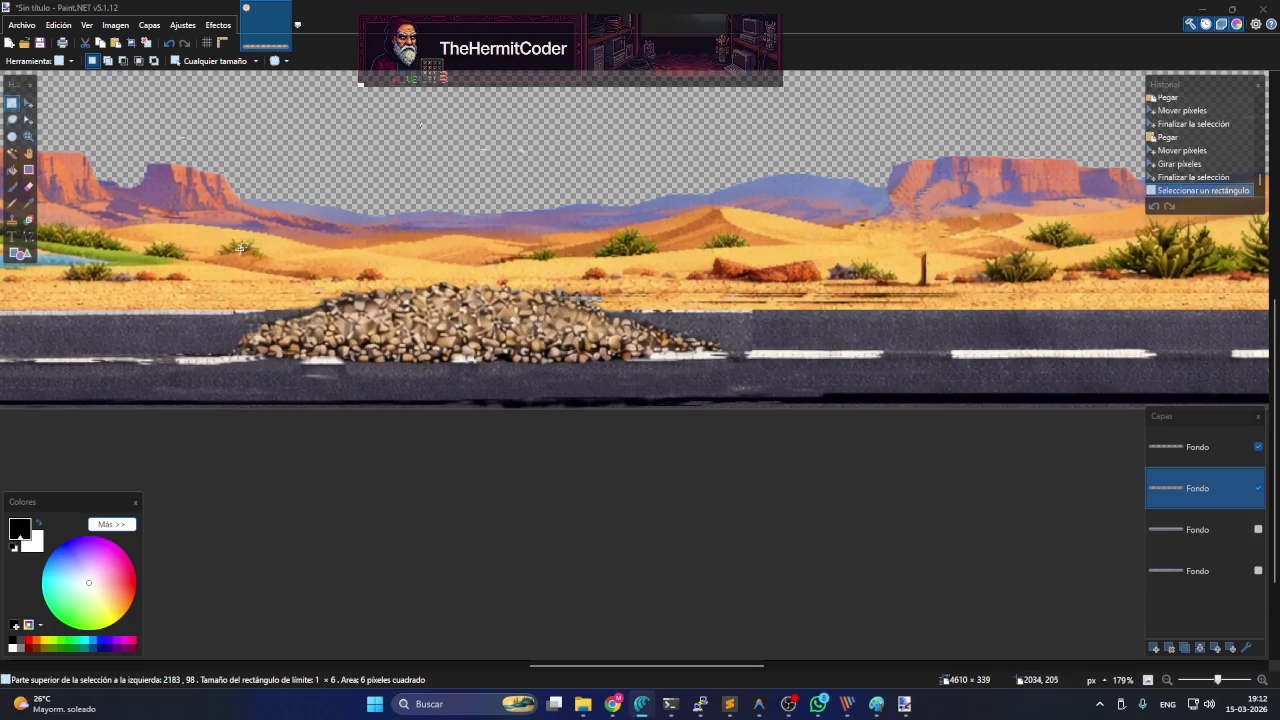
pyautogui.click(11, 221)
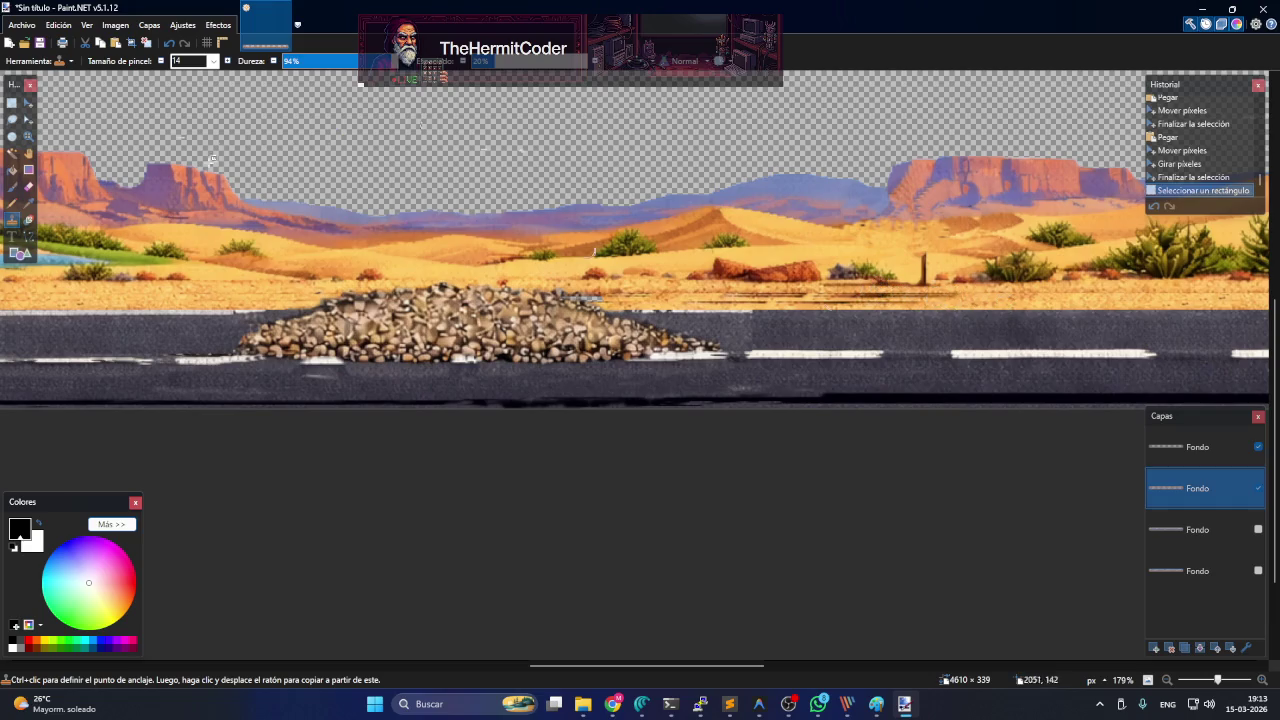
pyautogui.click(13, 104)
pyautogui.click(814, 277)
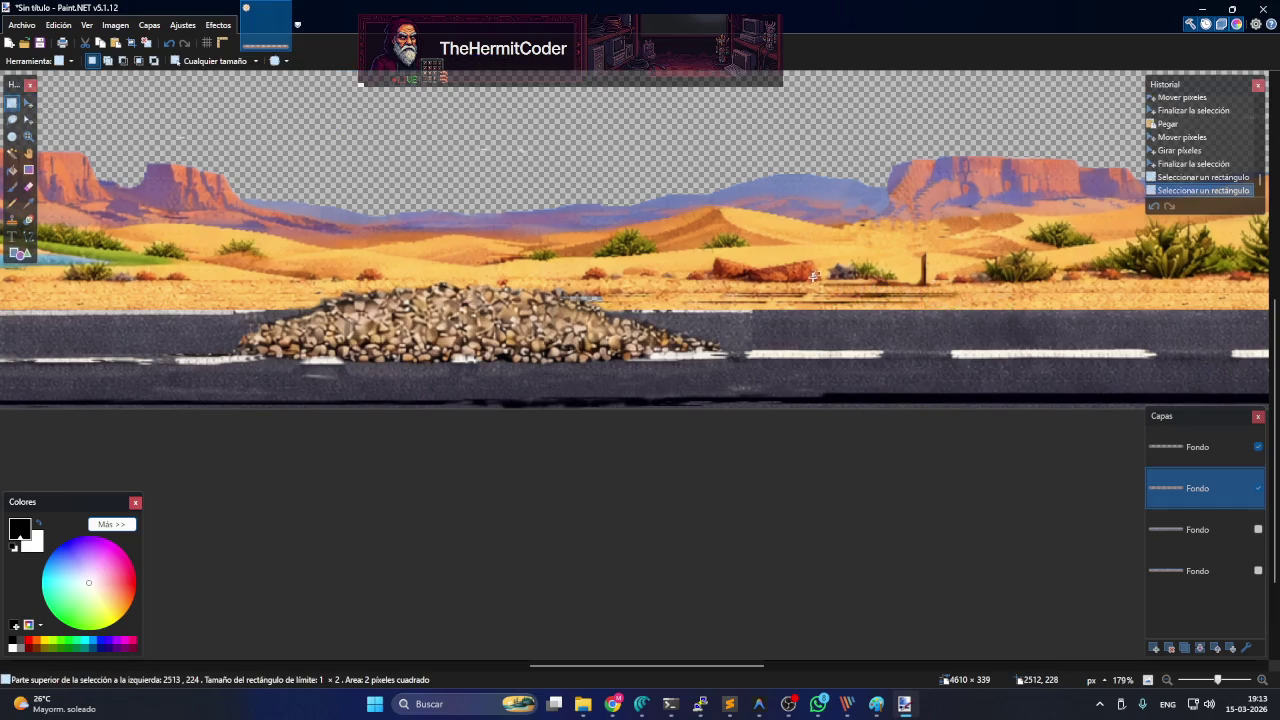
pyautogui.click(12, 219)
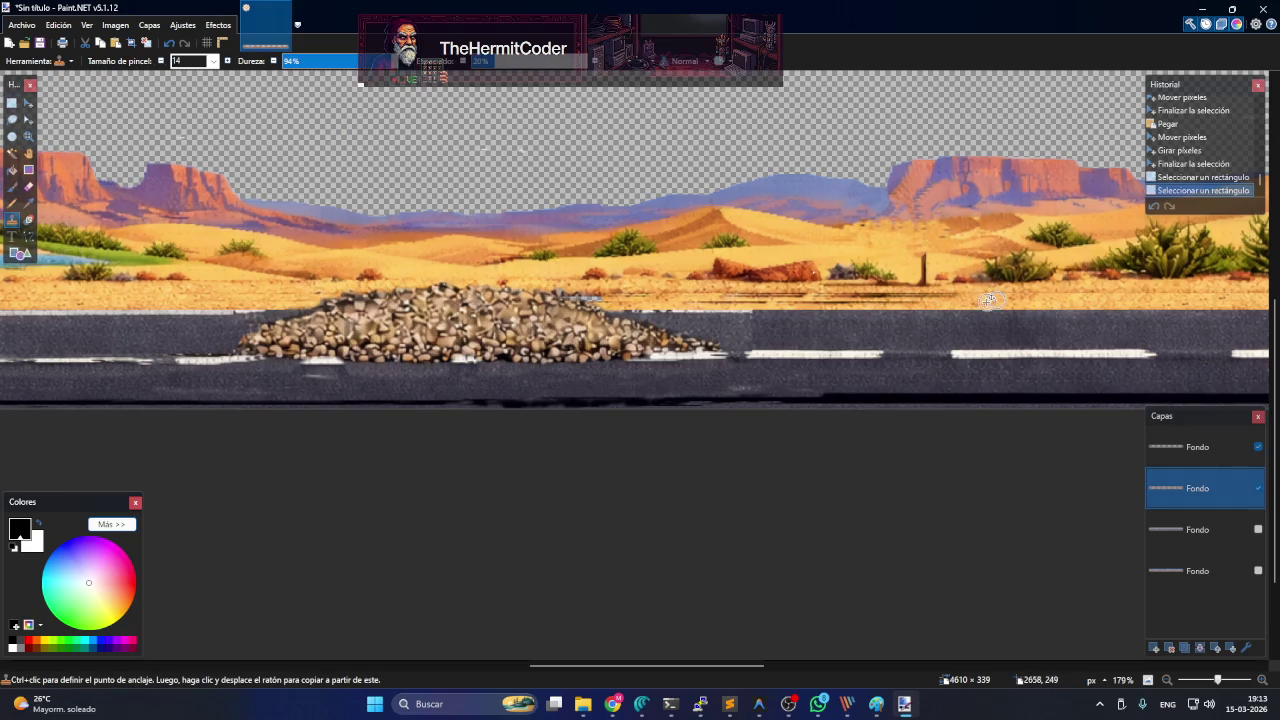
pyautogui.click(12, 104)
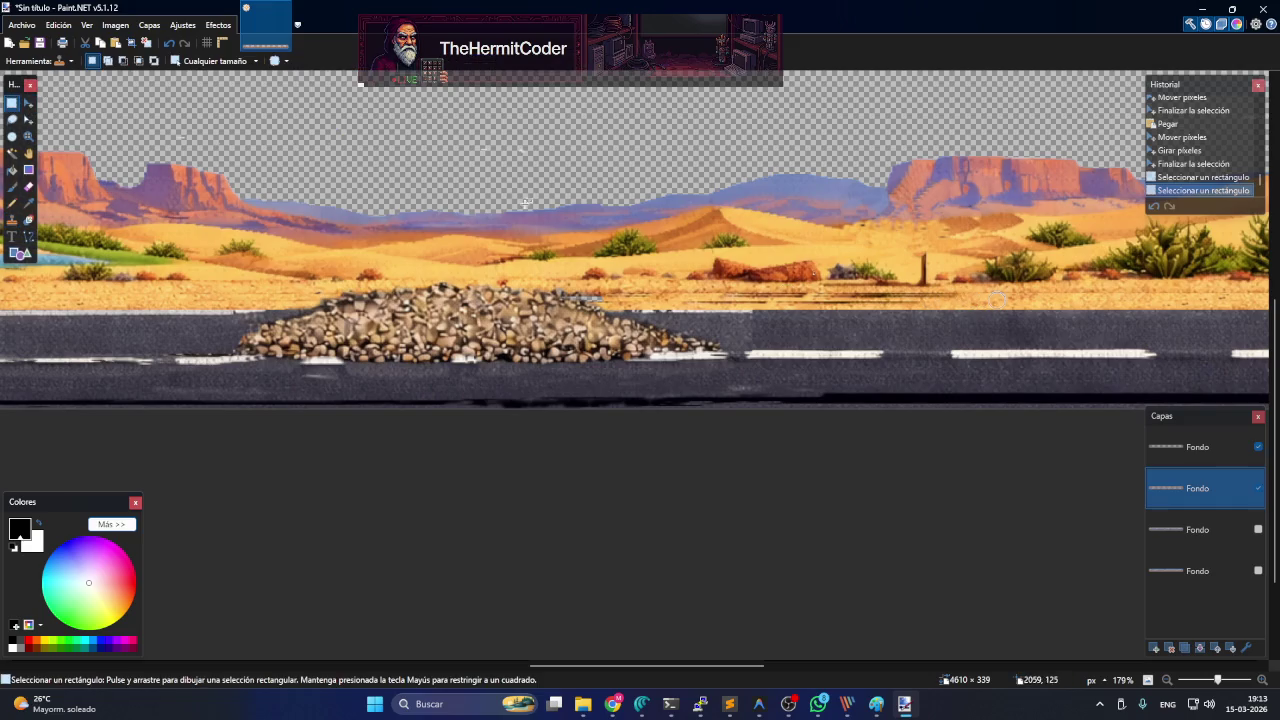
pyautogui.click(750, 240)
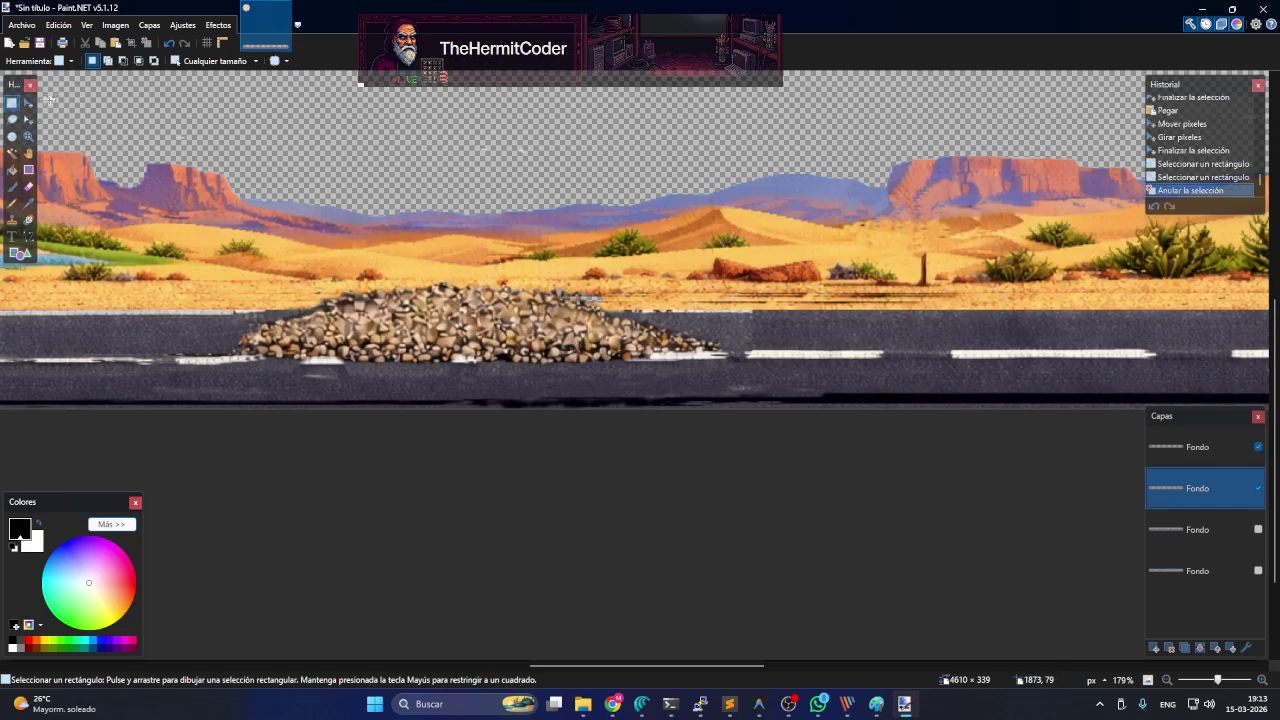
pyautogui.click(12, 219)
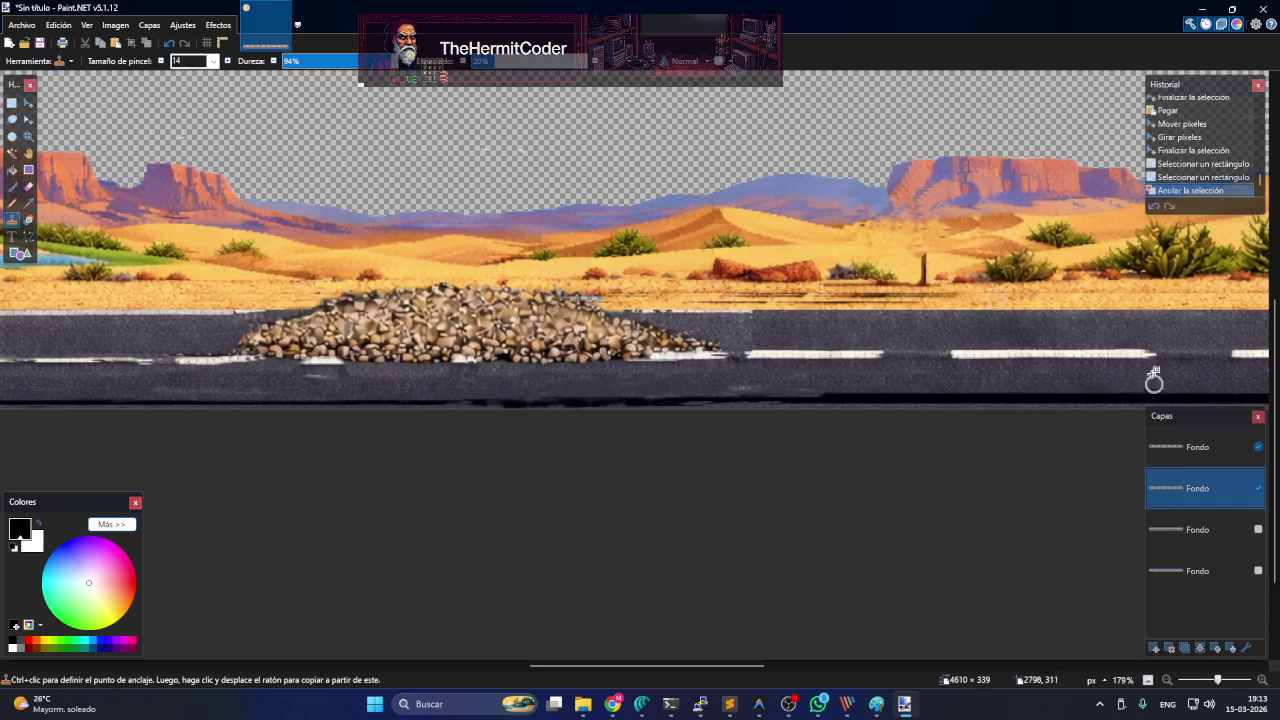
# - Clone-stamp sand along the transparent gap beneath the dead bush down toward the road
pyautogui.click(1056, 294)
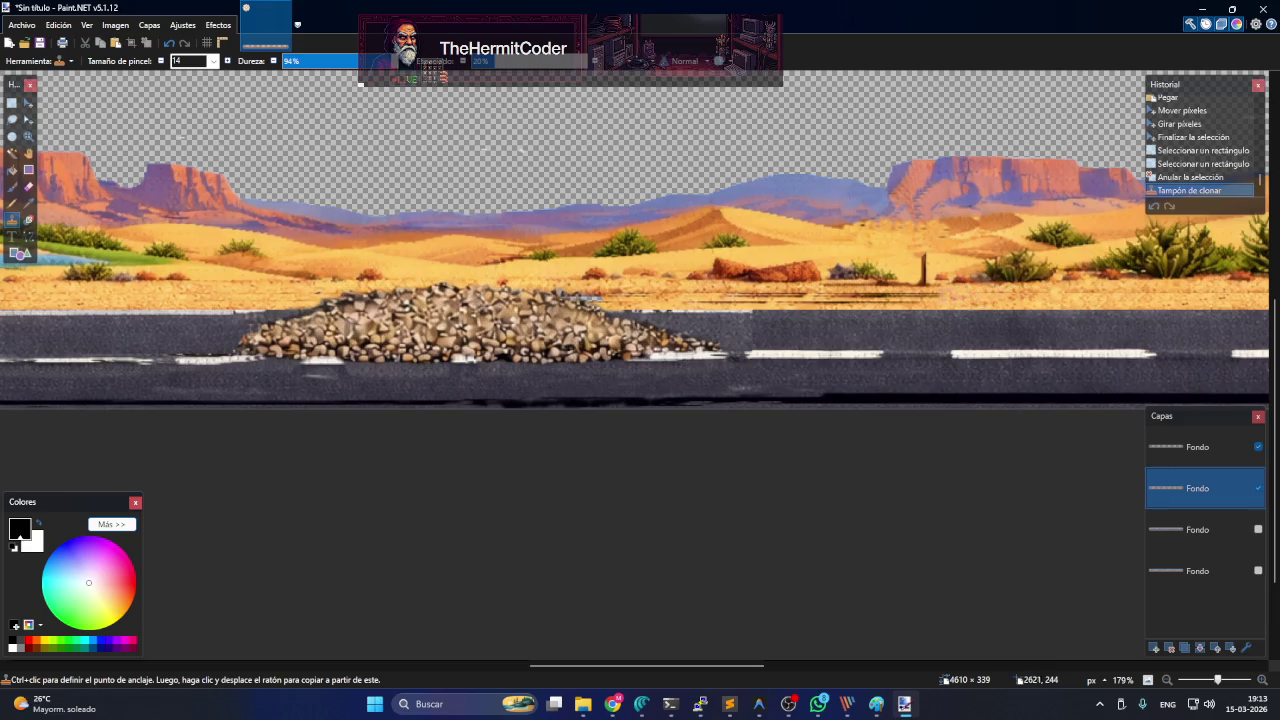
pyautogui.moveTo(908, 292); pyautogui.dragTo(884, 292)
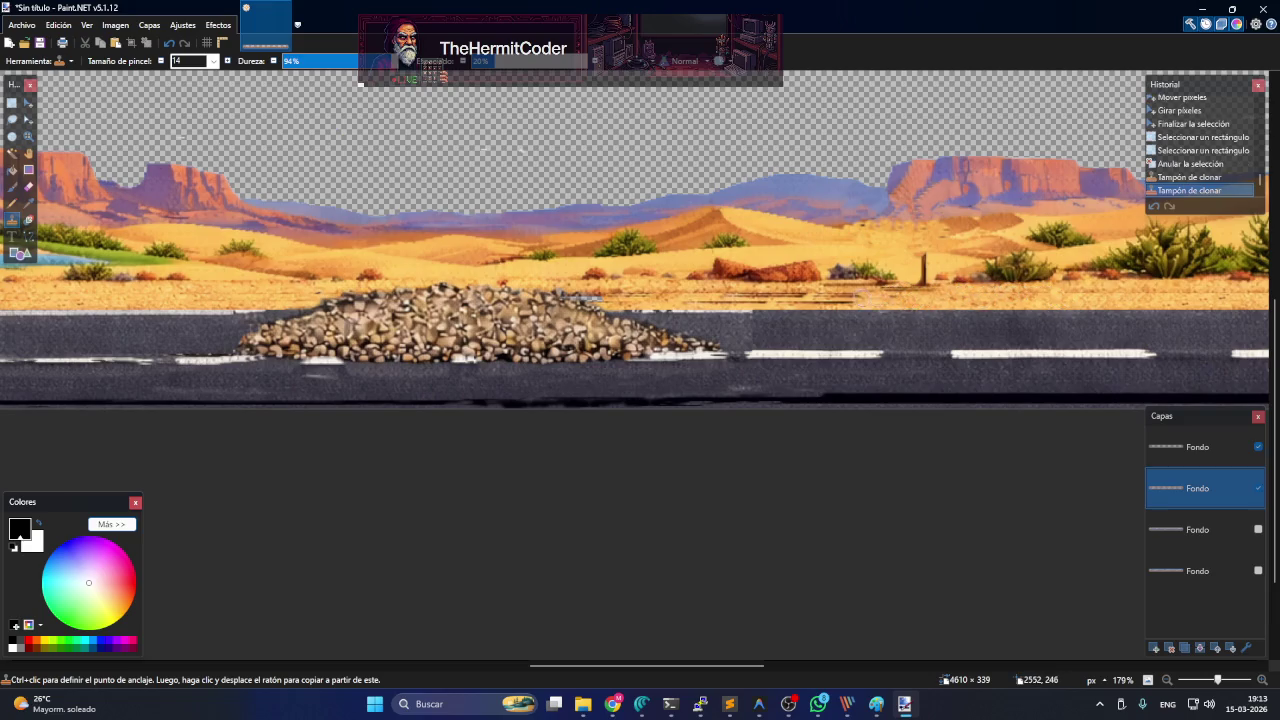
pyautogui.click(860, 298)
pyautogui.click(870, 298)
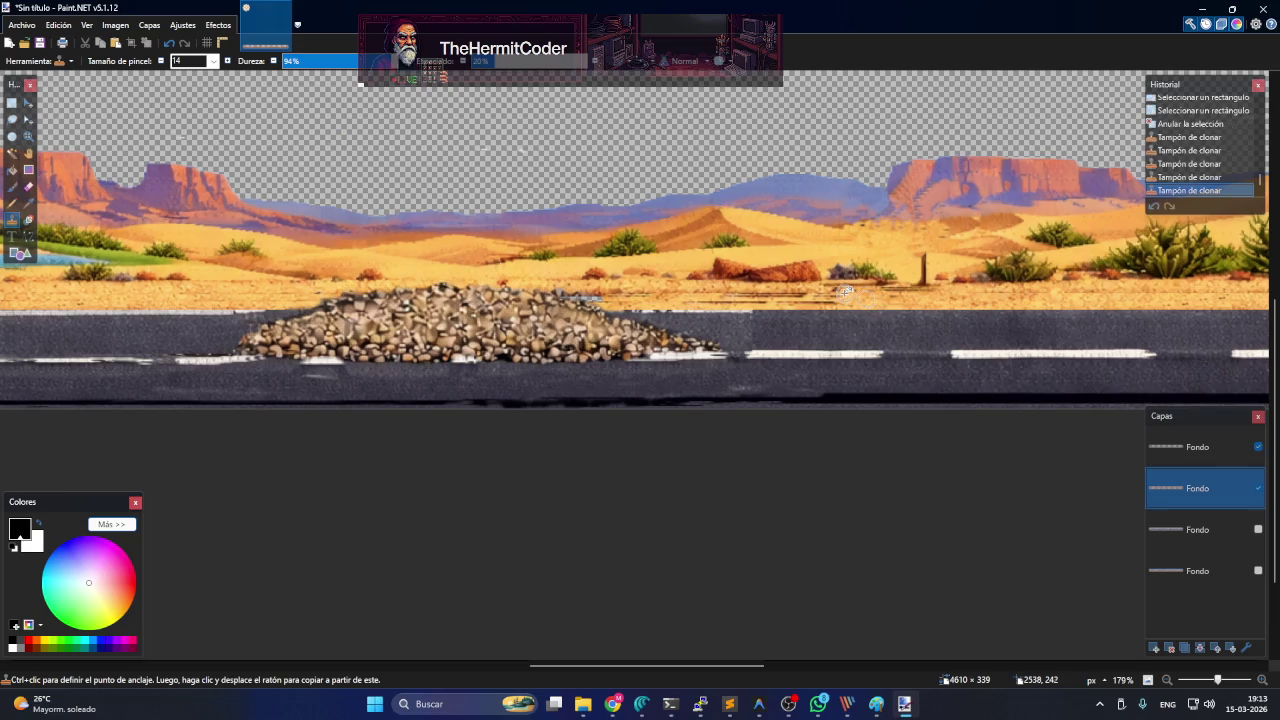
pyautogui.click(832, 298)
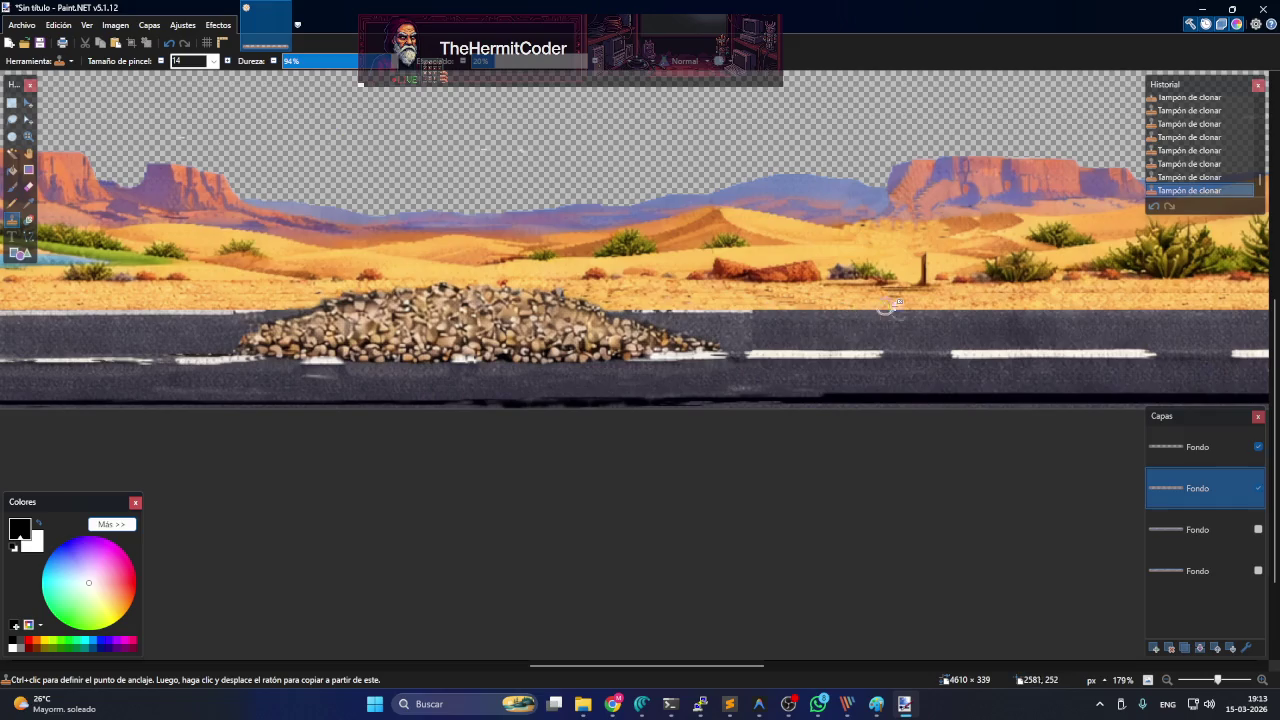
pyautogui.keyDown('ctrl'); pyautogui.click(810, 296); pyautogui.keyUp('ctrl')
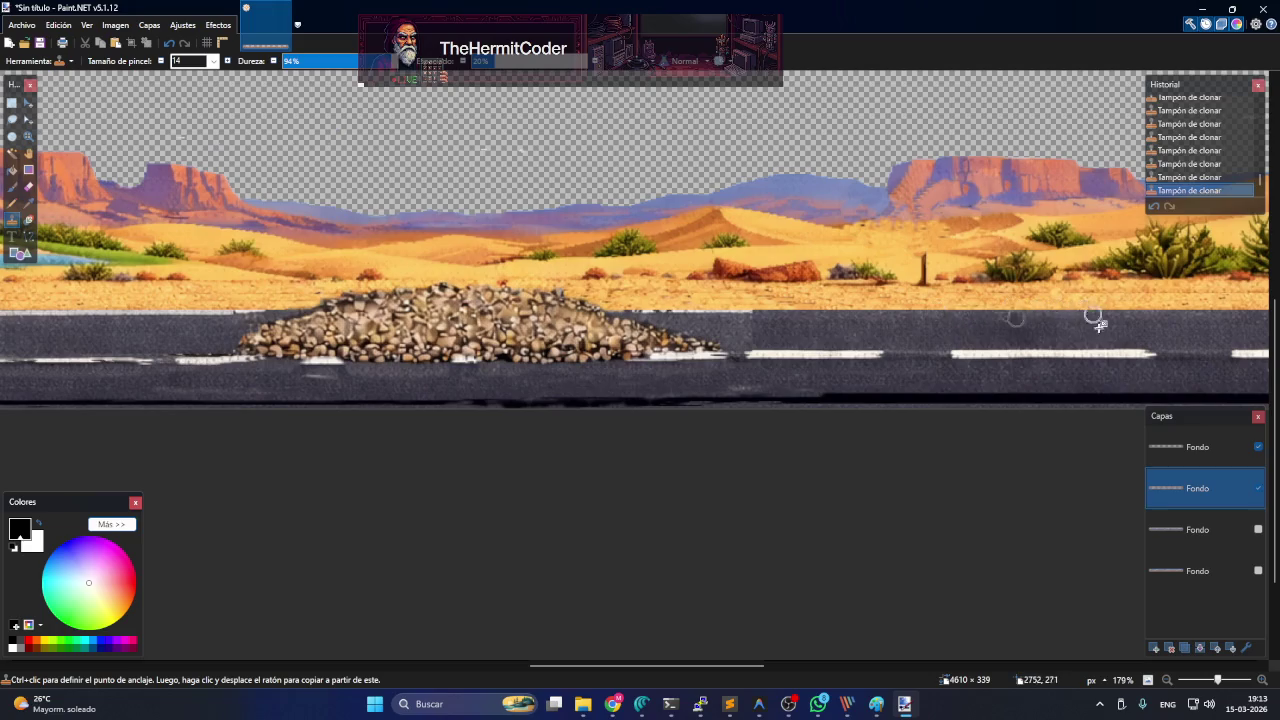
pyautogui.moveTo(750, 666)
pyautogui.mouseDown()
pyautogui.moveTo(873, 666)
pyautogui.moveTo(900, 680)
pyautogui.mouseUp()
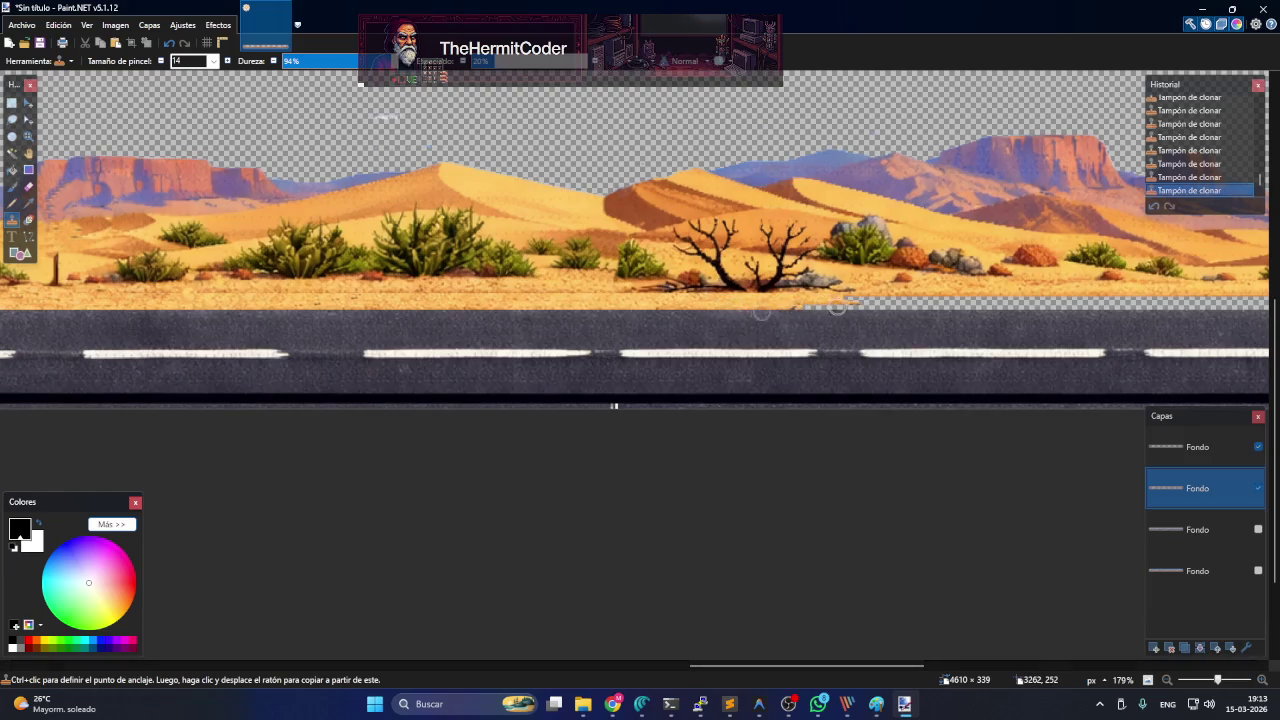
pyautogui.moveTo(798, 302); pyautogui.dragTo(930, 292)
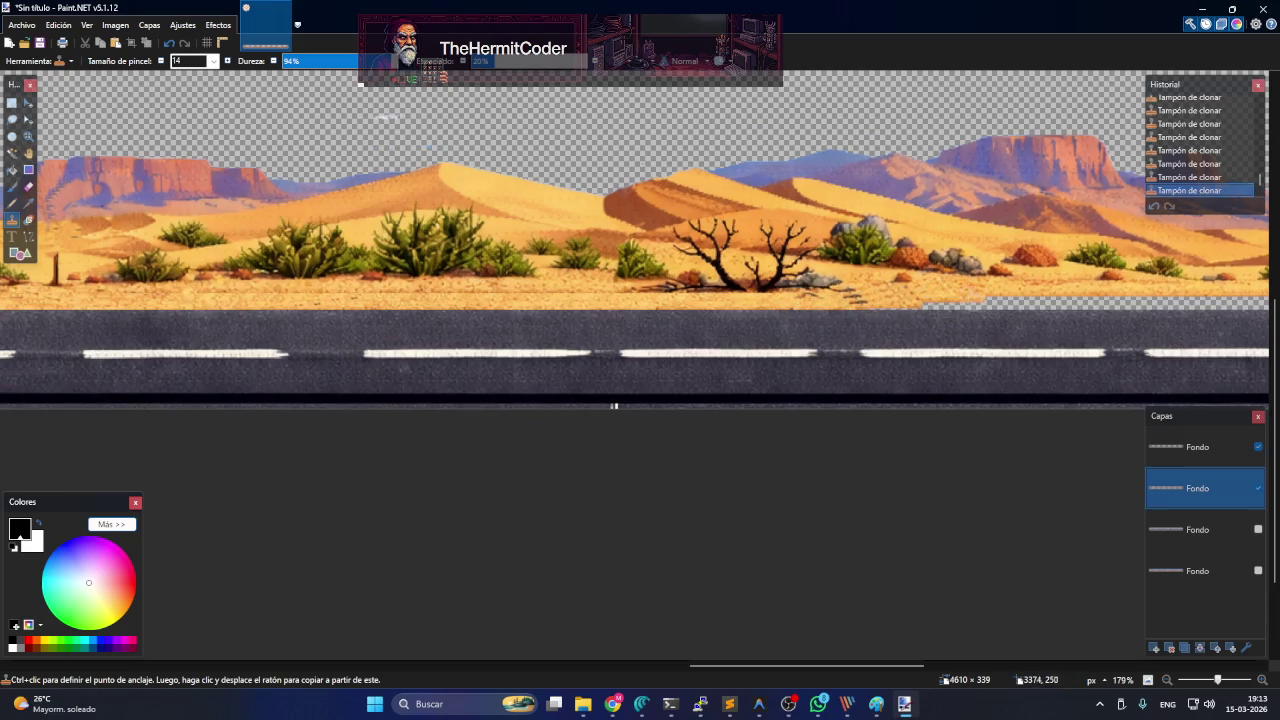
pyautogui.moveTo(952, 308); pyautogui.dragTo(875, 308)
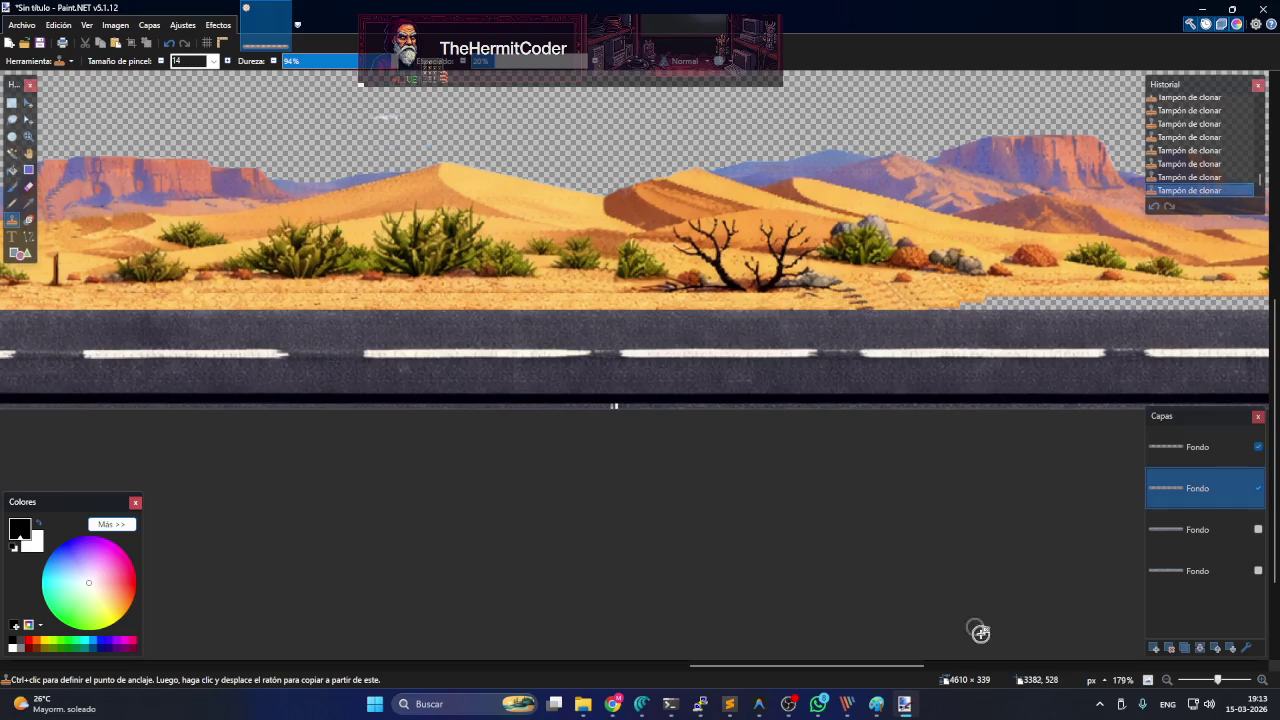
pyautogui.hscroll(10, 866, 651)
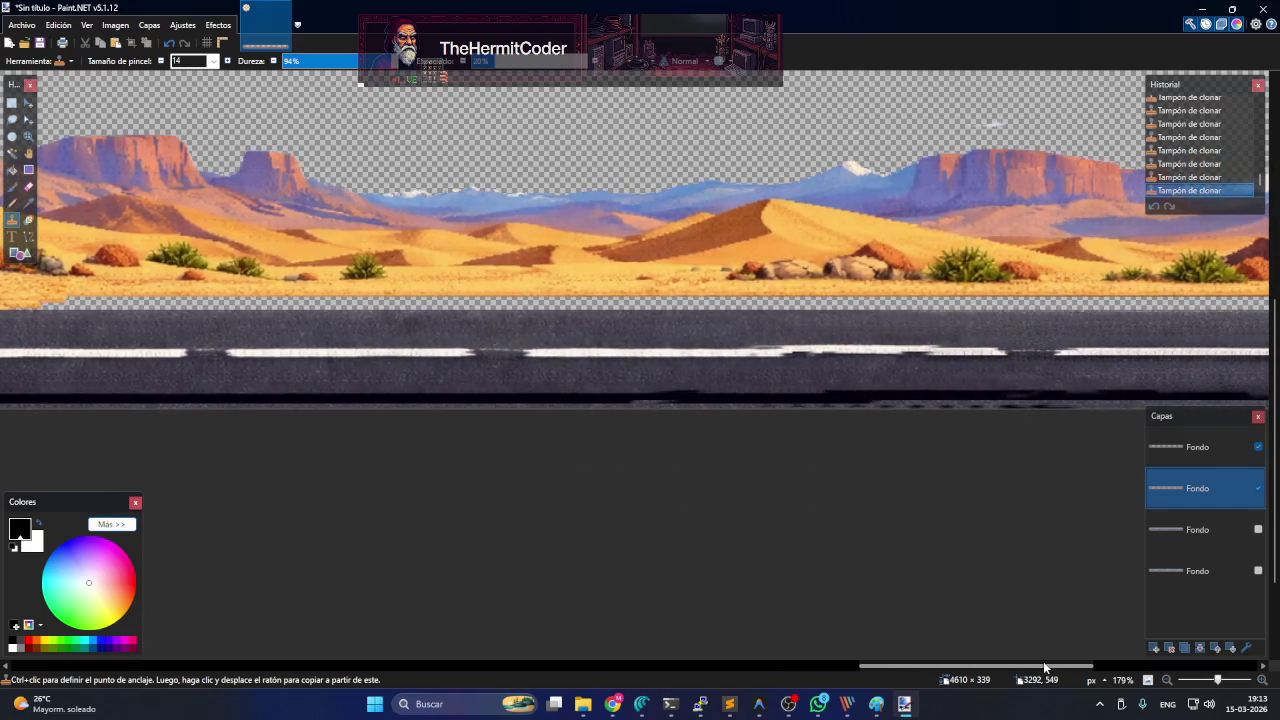
# - Select a 1267×11 sand strip, paste it twice and lower each copy over the gap
pyautogui.scroll(-3, 857, 336)
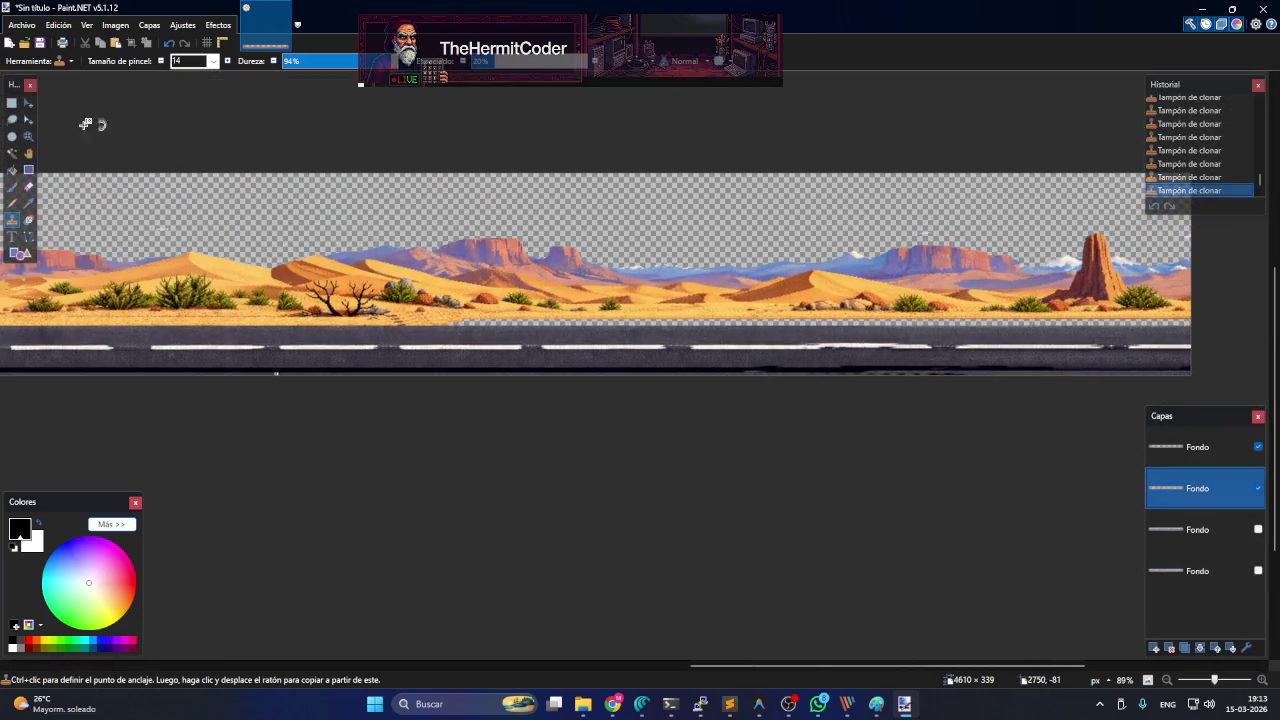
pyautogui.click(13, 104)
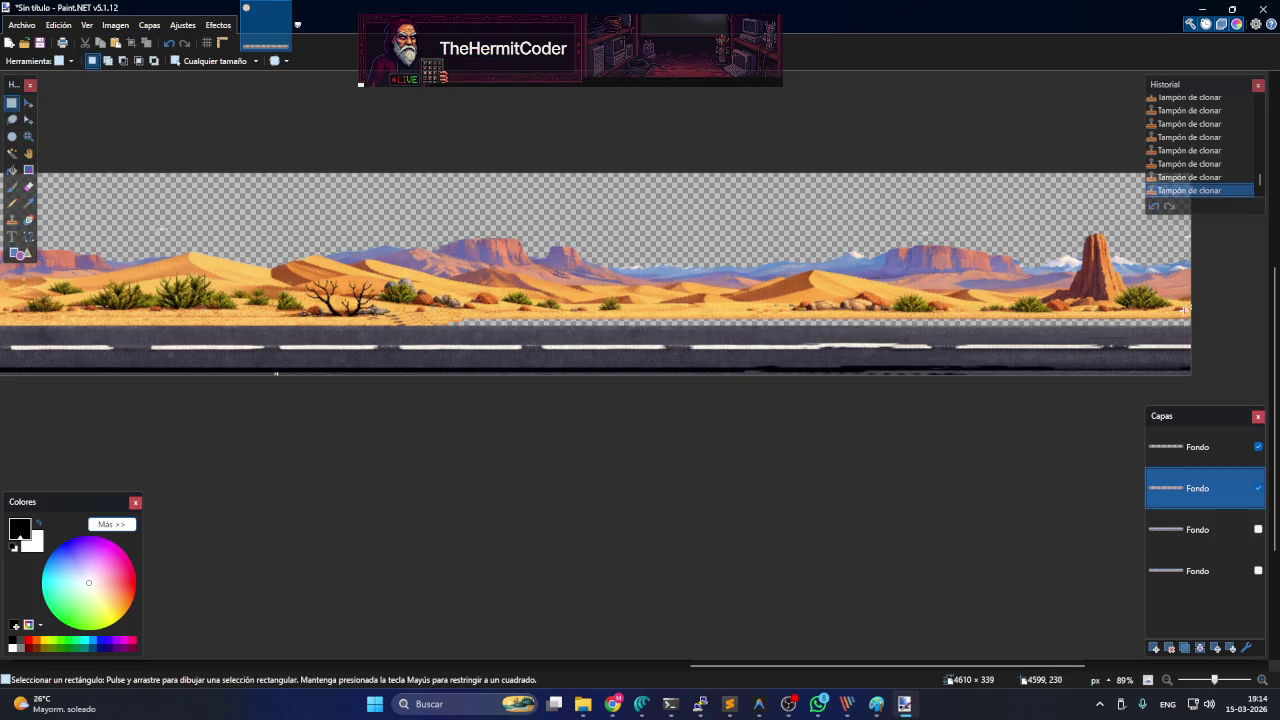
pyautogui.moveTo(1196, 318); pyautogui.dragTo(436, 312)
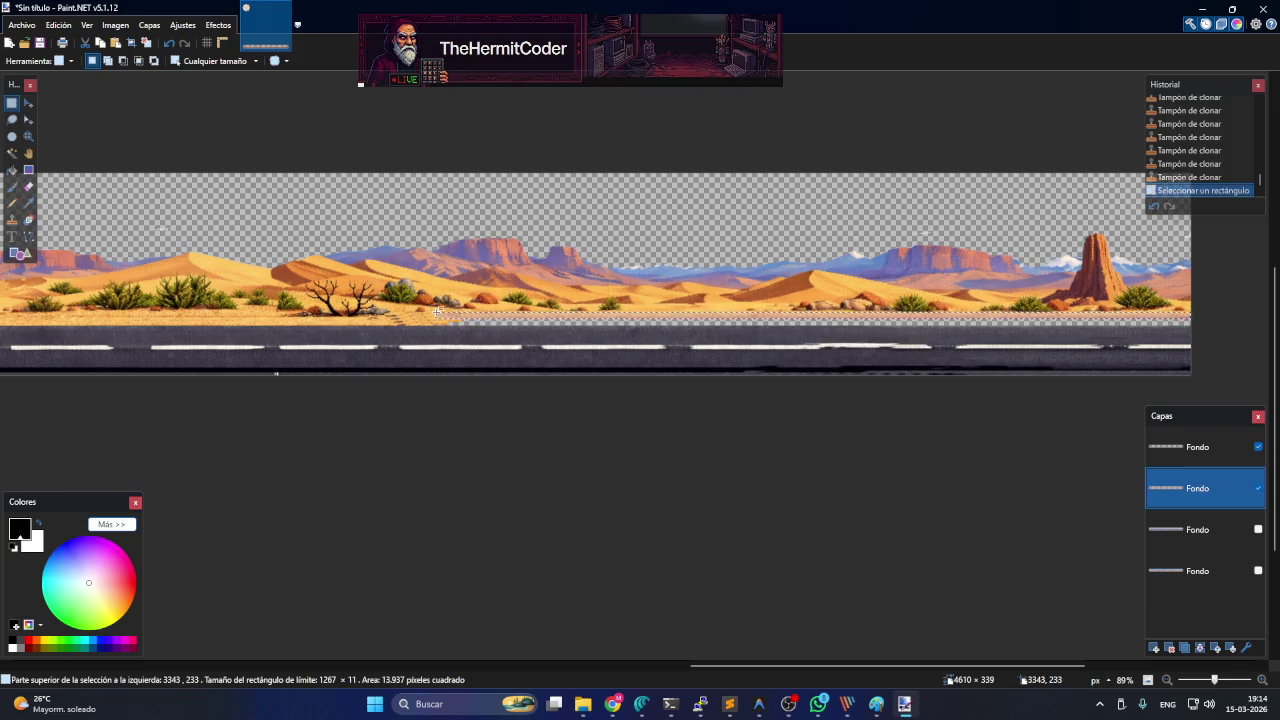
pyautogui.hotkey('ctrl', 'v')
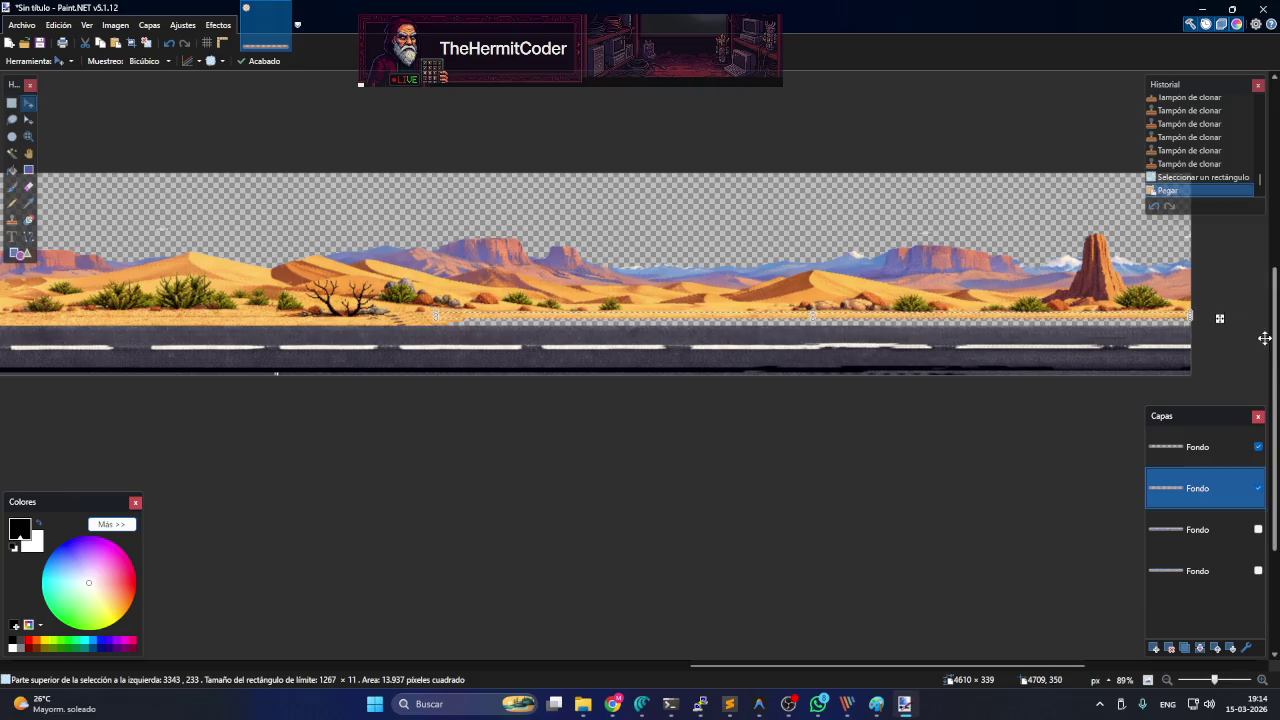
pyautogui.moveTo(1219, 318); pyautogui.dragTo(1222, 324)
pyautogui.hotkey('ctrl', 'v')
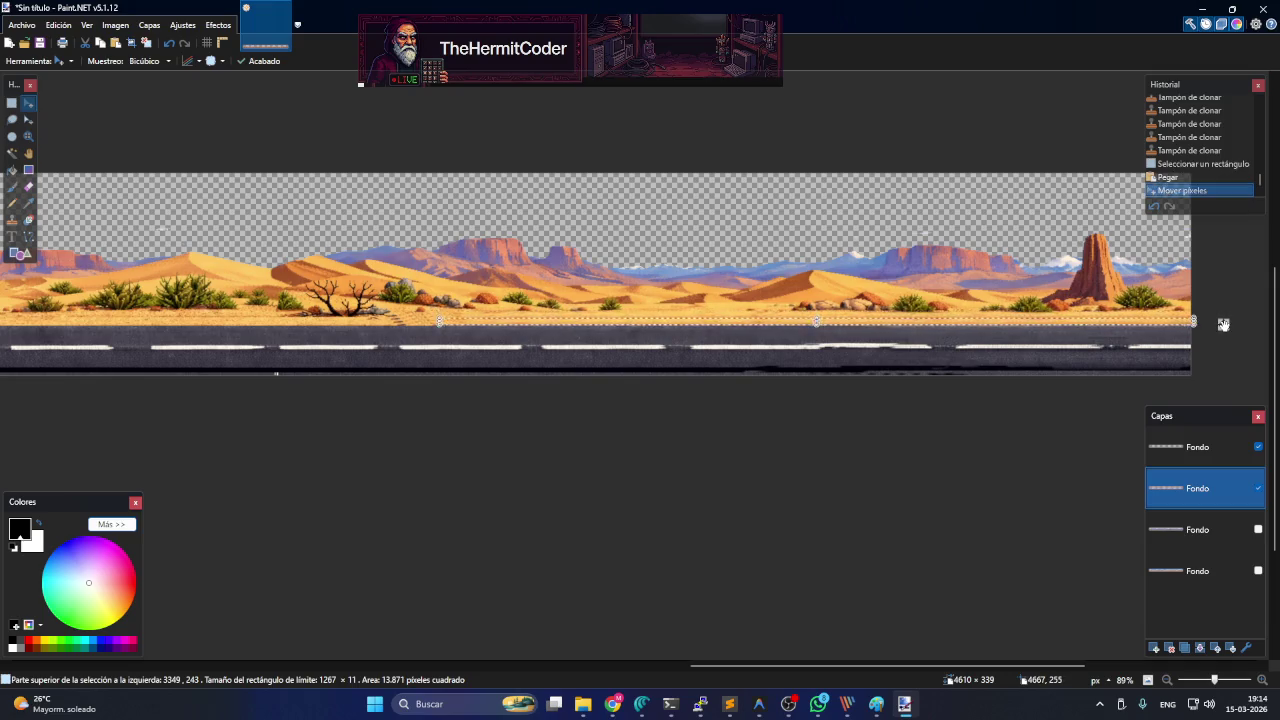
pyautogui.moveTo(1219, 318); pyautogui.dragTo(1219, 327)
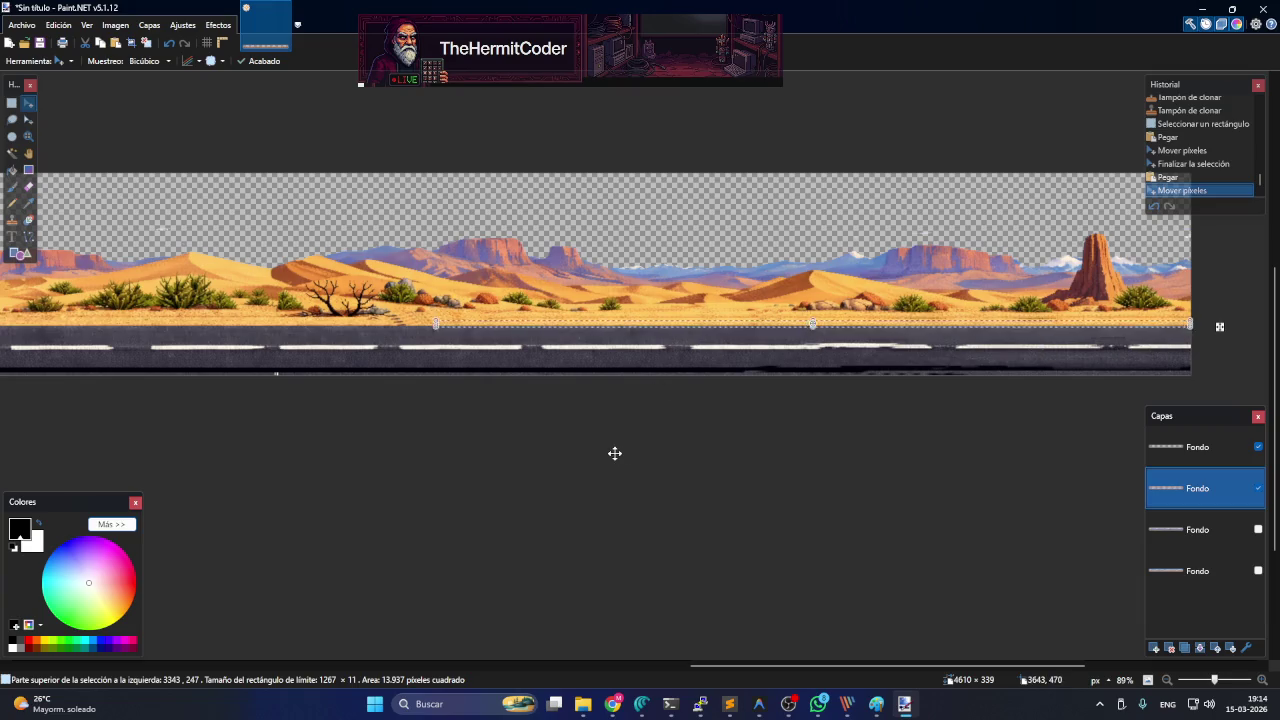
pyautogui.scroll(-1, 434, 266)
pyautogui.scroll(-1, 434, 329)
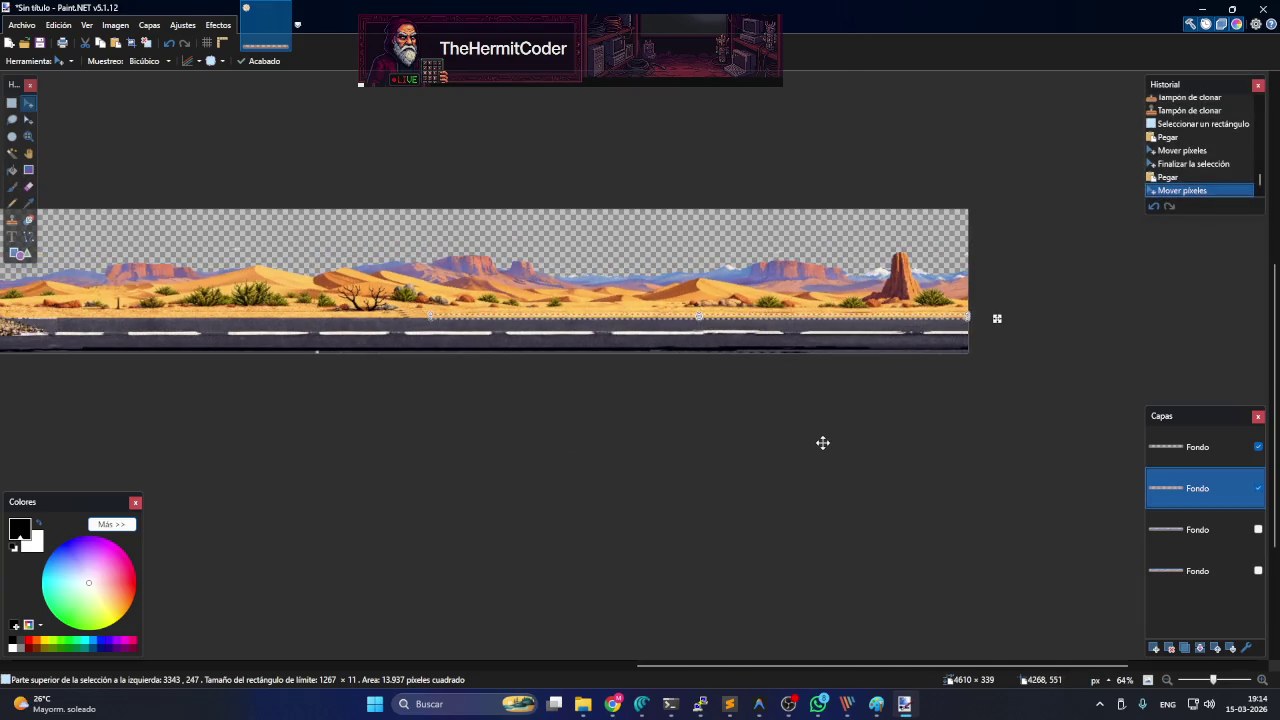
pyautogui.scroll(-1, 823, 443)
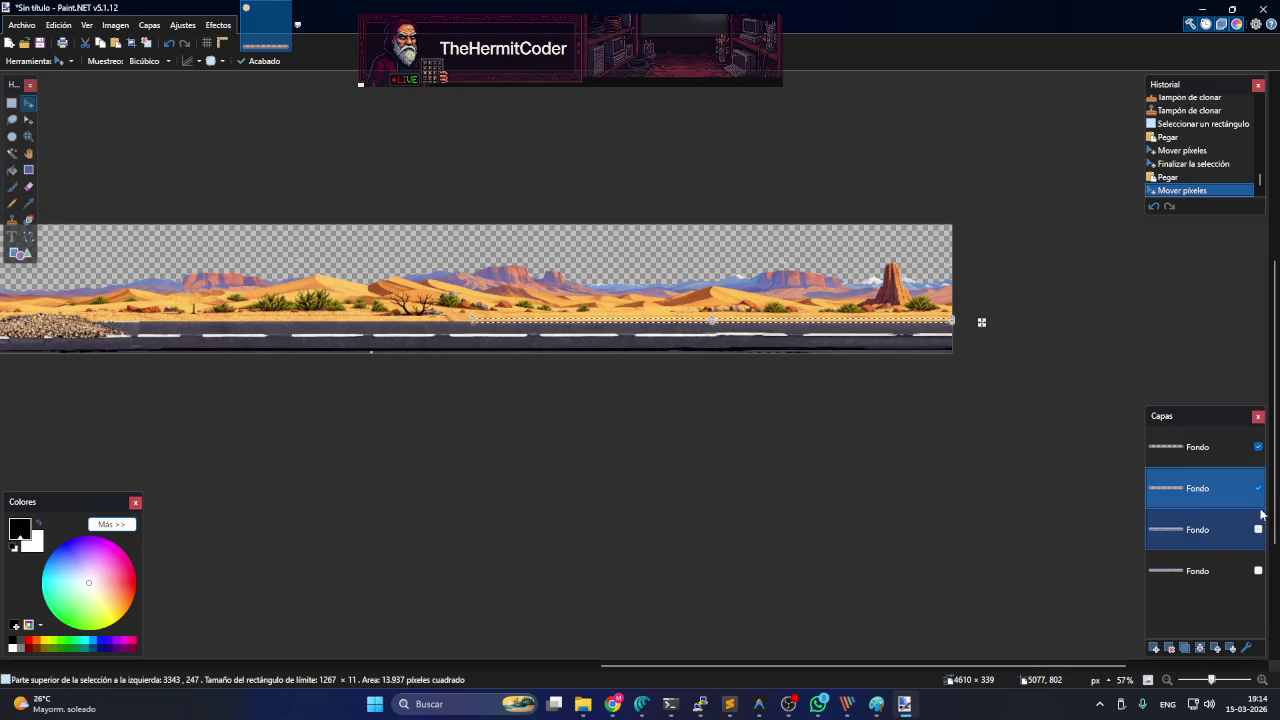
# - Check the top layer's visibility, then commit the pasted sand strip and deselect
pyautogui.click(1258, 447)
pyautogui.click(1258, 447)
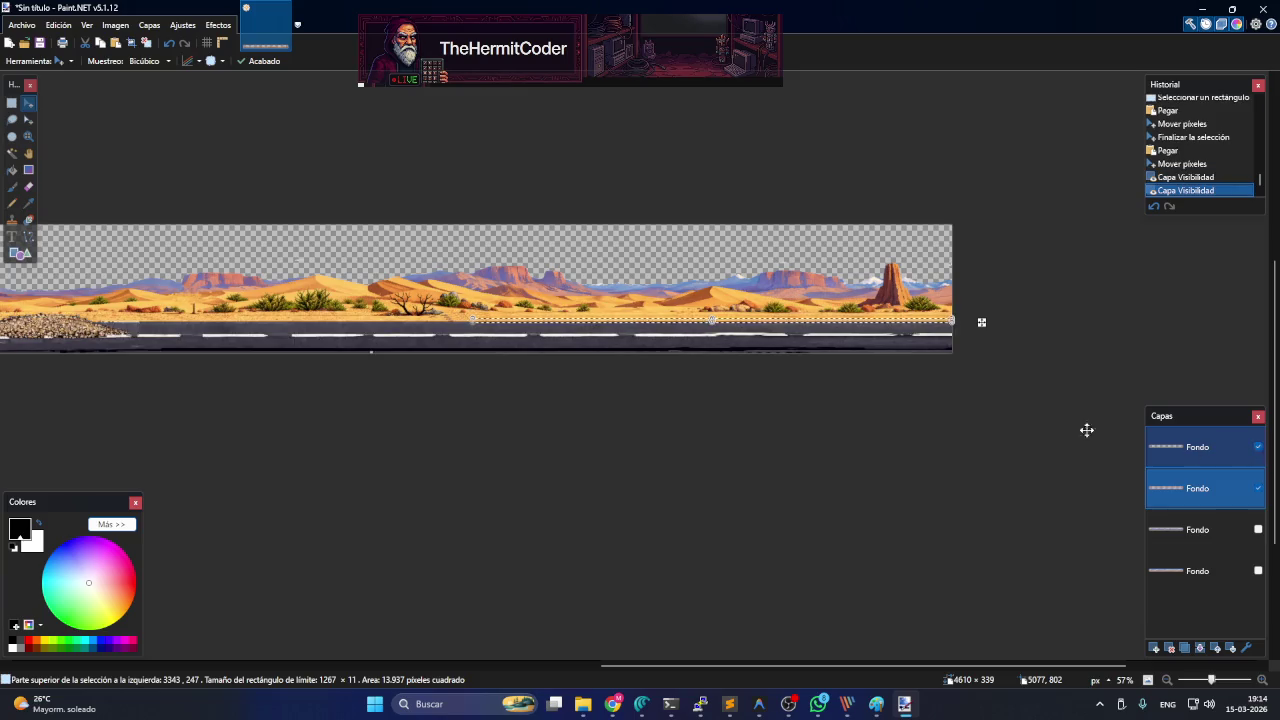
pyautogui.click(12, 103)
pyautogui.click(620, 263)
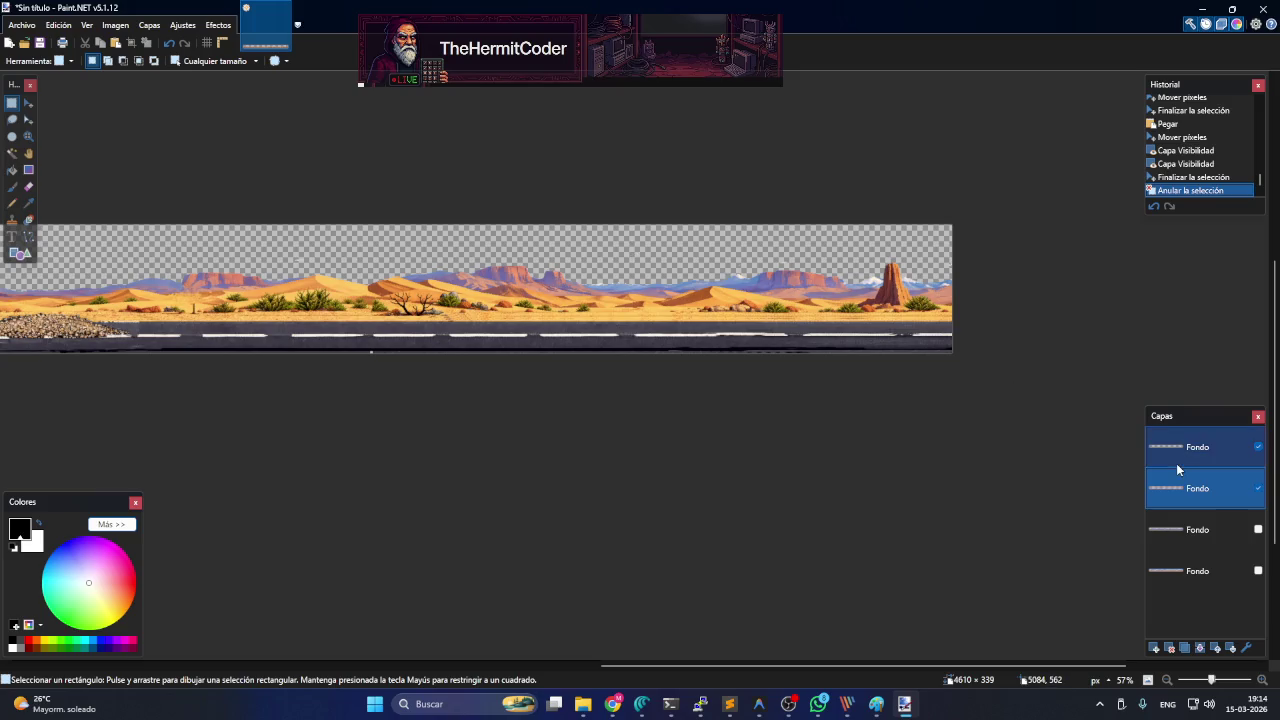
# - Move the third layer up to second place, checking the desert and sky layers' visibility
pyautogui.click(1258, 488)
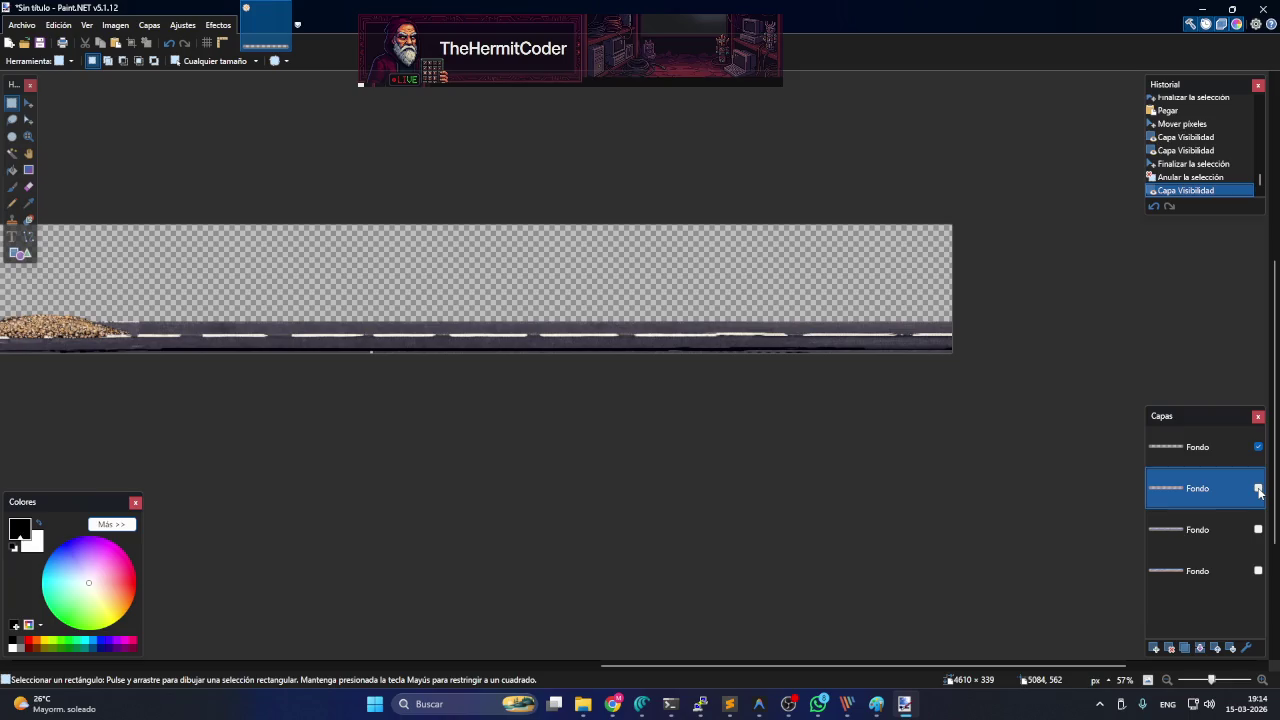
pyautogui.click(1258, 488)
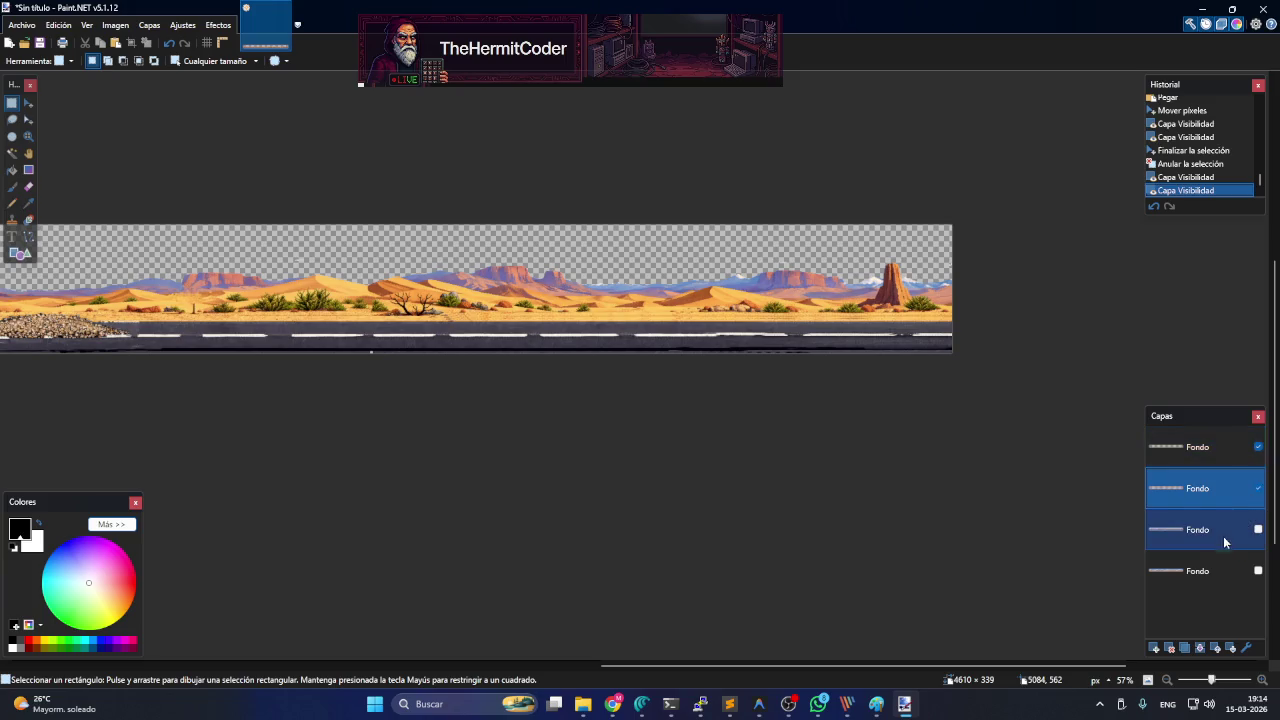
pyautogui.moveTo(1223, 536); pyautogui.dragTo(1220, 489)
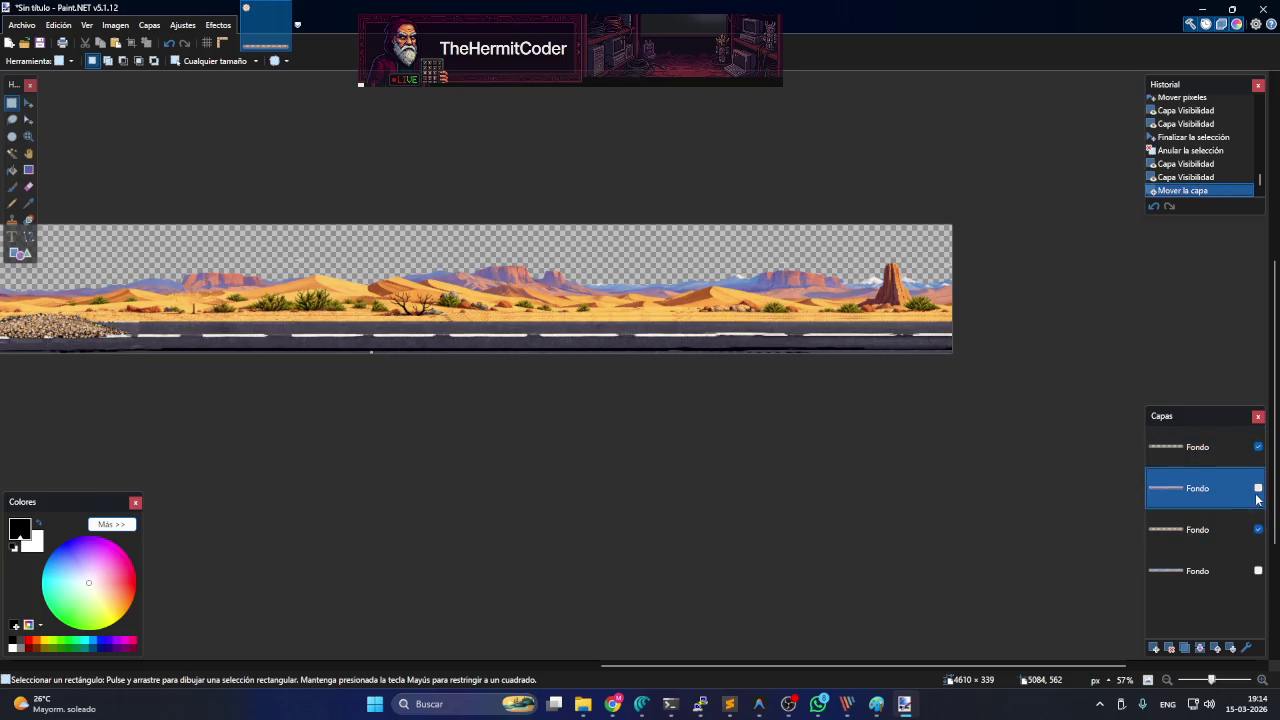
pyautogui.click(1258, 489)
pyautogui.click(1258, 489)
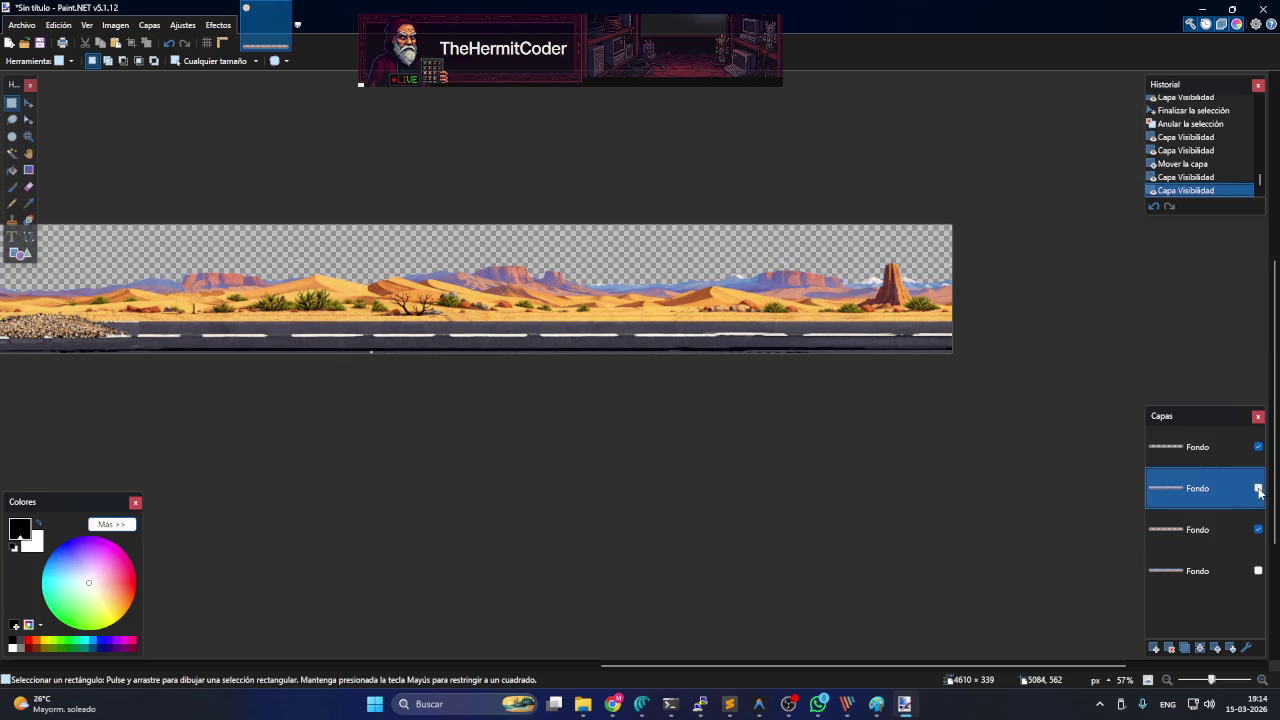
pyautogui.click(1258, 489)
pyautogui.click(1258, 489)
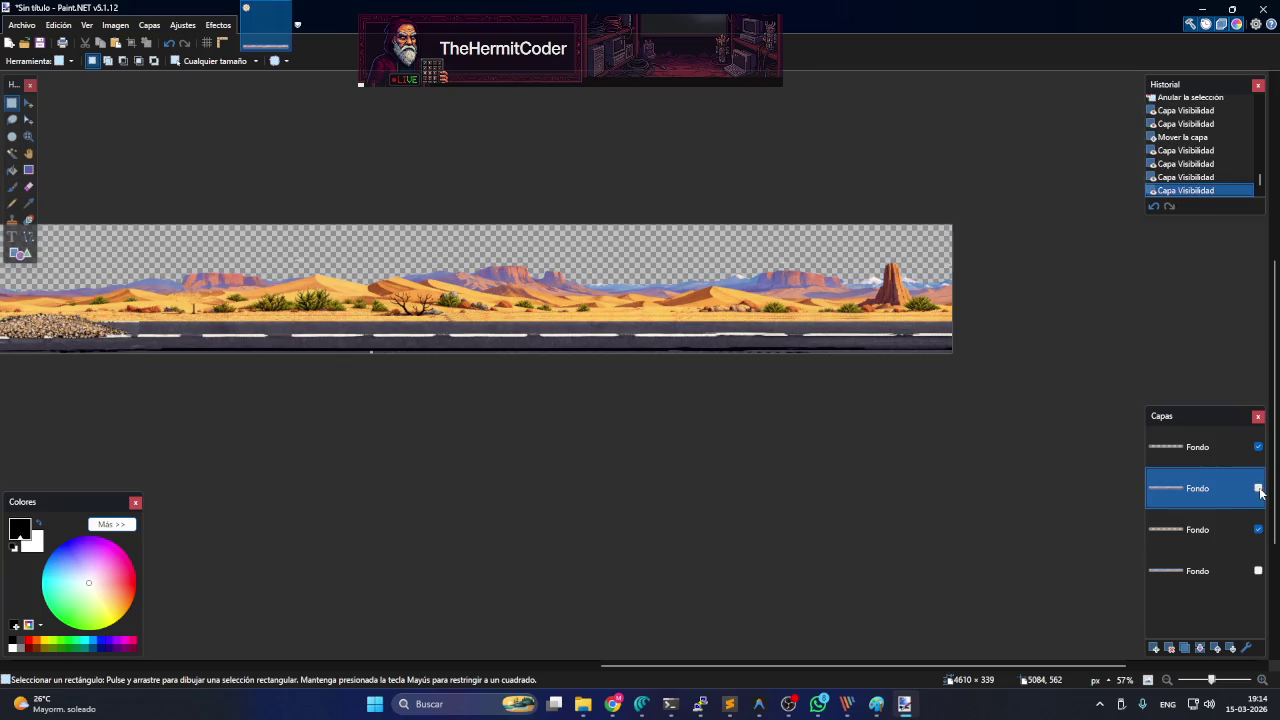
# - Move the sky layer to the top, then down to third place in the stack
pyautogui.moveTo(1213, 498); pyautogui.dragTo(1250, 447)
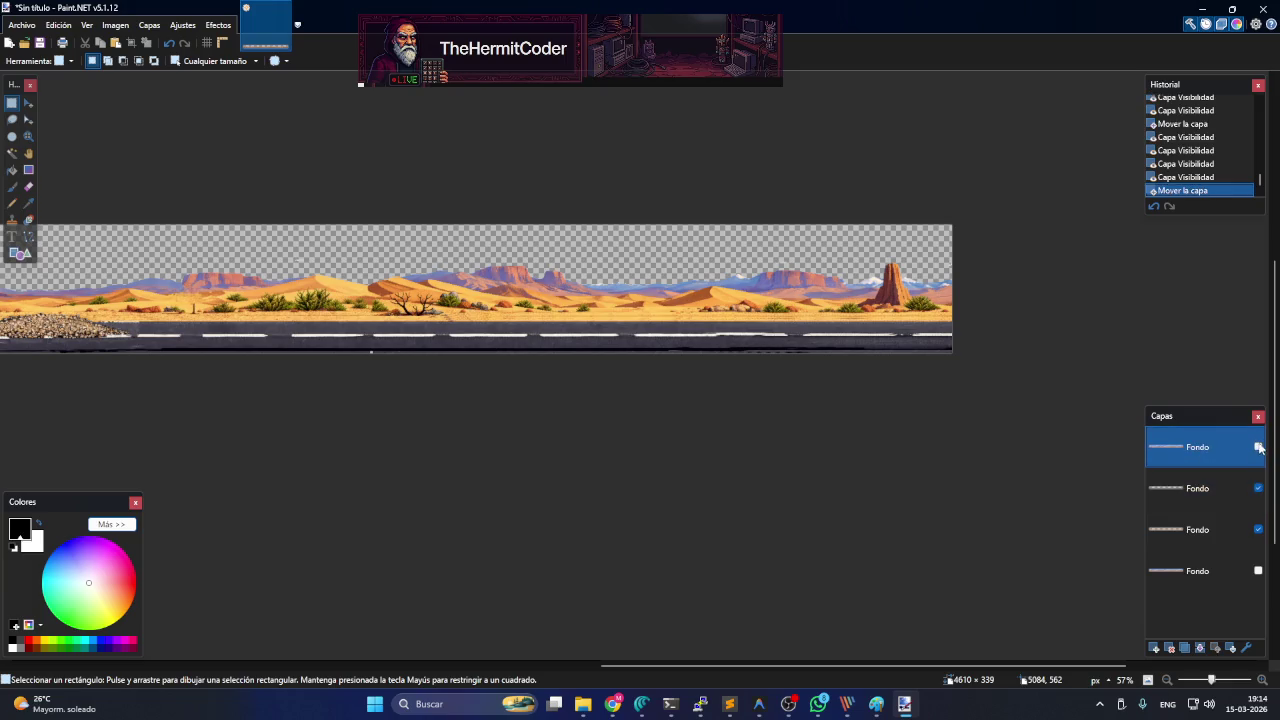
pyautogui.click(1258, 447)
pyautogui.click(1258, 447)
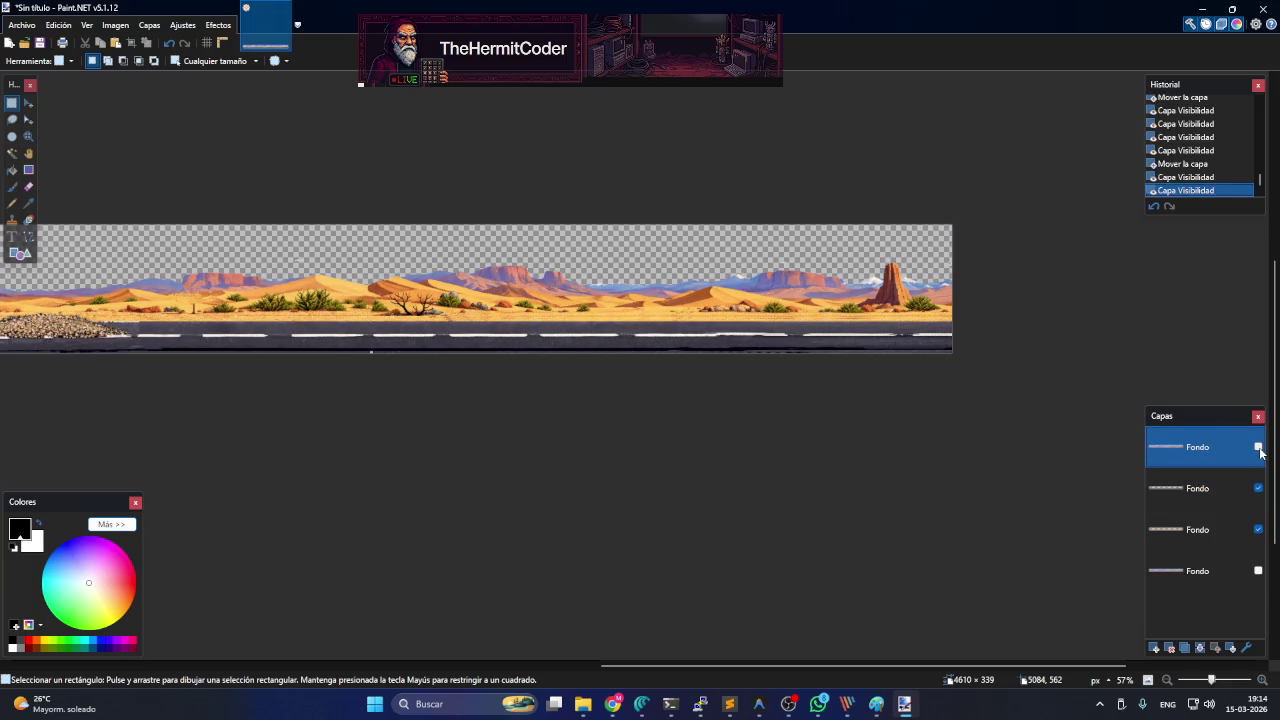
pyautogui.moveTo(1209, 450); pyautogui.dragTo(1198, 536)
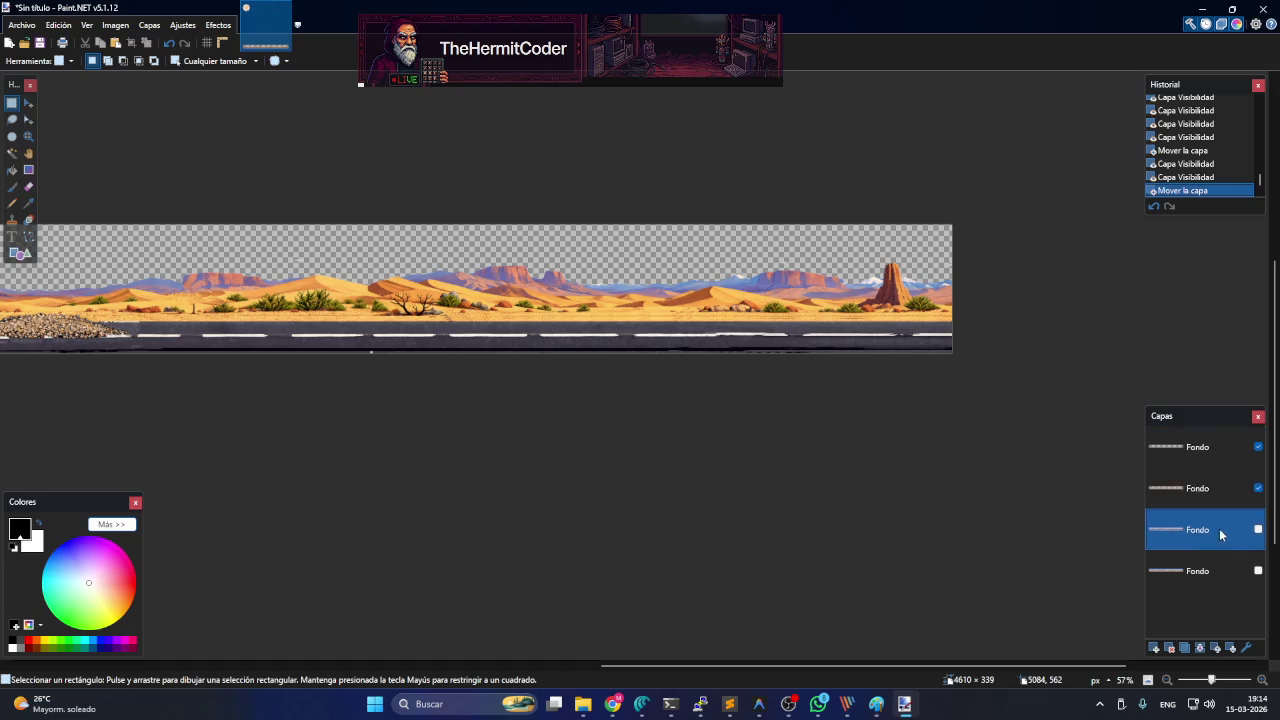
pyautogui.click(1258, 530)
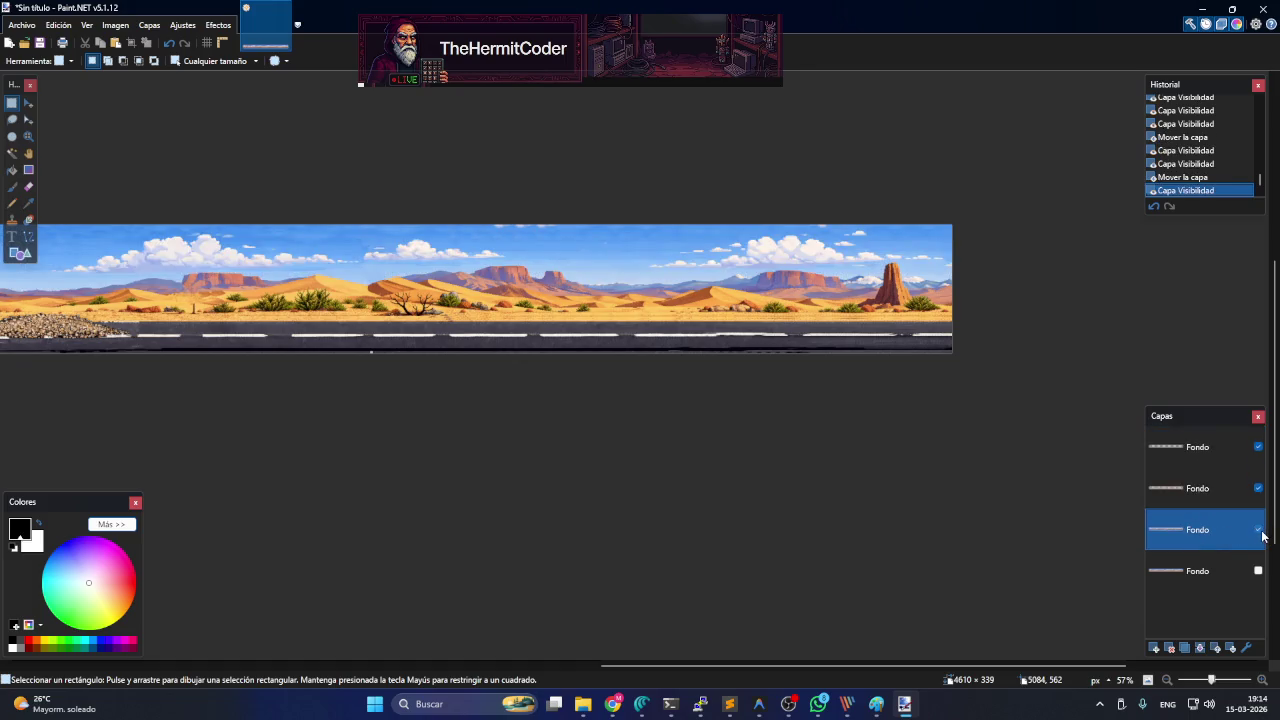
pyautogui.click(1258, 530)
pyautogui.click(1258, 530)
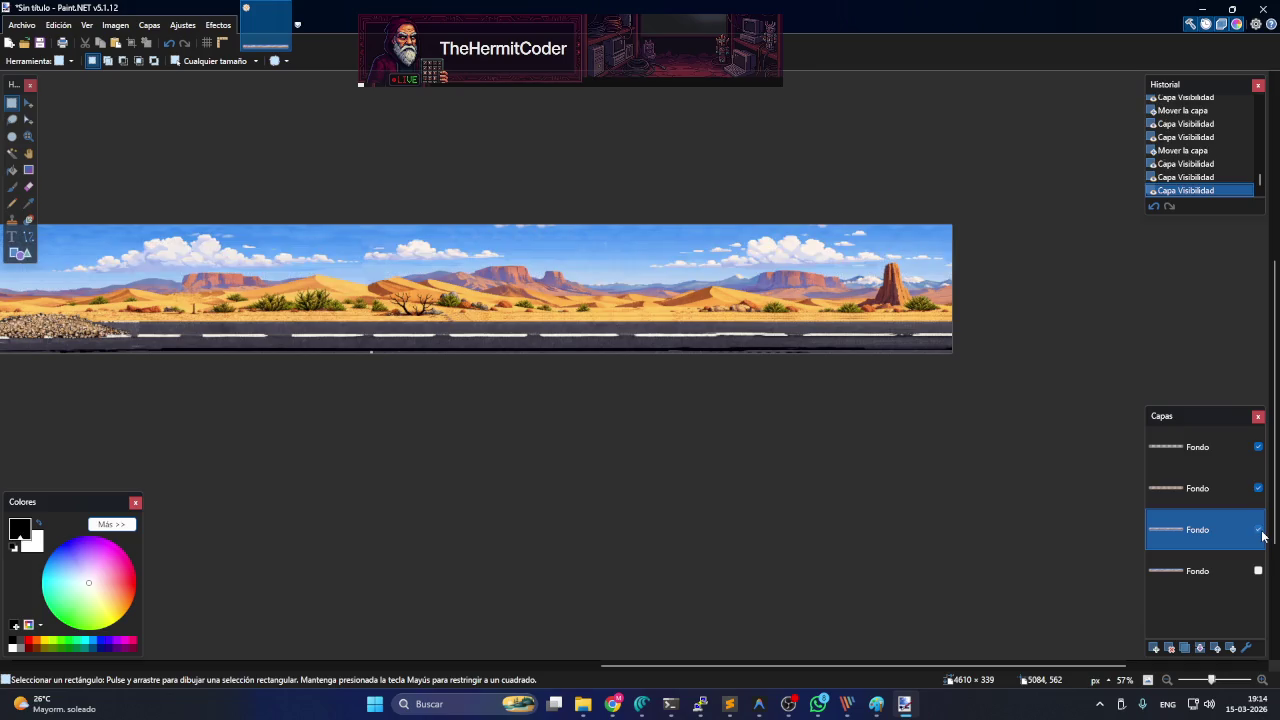
pyautogui.click(1258, 530)
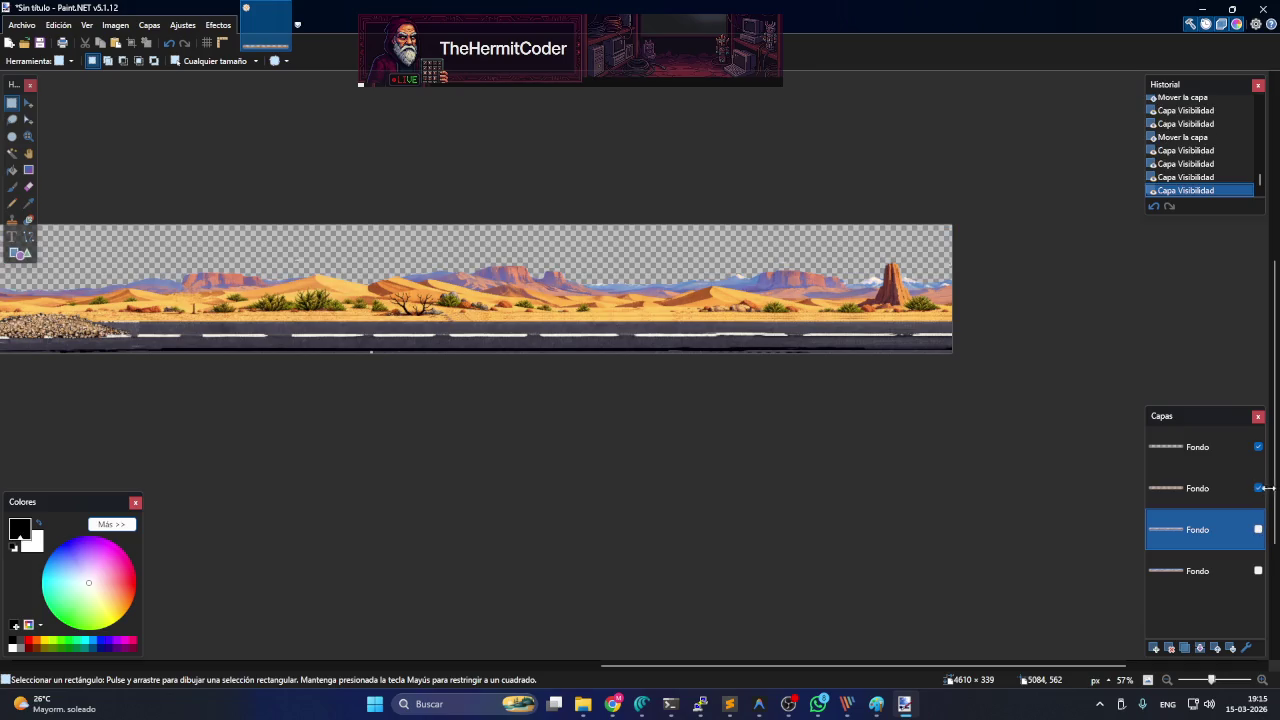
# - Hide the desert and road layers, leaving only the third layer's full scene visible
pyautogui.click(1258, 488)
pyautogui.click(1258, 447)
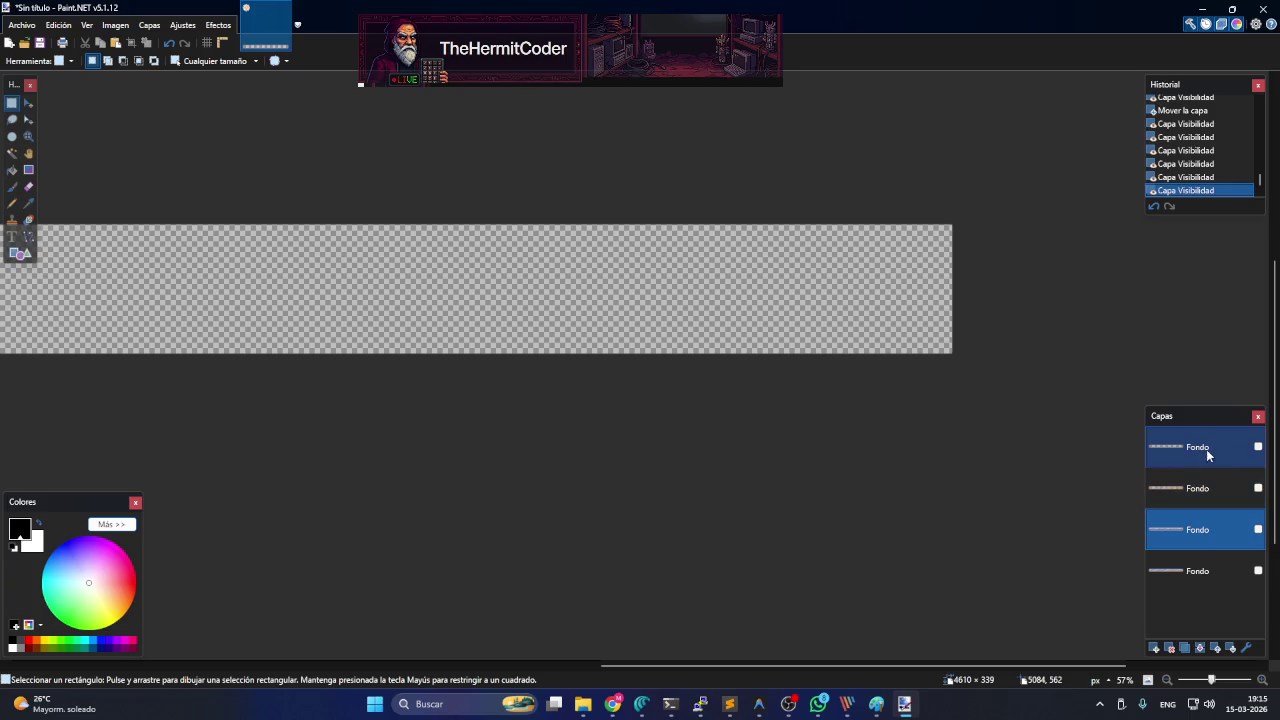
pyautogui.click(1258, 530)
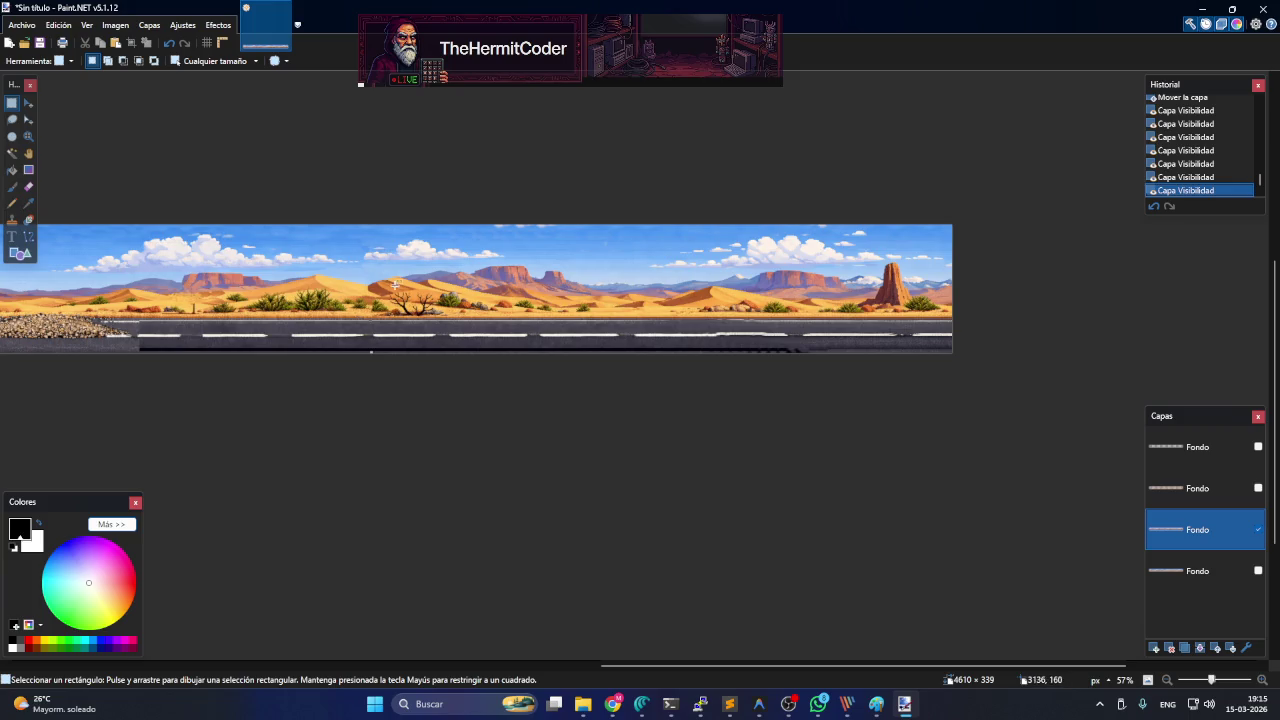
# - Zoom out, then select and delete the desert and road beneath the sky strip
pyautogui.scroll(-1, 509, 366)
pyautogui.scroll(-2, 754, 356)
pyautogui.scroll(-1, 754, 356)
pyautogui.scroll(-1, 749, 366)
pyautogui.scroll(-1, 749, 366)
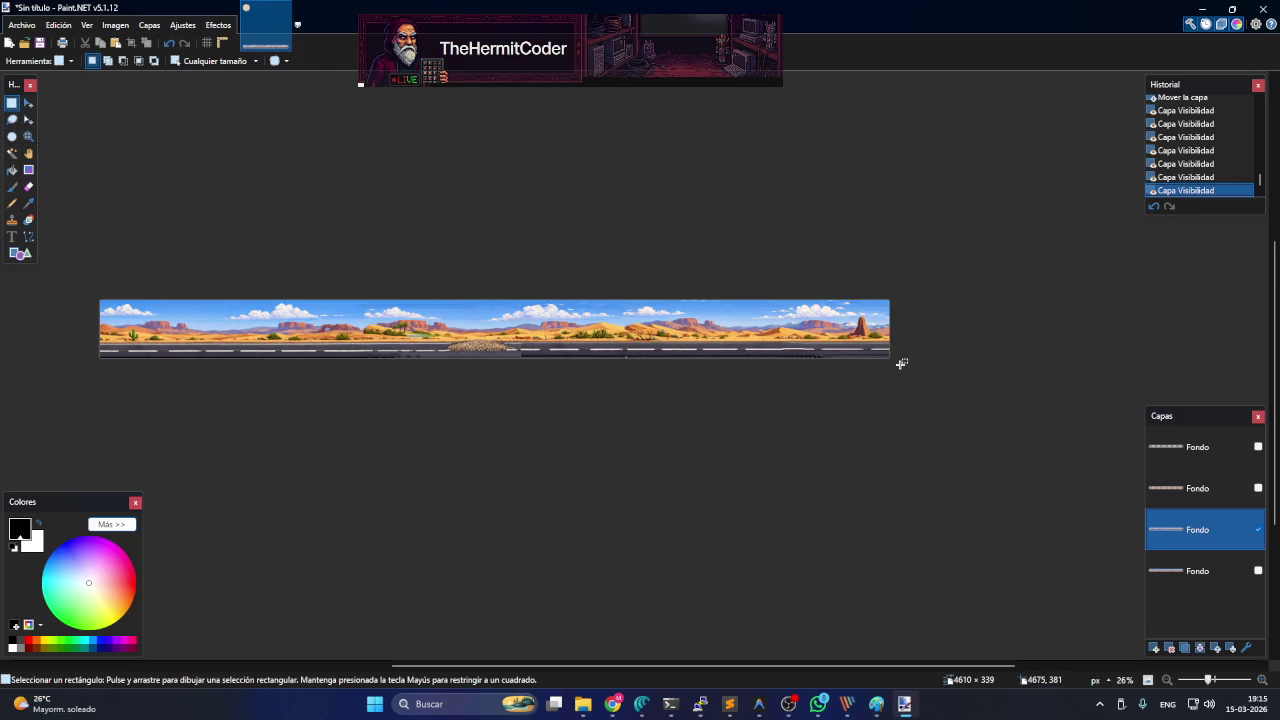
pyautogui.moveTo(899, 362); pyautogui.dragTo(75, 321)
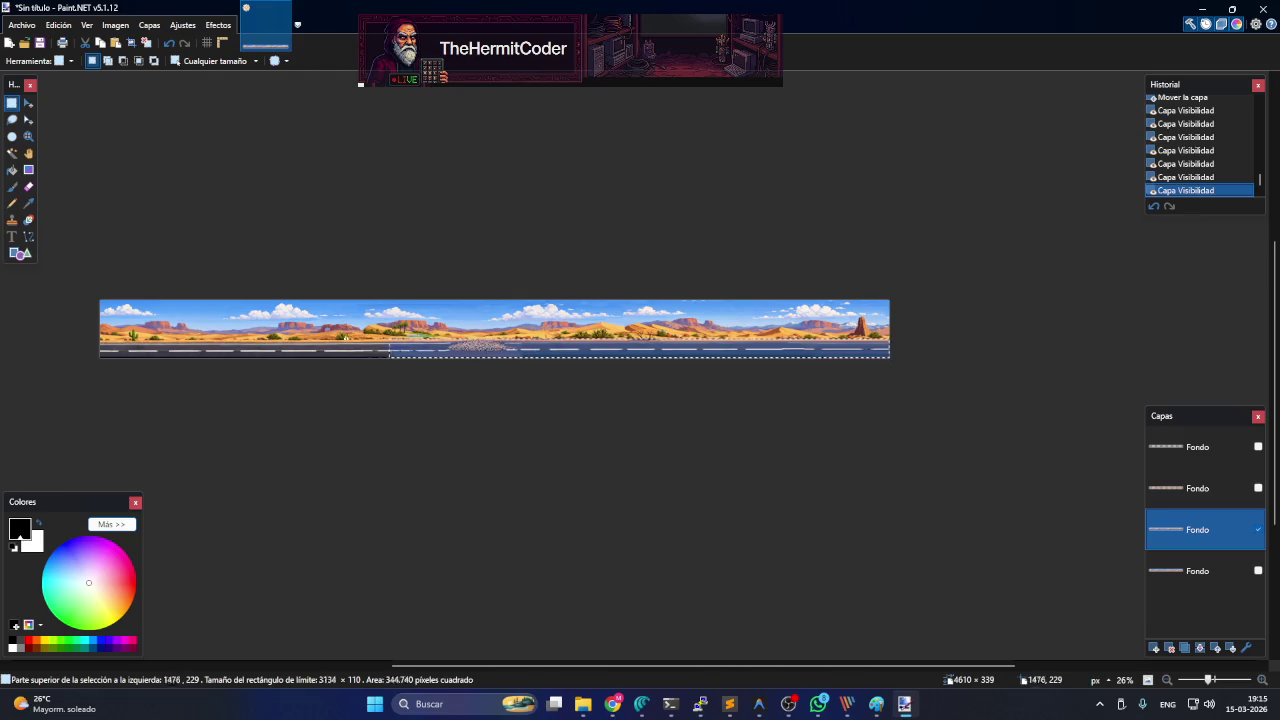
pyautogui.moveTo(75, 321); pyautogui.dragTo(64, 322)
pyautogui.press('Delete')
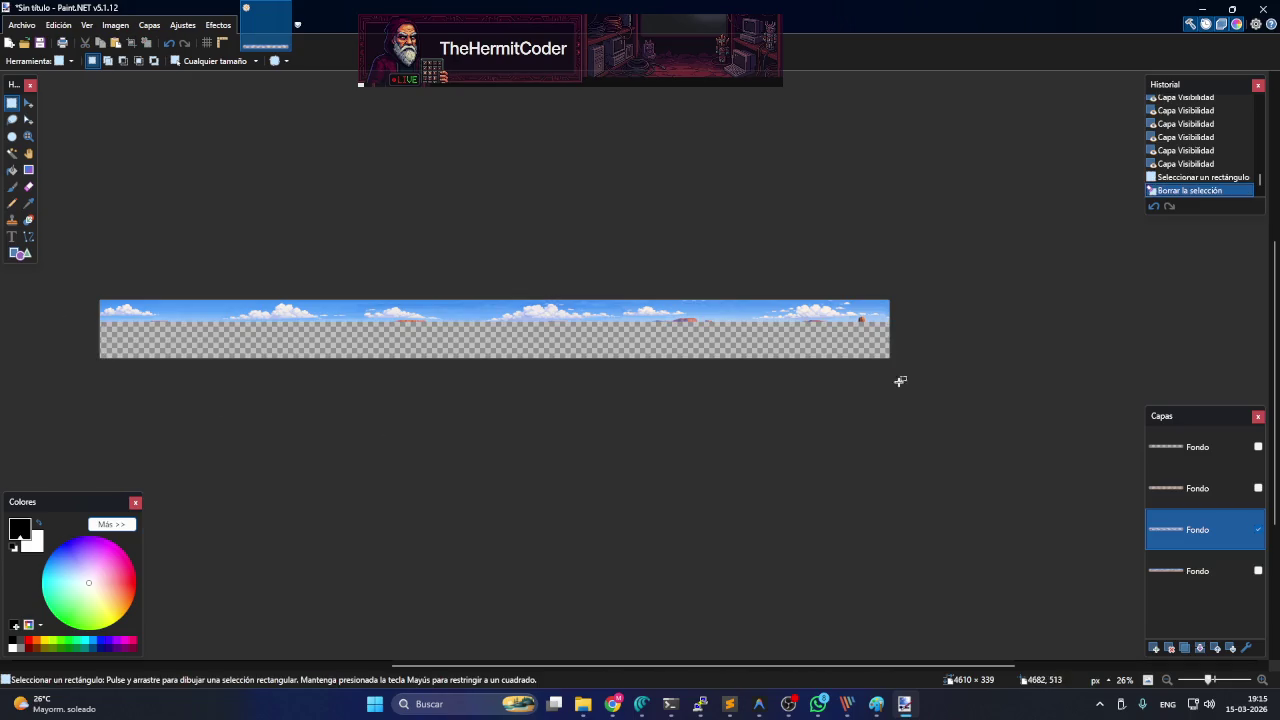
pyautogui.scroll(2, 297, 330)
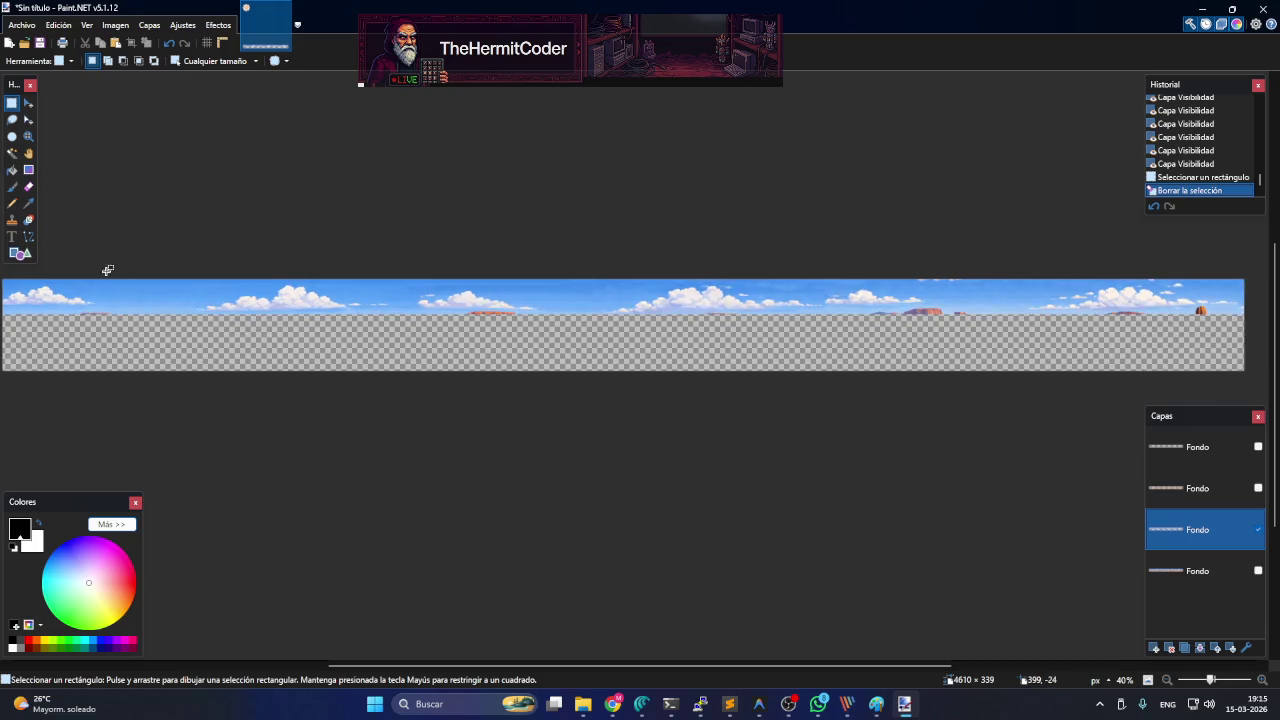
# - Paste a 360×125 patch of clear sky along the strip's top-left edge and commit it
pyautogui.moveTo(101, 279); pyautogui.dragTo(197, 313)
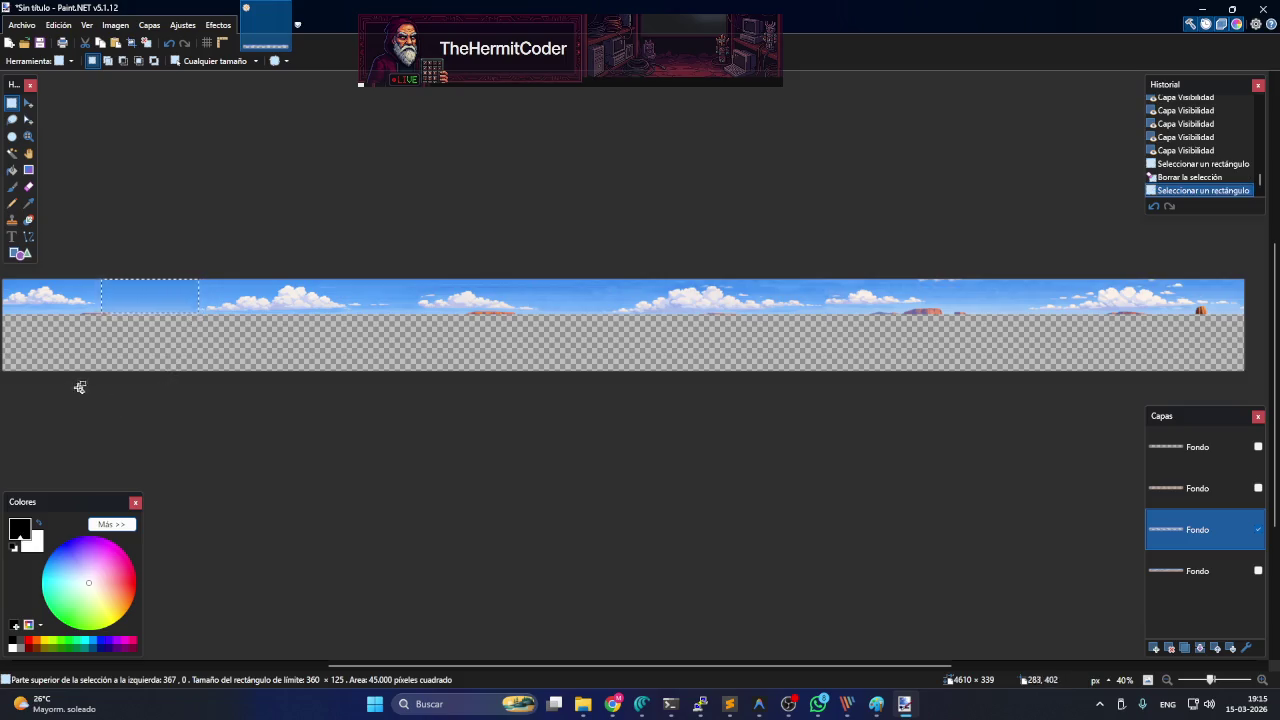
pyautogui.scroll(-1, 458, 430)
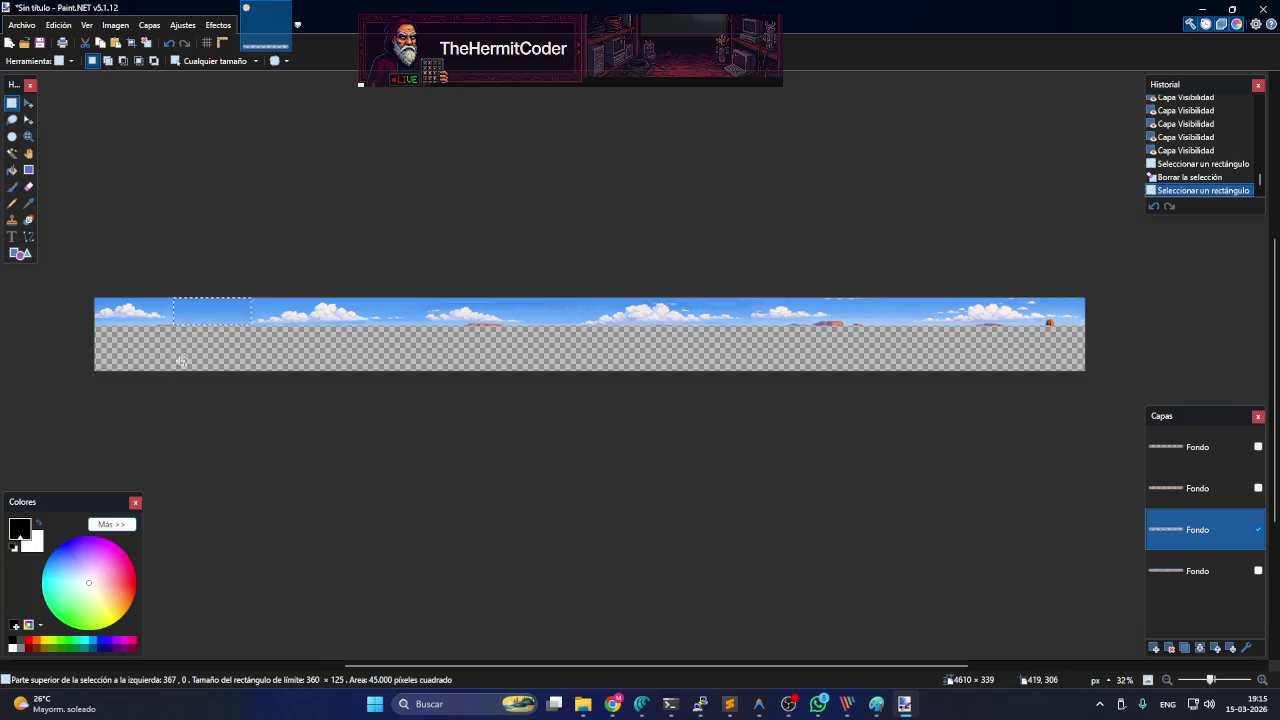
pyautogui.hotkey('ctrl', 'v')
pyautogui.moveTo(201, 312); pyautogui.dragTo(110, 342)
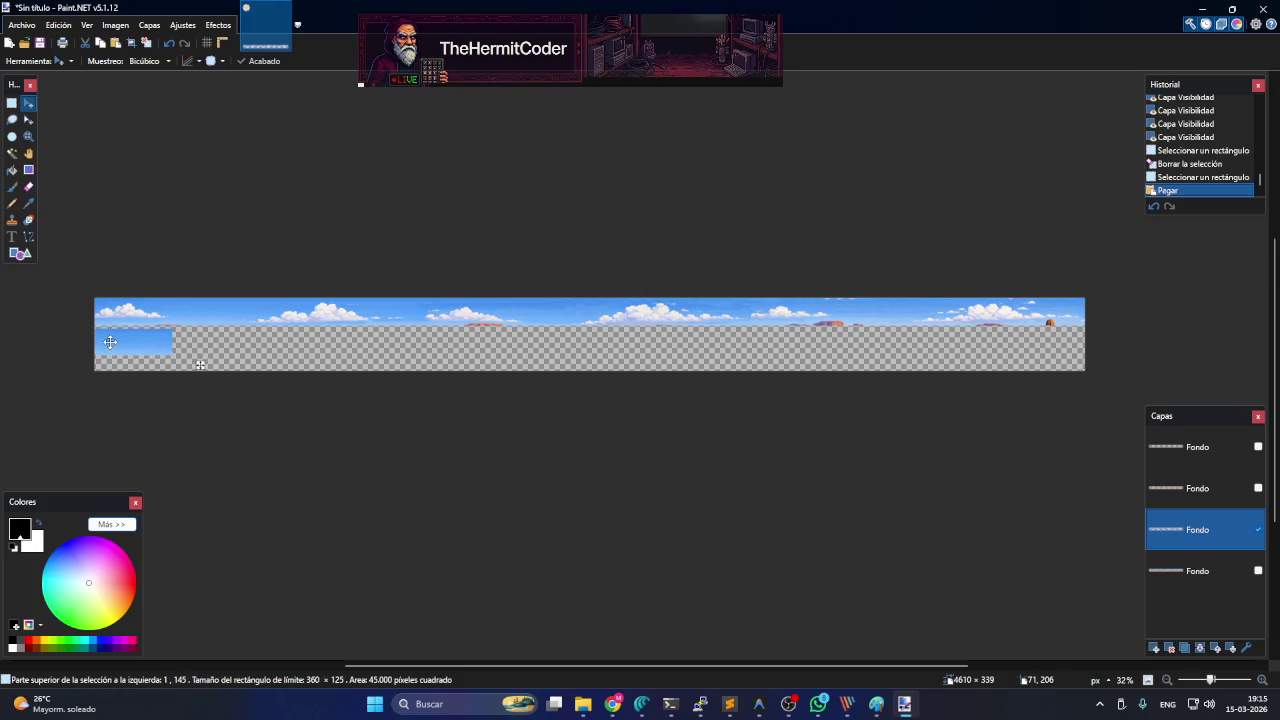
pyautogui.moveTo(110, 342)
pyautogui.mouseDown()
pyautogui.moveTo(109, 357)
pyautogui.moveTo(234, 363)
pyautogui.mouseUp()
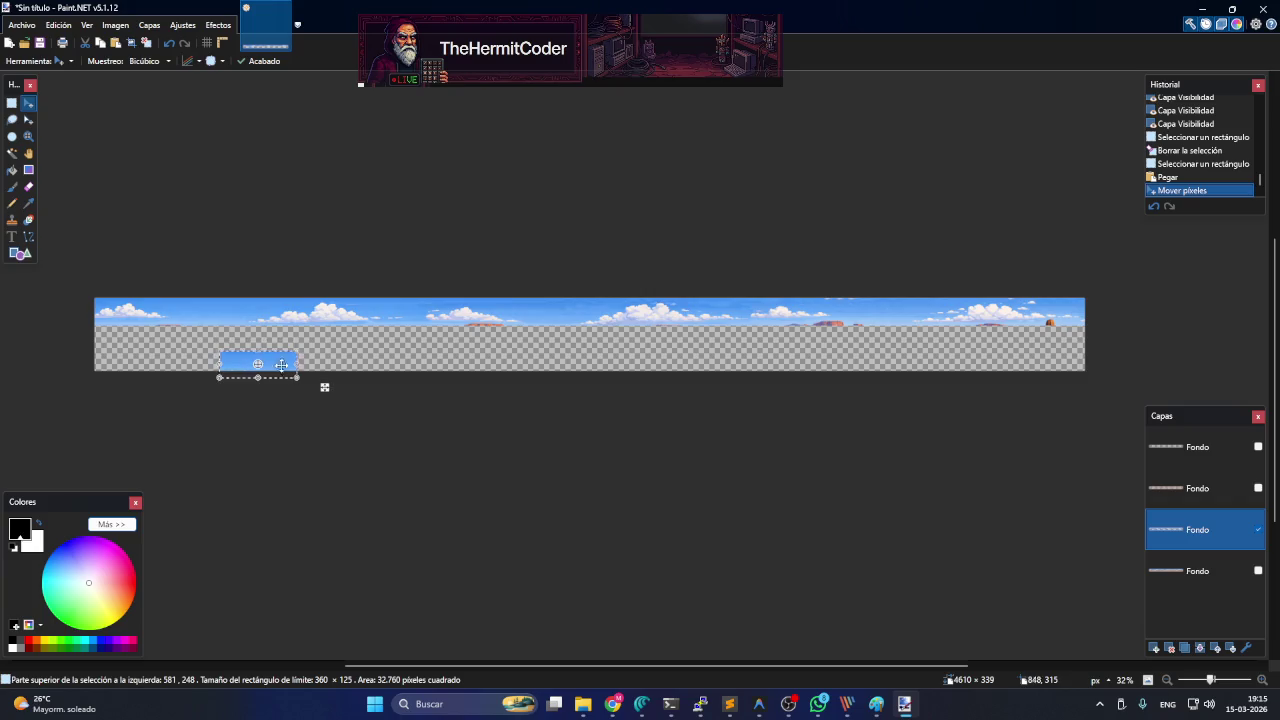
pyautogui.hotkey('ctrl', 'z')
pyautogui.keyDown('ctrl'); pyautogui.scroll(3, 160, 350); pyautogui.keyUp('ctrl')
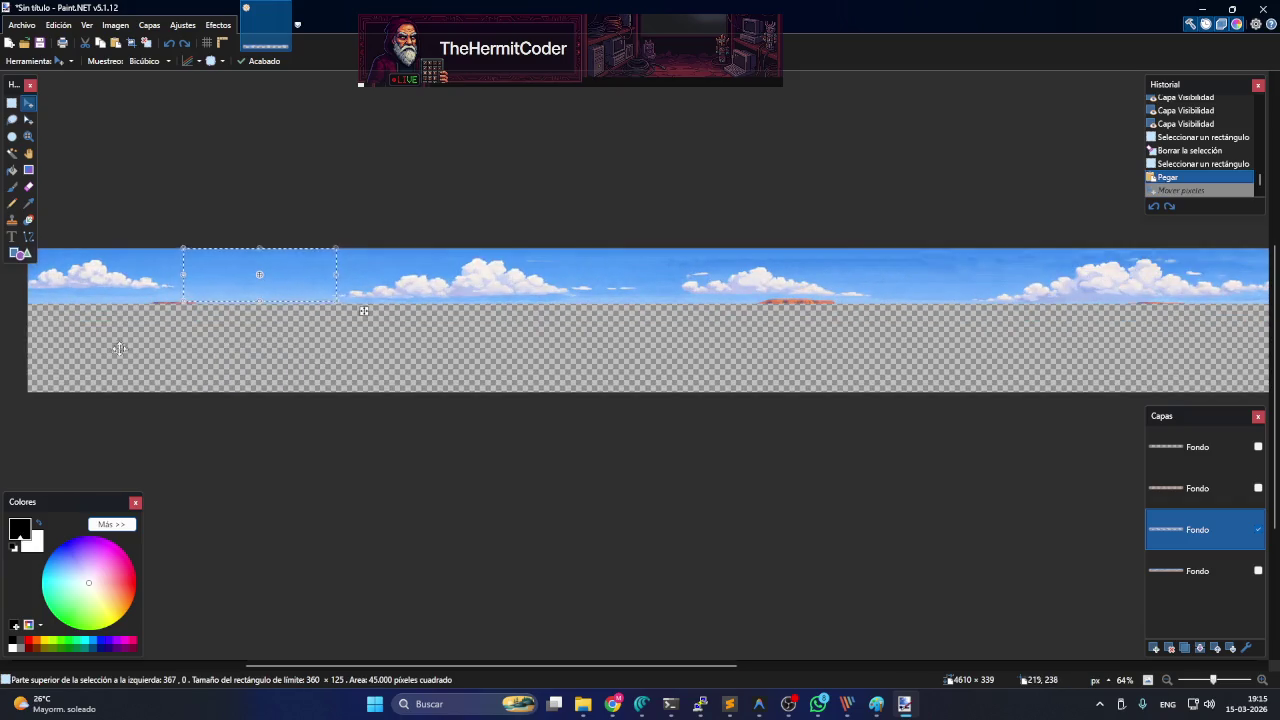
pyautogui.keyDown('ctrl'); pyautogui.scroll(1, 43, 338); pyautogui.keyUp('ctrl')
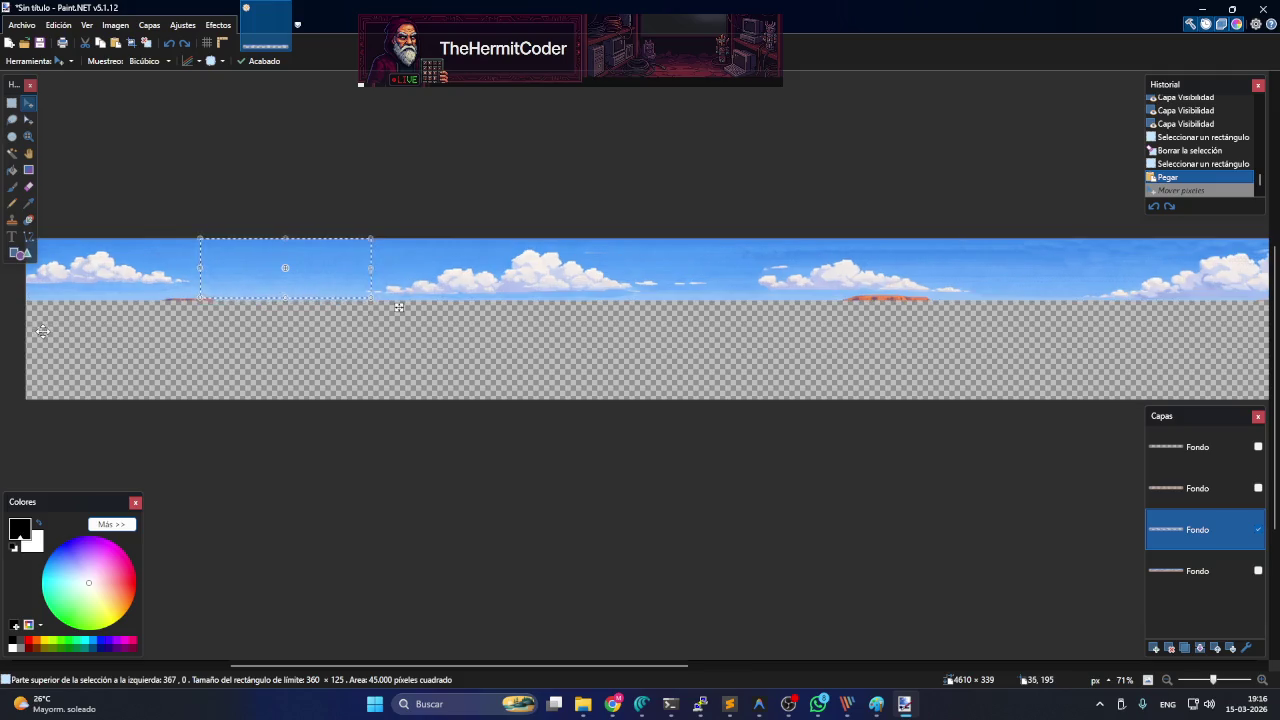
pyautogui.keyDown('ctrl'); pyautogui.scroll(1, 43, 338); pyautogui.keyUp('ctrl')
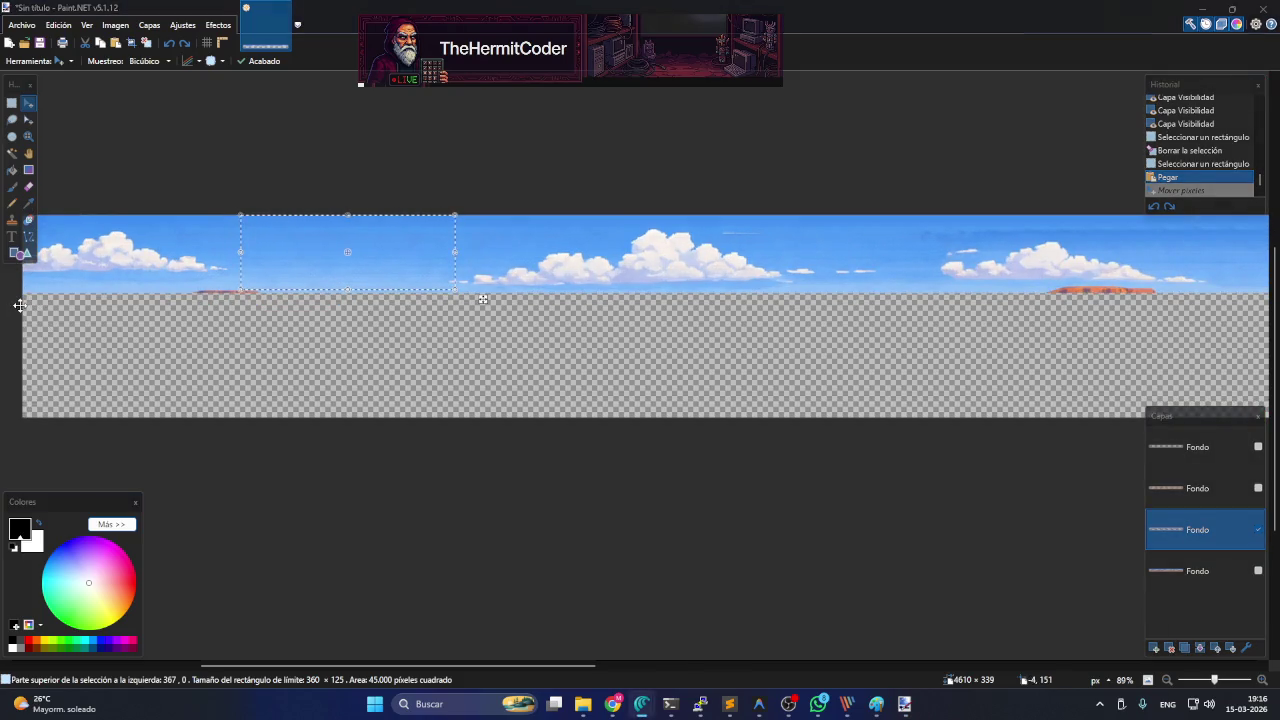
pyautogui.hotkey('ctrl', 'y')
pyautogui.click(11, 103)
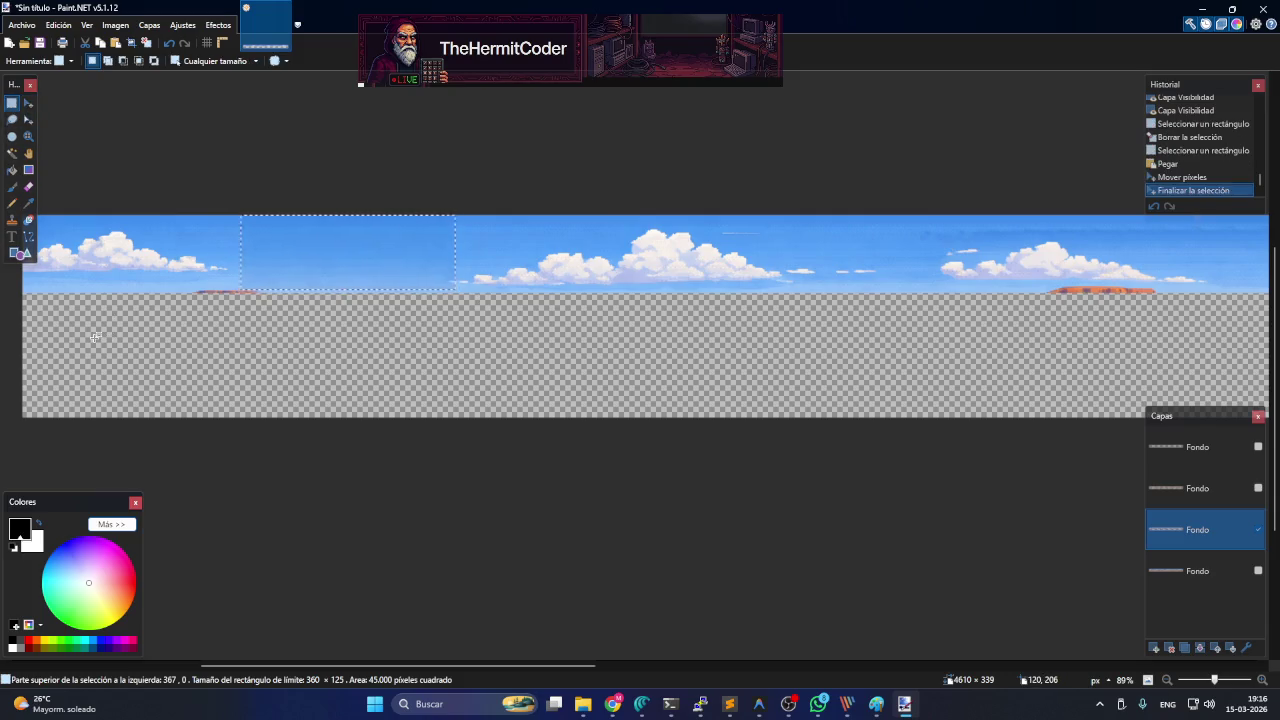
pyautogui.click(85, 322)
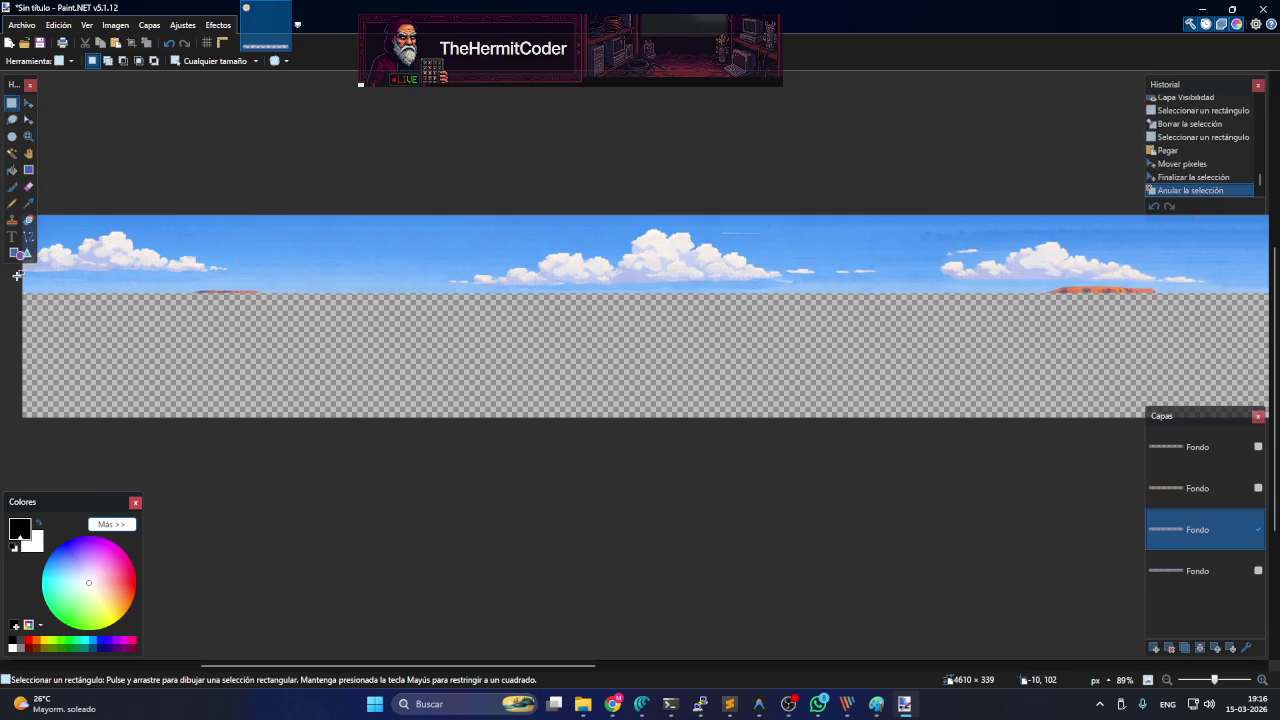
# - Select the thin lower sky band at the left edge of the canvas
pyautogui.moveTo(22, 276); pyautogui.dragTo(442, 292)
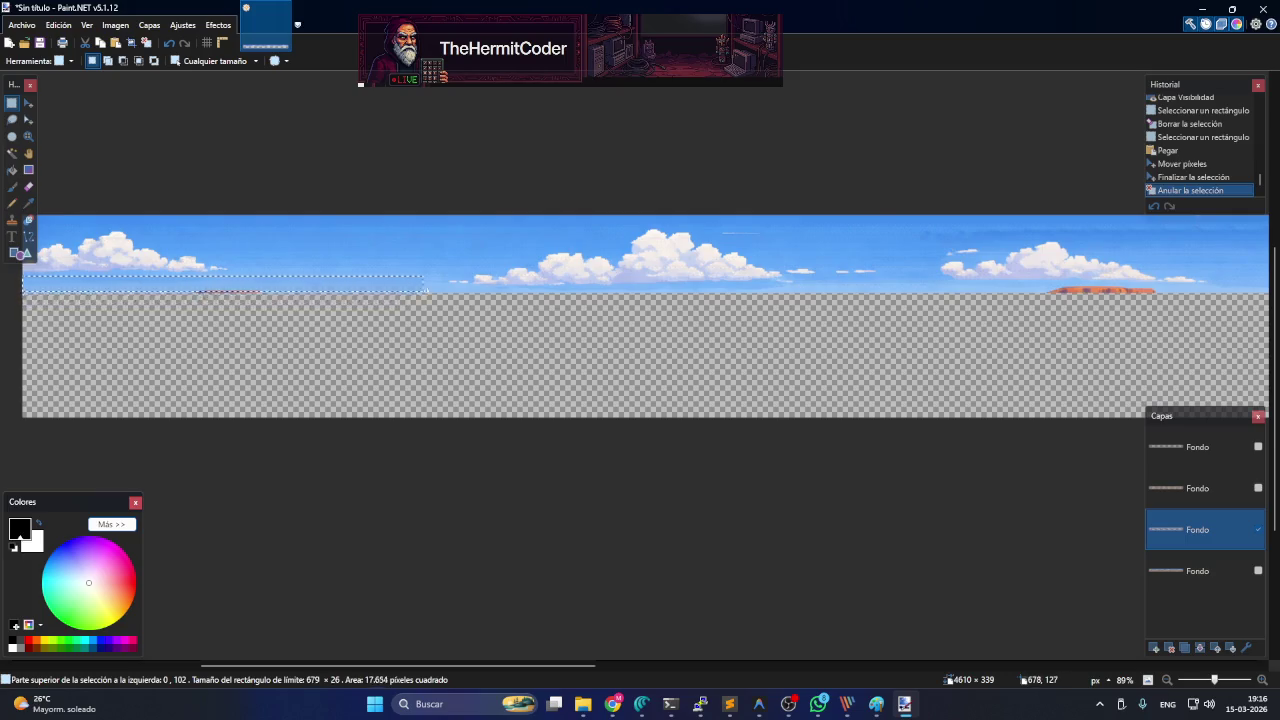
pyautogui.moveTo(444, 291); pyautogui.dragTo(5, 289)
pyautogui.click(380, 333)
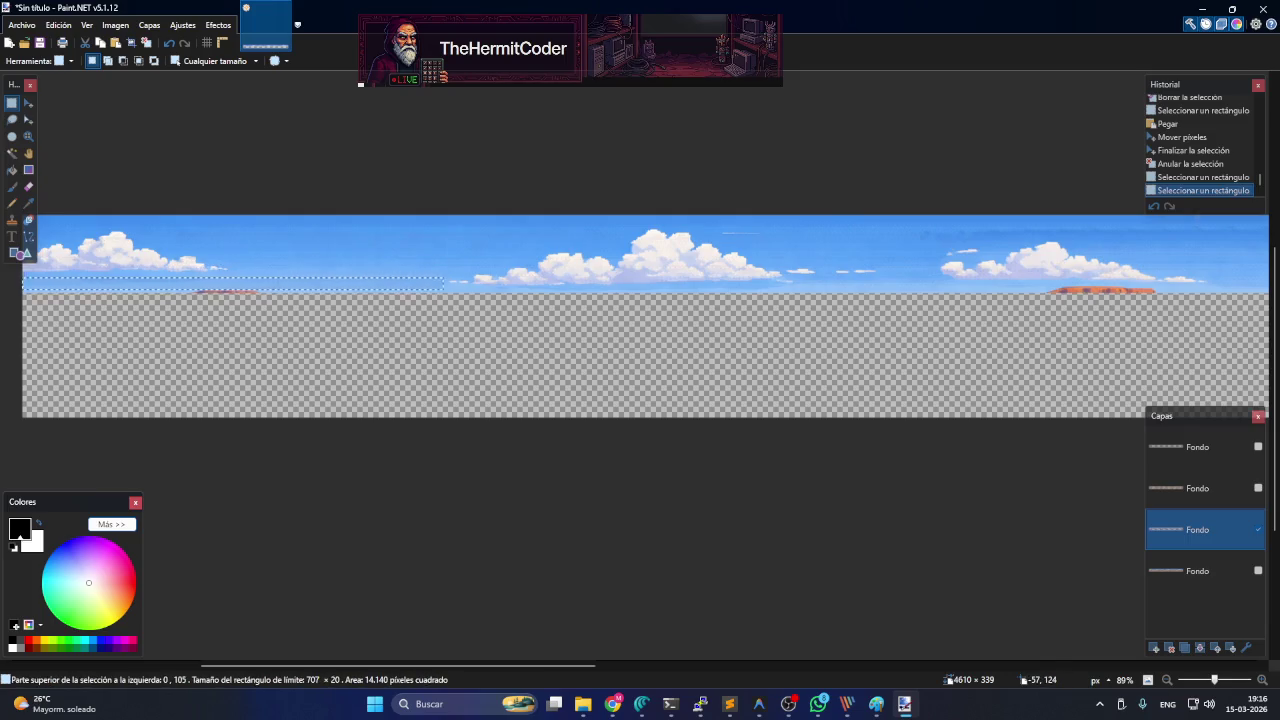
pyautogui.click(407, 284)
pyautogui.moveTo(443, 286); pyautogui.dragTo(15, 272)
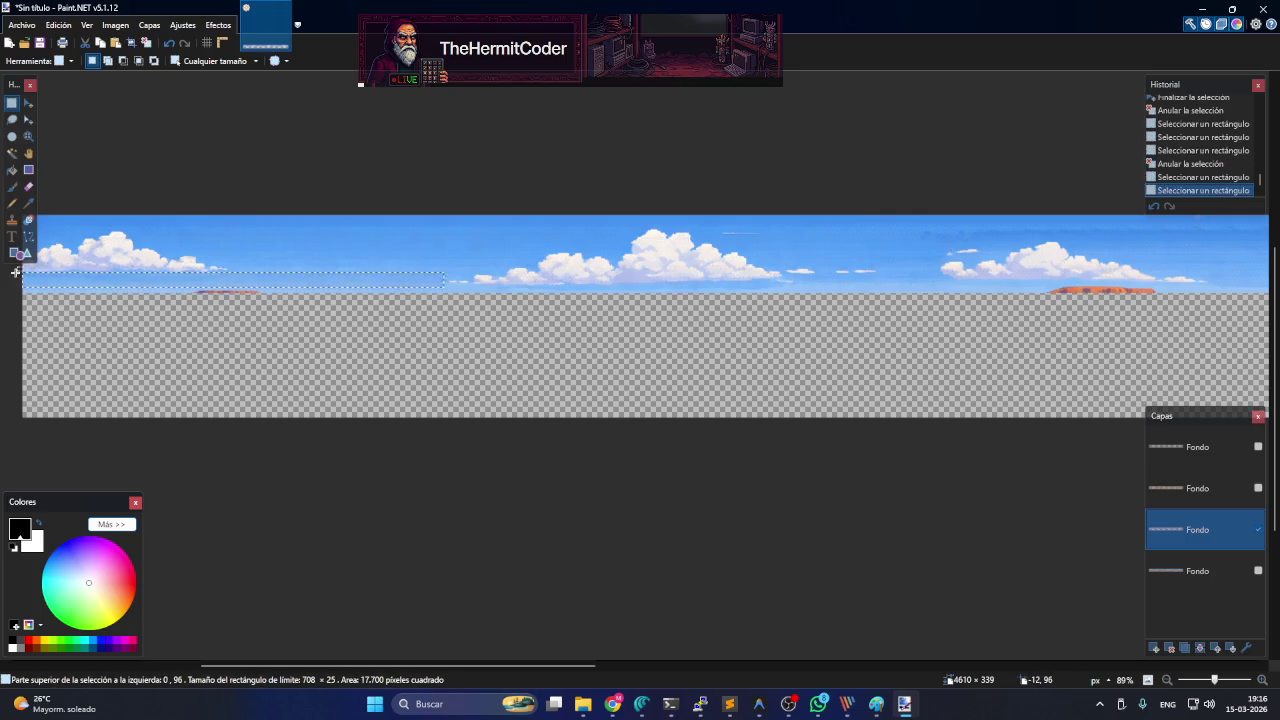
# - Paste the sky band stretched downward below the horizon, commit it, and select a horizon strip
pyautogui.hotkey('ctrl', 'v')
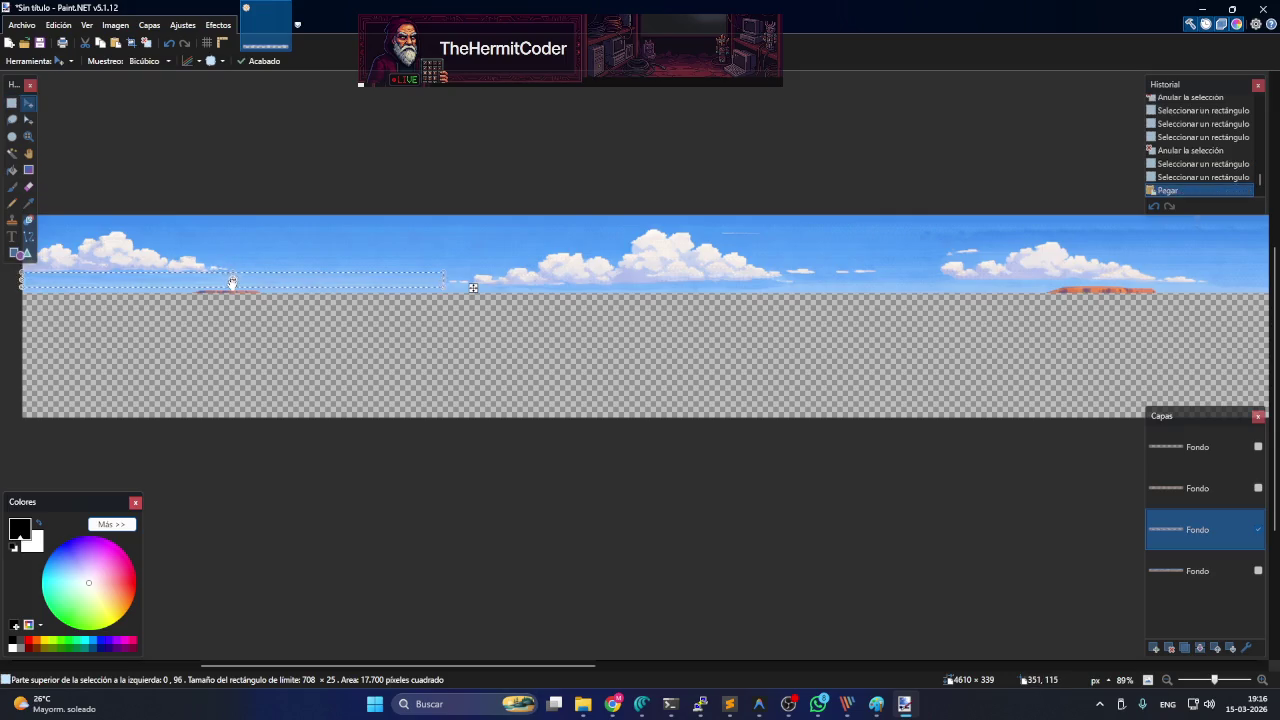
pyautogui.moveTo(231, 286); pyautogui.dragTo(231, 327)
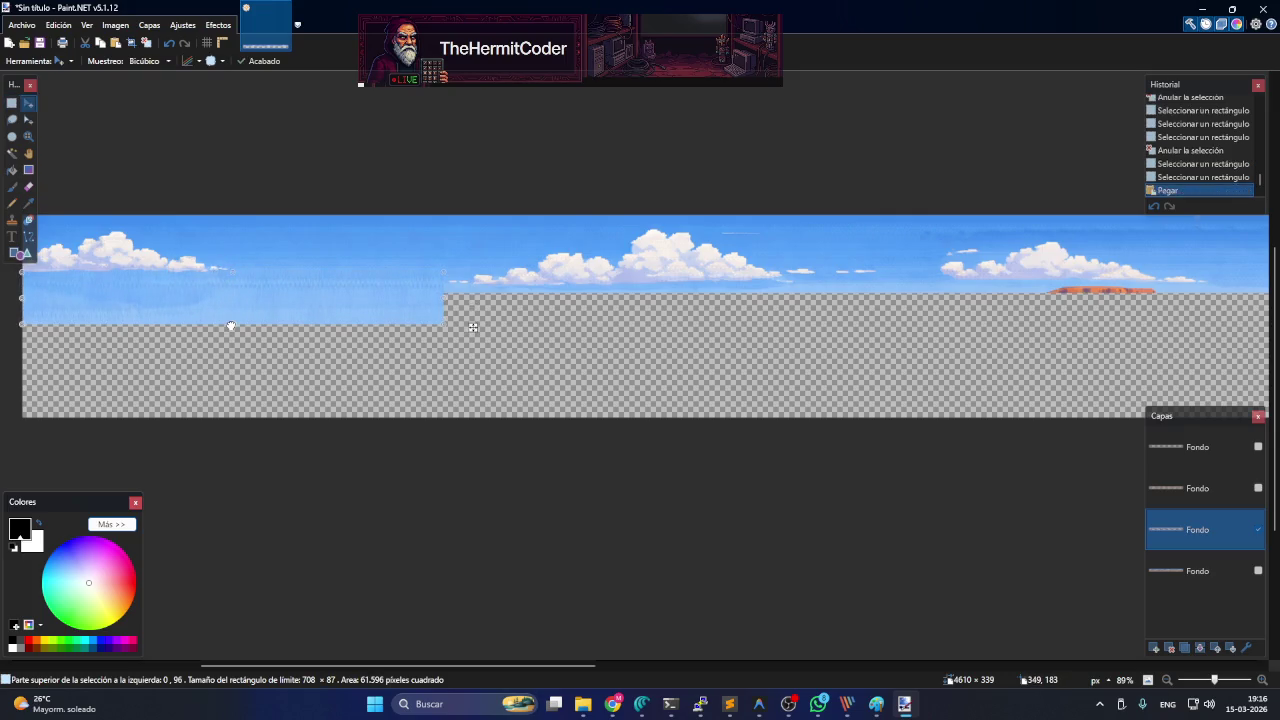
pyautogui.click(473, 327)
pyautogui.moveTo(507, 360); pyautogui.dragTo(494, 378)
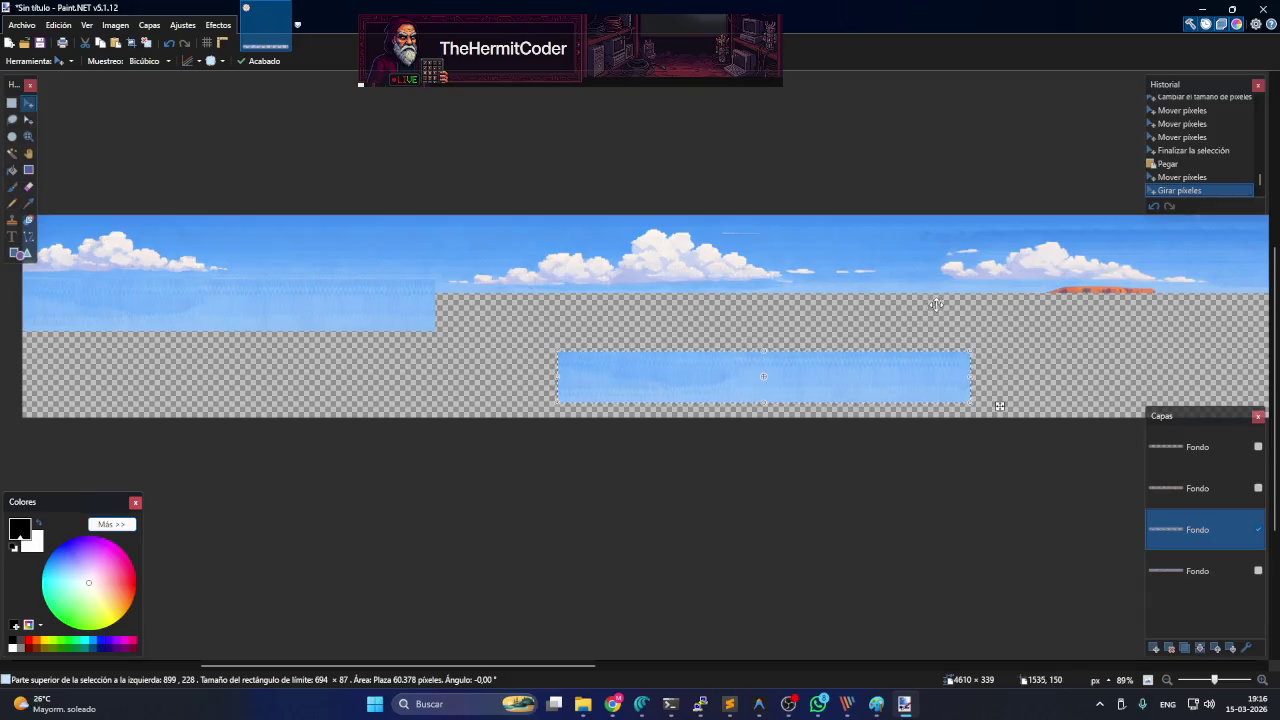
pyautogui.moveTo(749, 385); pyautogui.dragTo(605, 329)
pyautogui.press('Down')
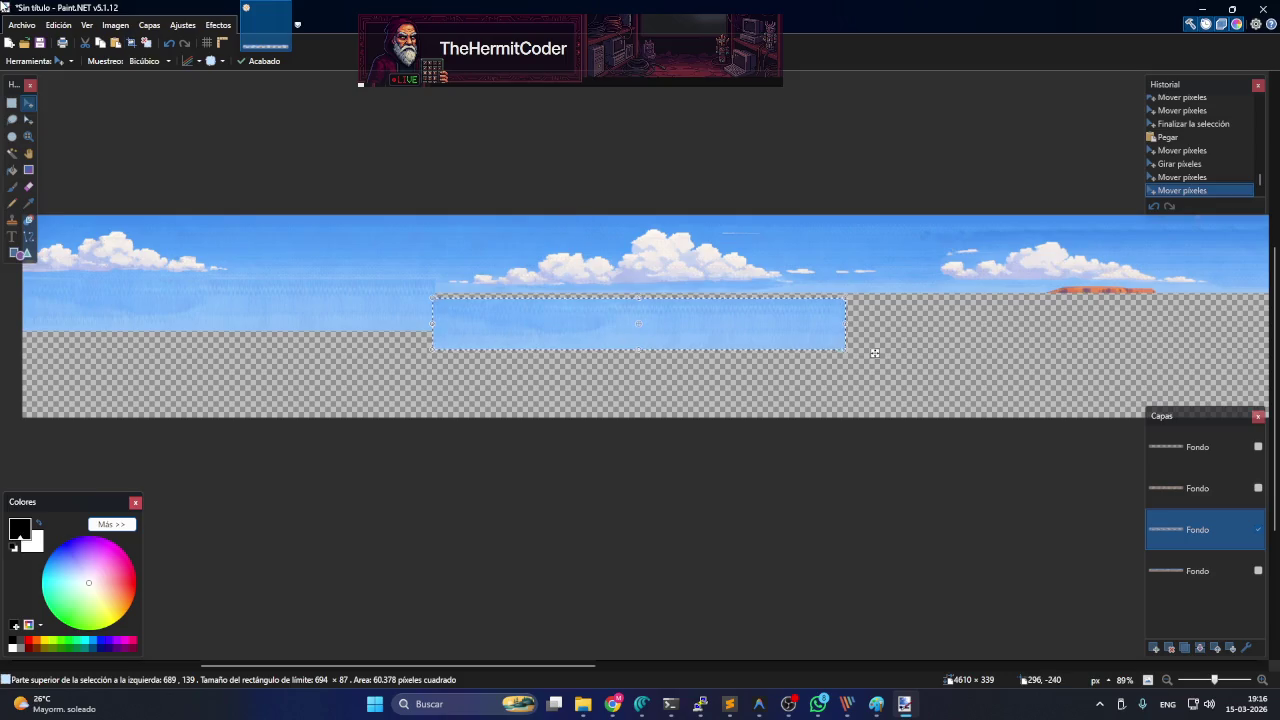
pyautogui.click(11, 102)
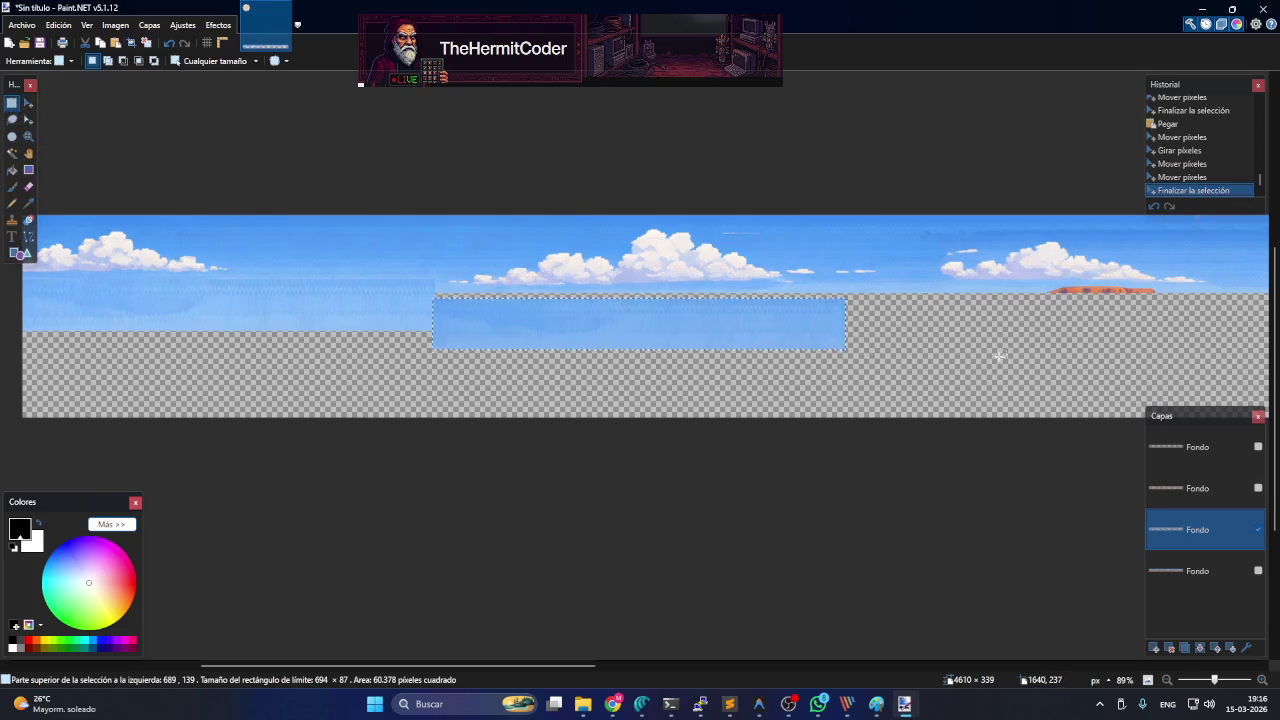
pyautogui.moveTo(1041, 282)
pyautogui.mouseDown()
pyautogui.moveTo(419, 290)
pyautogui.moveTo(437, 291)
pyautogui.mouseUp()
# - Paste the sky strip stretched downward, then paste another copy moved right below the horizon
pyautogui.hotkey('ctrl', 'v')
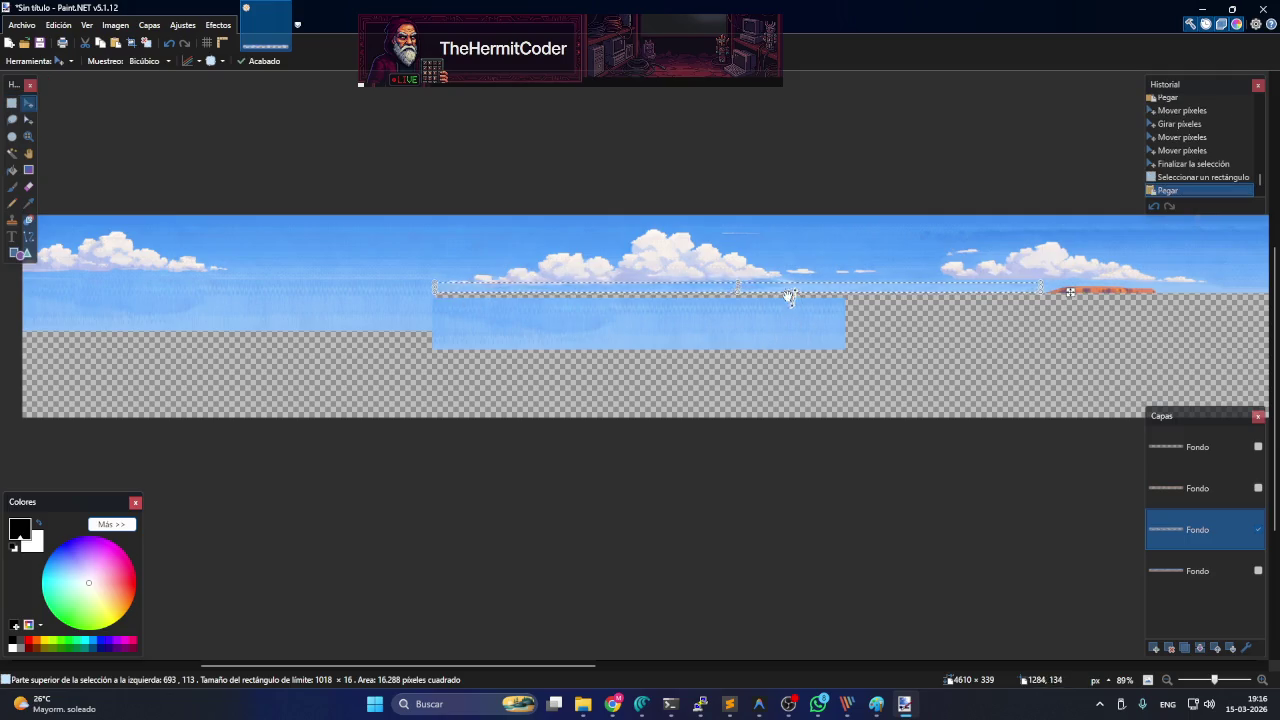
pyautogui.moveTo(737, 293); pyautogui.dragTo(736, 336)
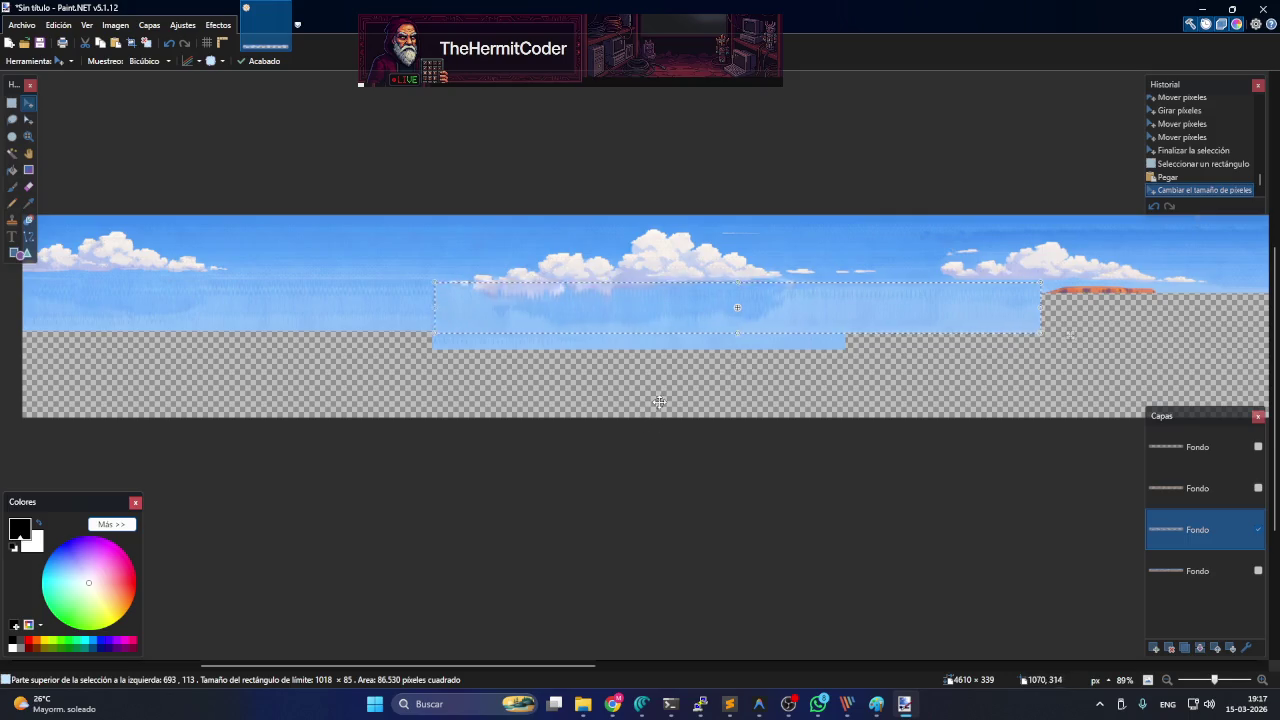
pyautogui.moveTo(575, 664); pyautogui.dragTo(721, 669)
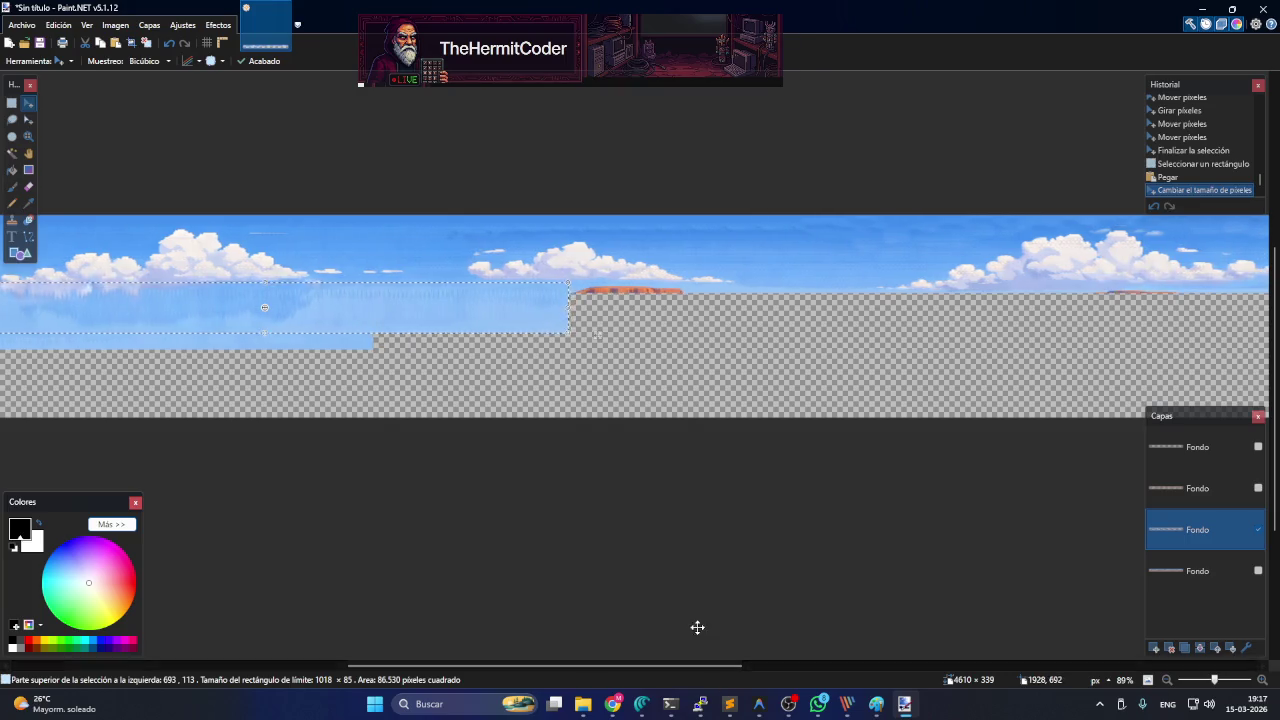
pyautogui.hotkey('ctrl', 'v')
pyautogui.moveTo(500, 314); pyautogui.dragTo(1063, 315)
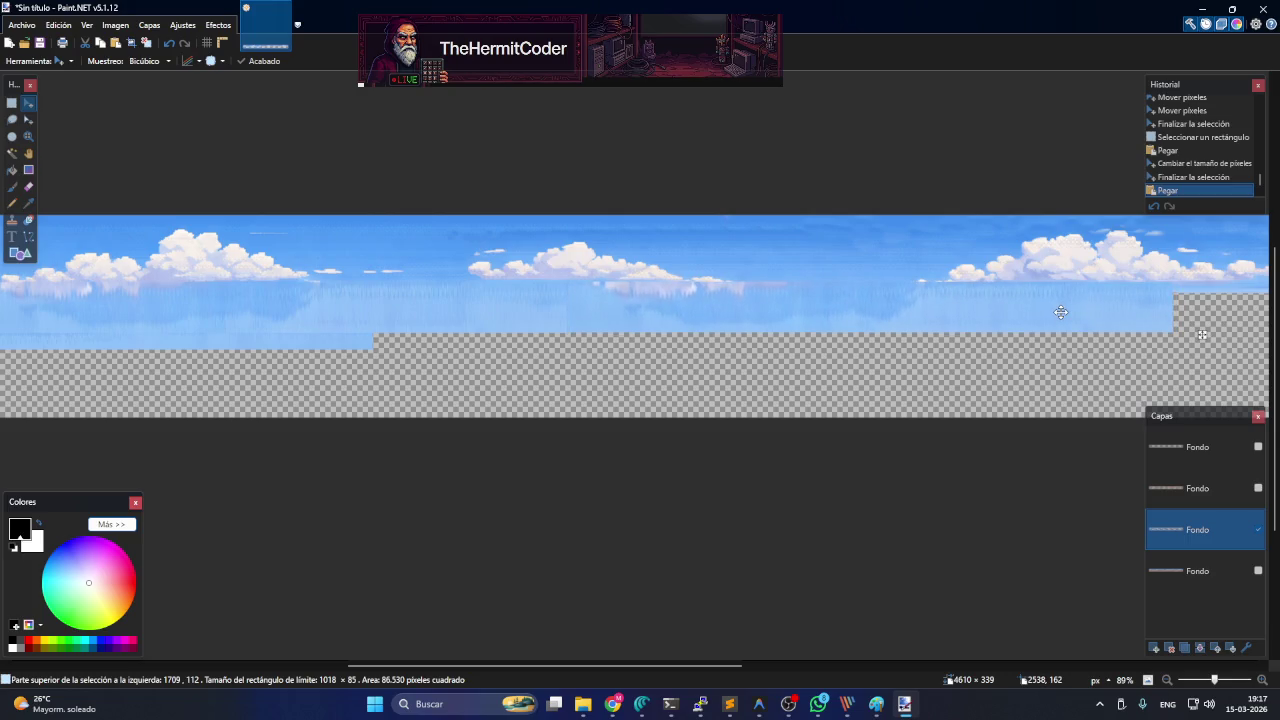
pyautogui.moveTo(1060, 312); pyautogui.dragTo(1060, 312)
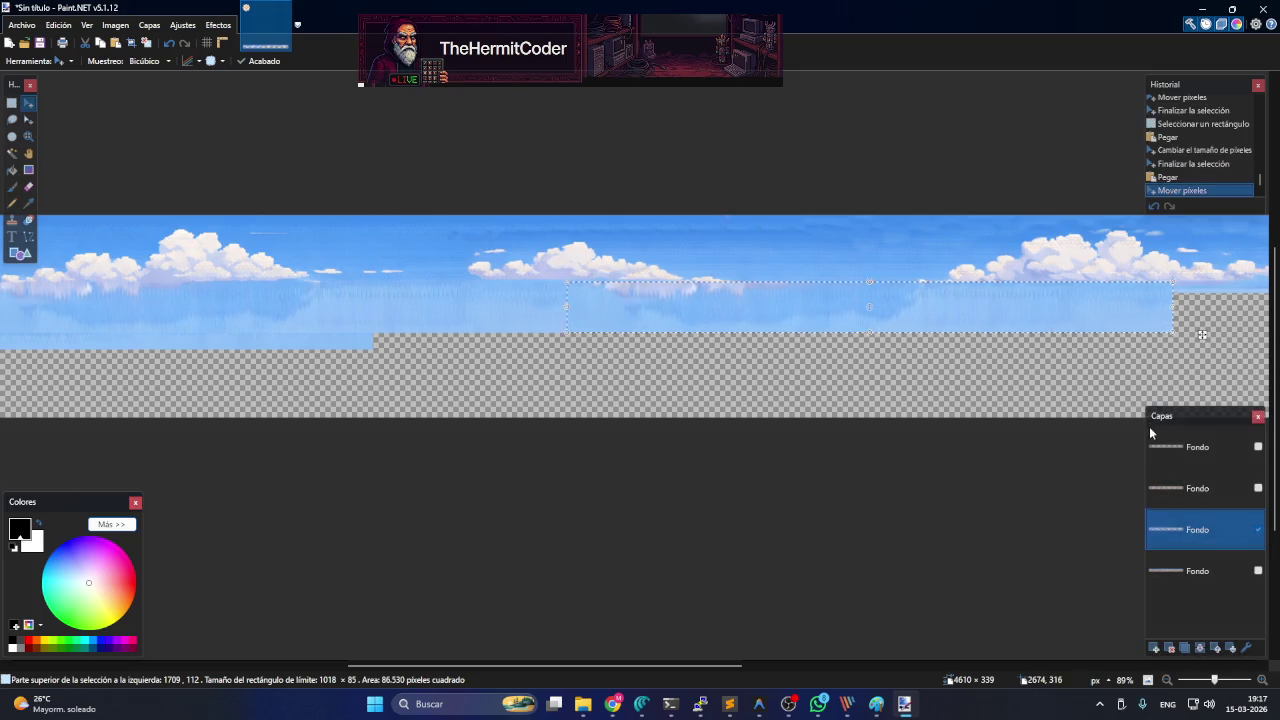
pyautogui.moveTo(733, 666); pyautogui.dragTo(927, 659)
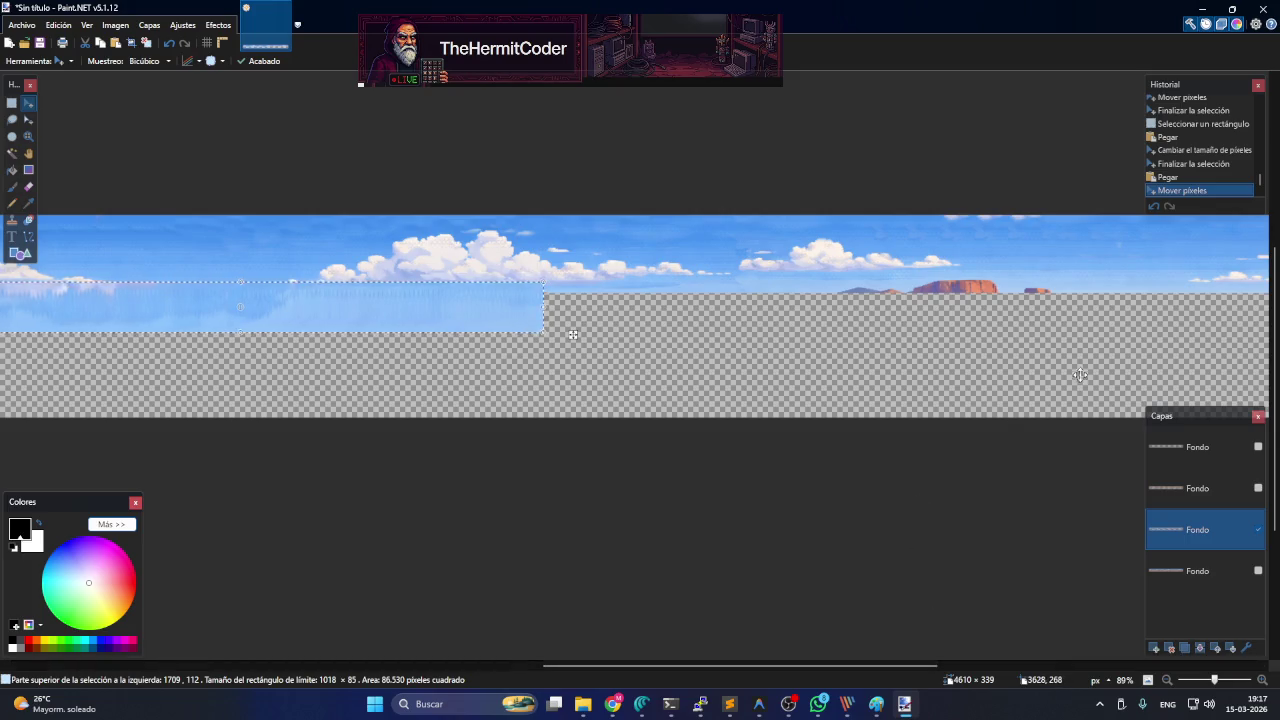
# - Paste another sky strip to the right and narrow it to 536 px wide
pyautogui.hotkey('ctrl', 'v')
pyautogui.moveTo(457, 297)
pyautogui.mouseDown()
pyautogui.moveTo(545, 317)
pyautogui.moveTo(1003, 316)
pyautogui.mouseUp()
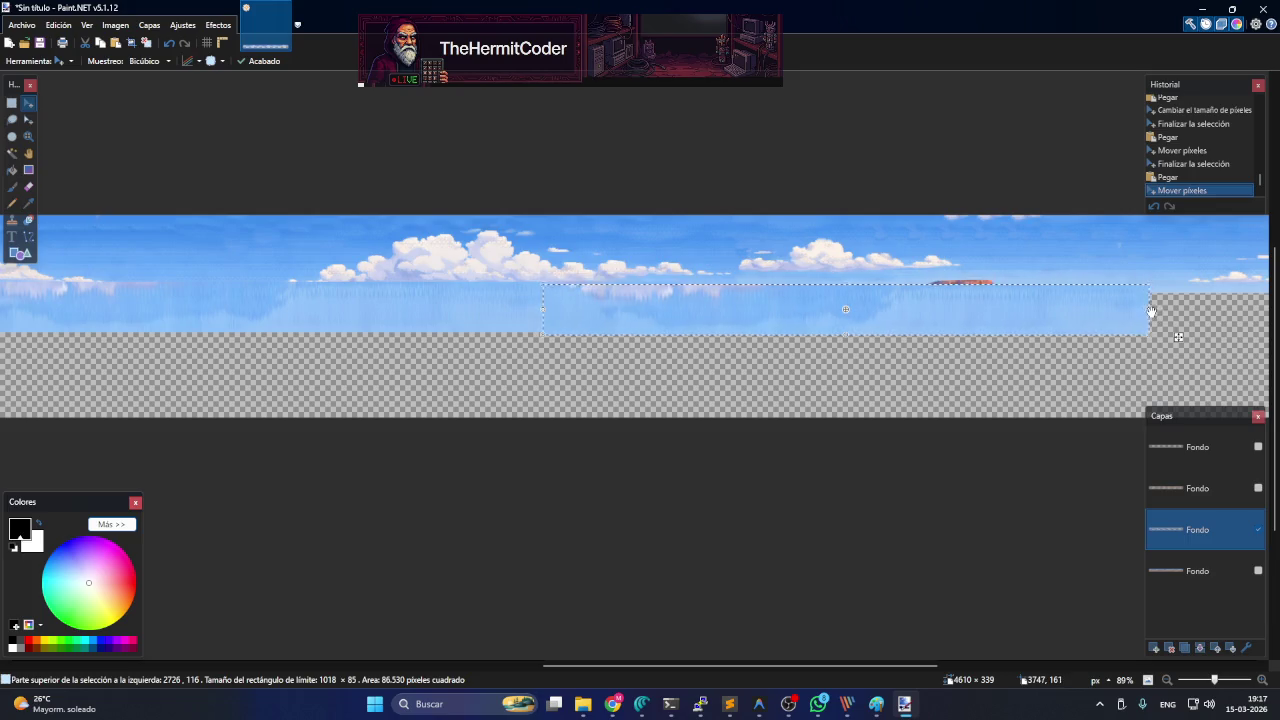
pyautogui.moveTo(1150, 311); pyautogui.dragTo(944, 290)
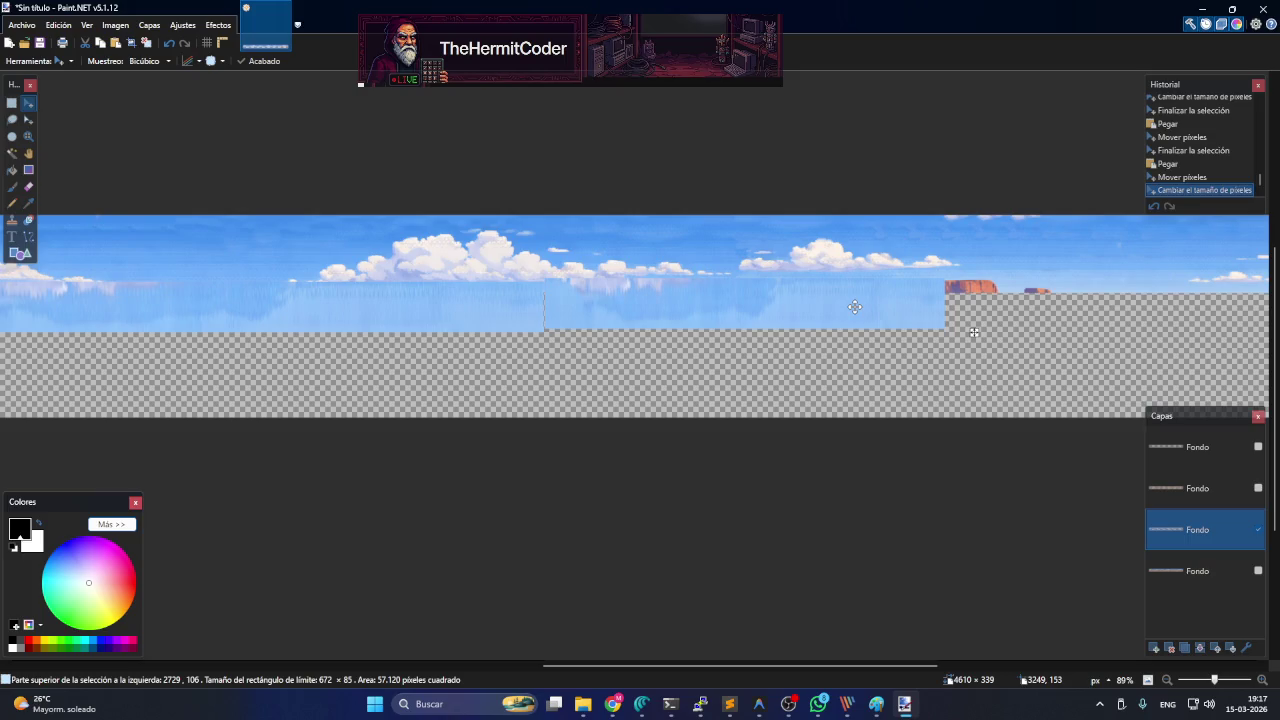
pyautogui.click(855, 307)
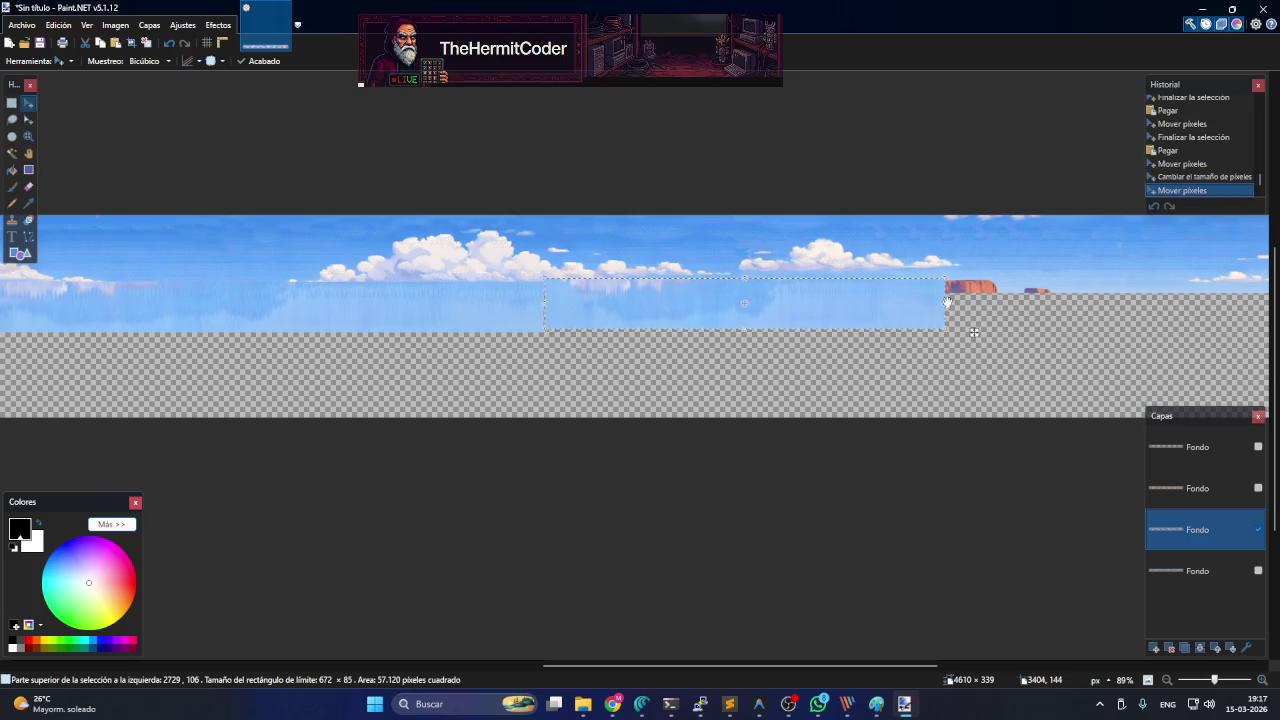
pyautogui.moveTo(945, 305); pyautogui.dragTo(864, 305)
pyautogui.click(960, 341)
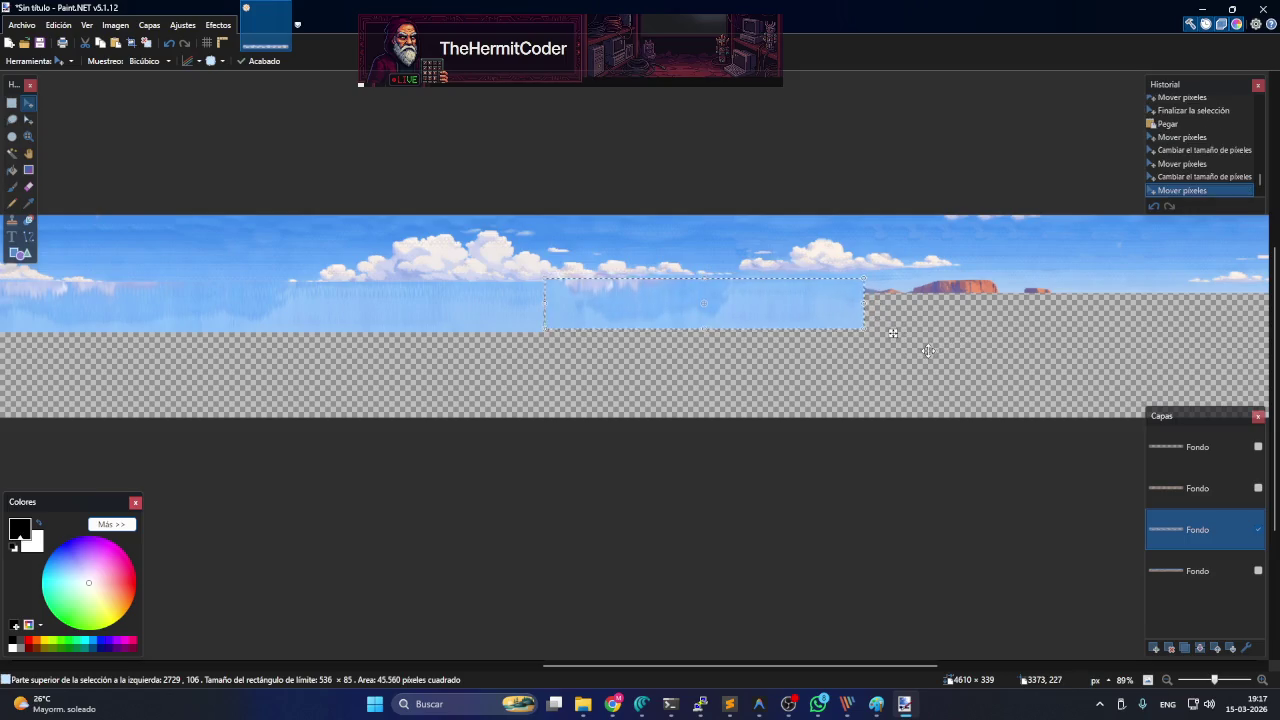
# - Paste one more sky strip copy and move it lower into the empty area
pyautogui.hotkey('ctrl', 'v')
pyautogui.moveTo(483, 325)
pyautogui.mouseDown()
pyautogui.moveTo(1038, 314)
pyautogui.moveTo(1036, 364)
pyautogui.mouseUp()
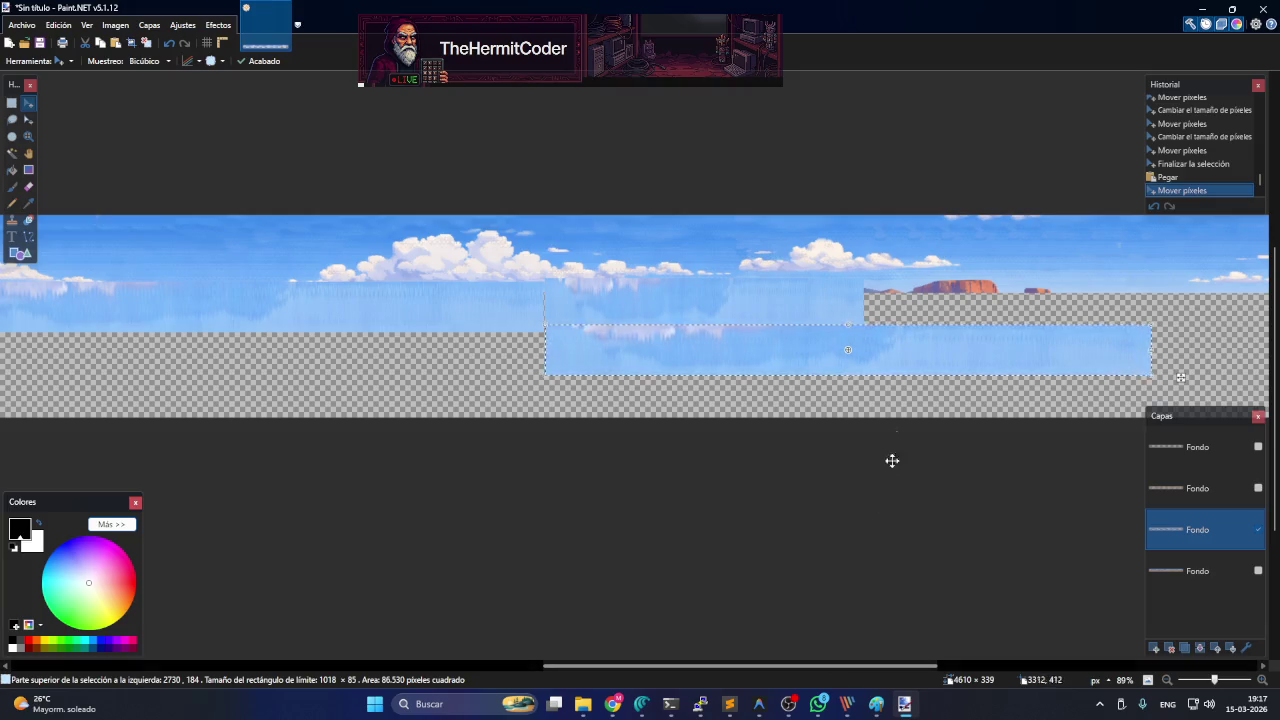
pyautogui.moveTo(886, 343); pyautogui.dragTo(855, 373)
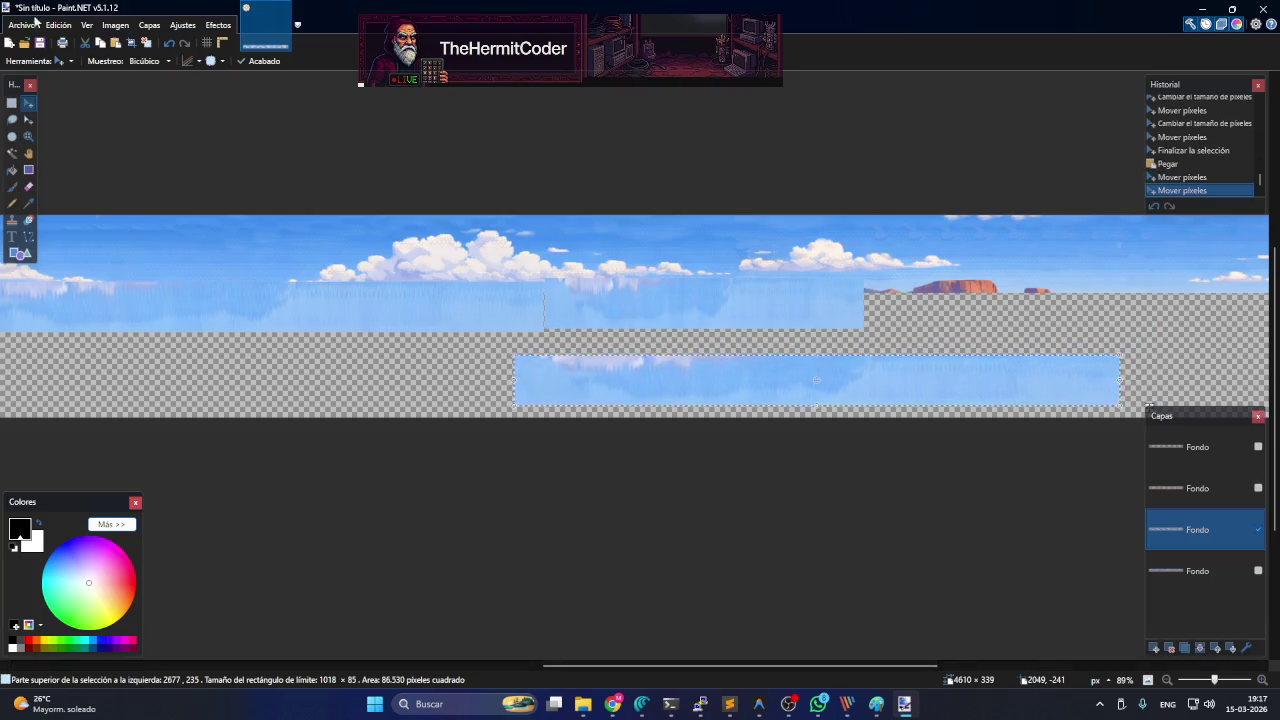
# - Select the right portion of the lower sky strip
pyautogui.click(11, 103)
pyautogui.click(887, 409)
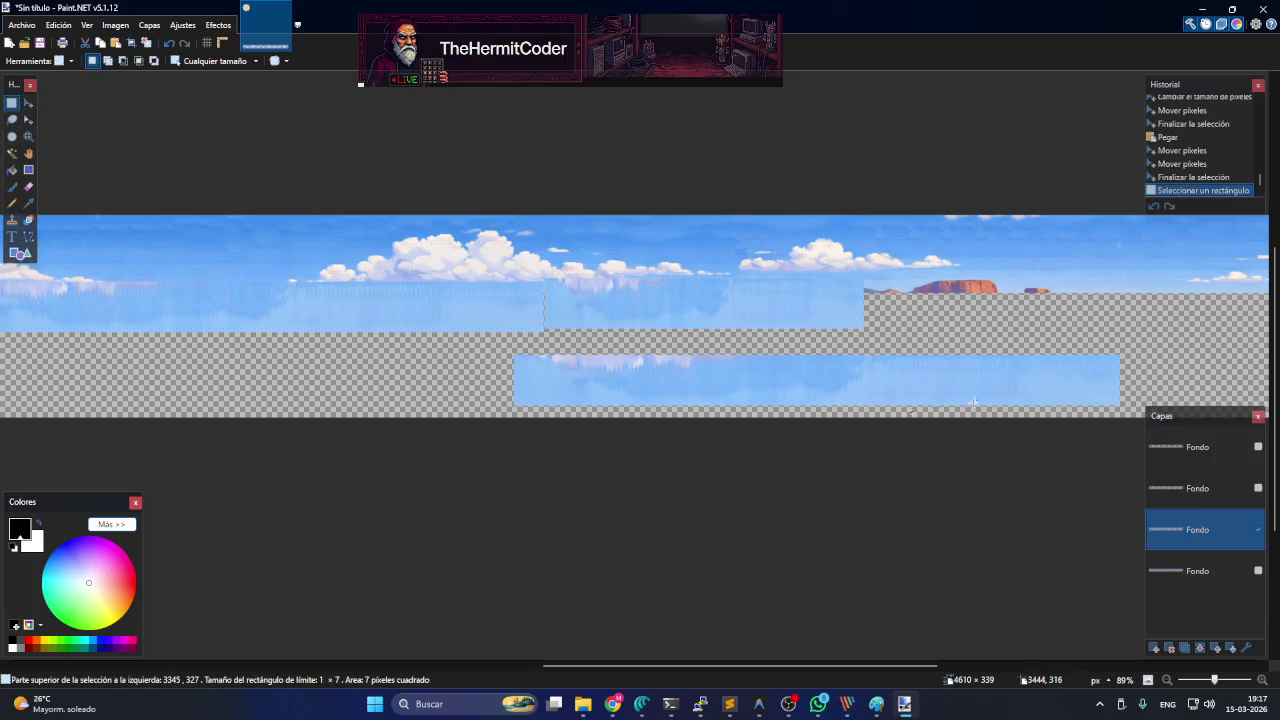
pyautogui.moveTo(1118, 404)
pyautogui.mouseDown()
pyautogui.moveTo(870, 367)
pyautogui.moveTo(868, 355)
pyautogui.mouseUp()
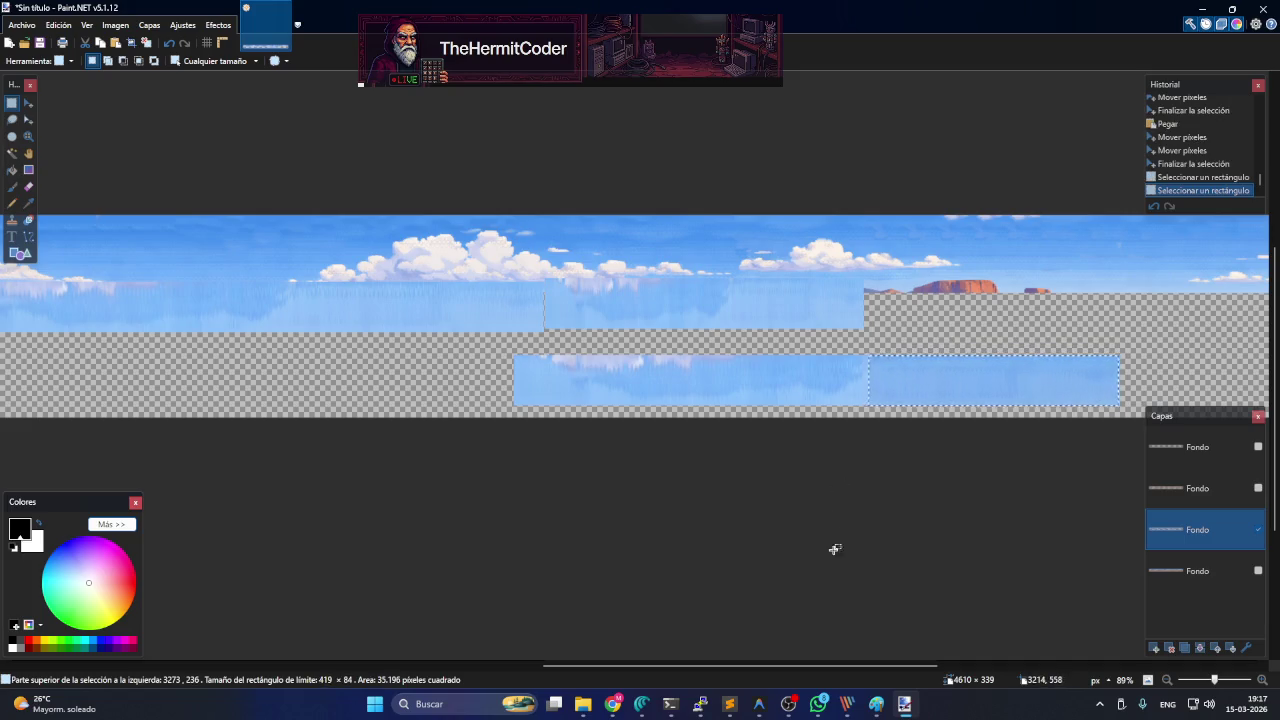
pyautogui.moveTo(849, 666); pyautogui.dragTo(955, 666)
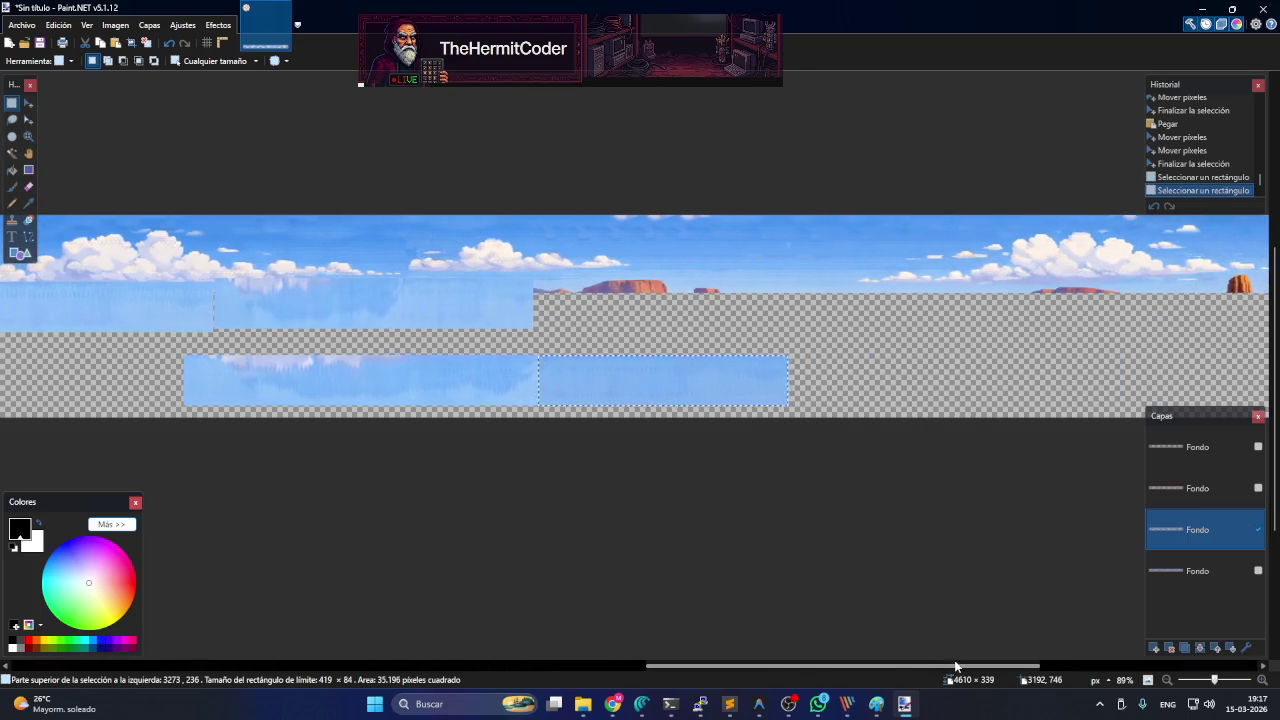
pyautogui.click(622, 376)
pyautogui.click(556, 390)
pyautogui.moveTo(564, 356); pyautogui.dragTo(790, 405)
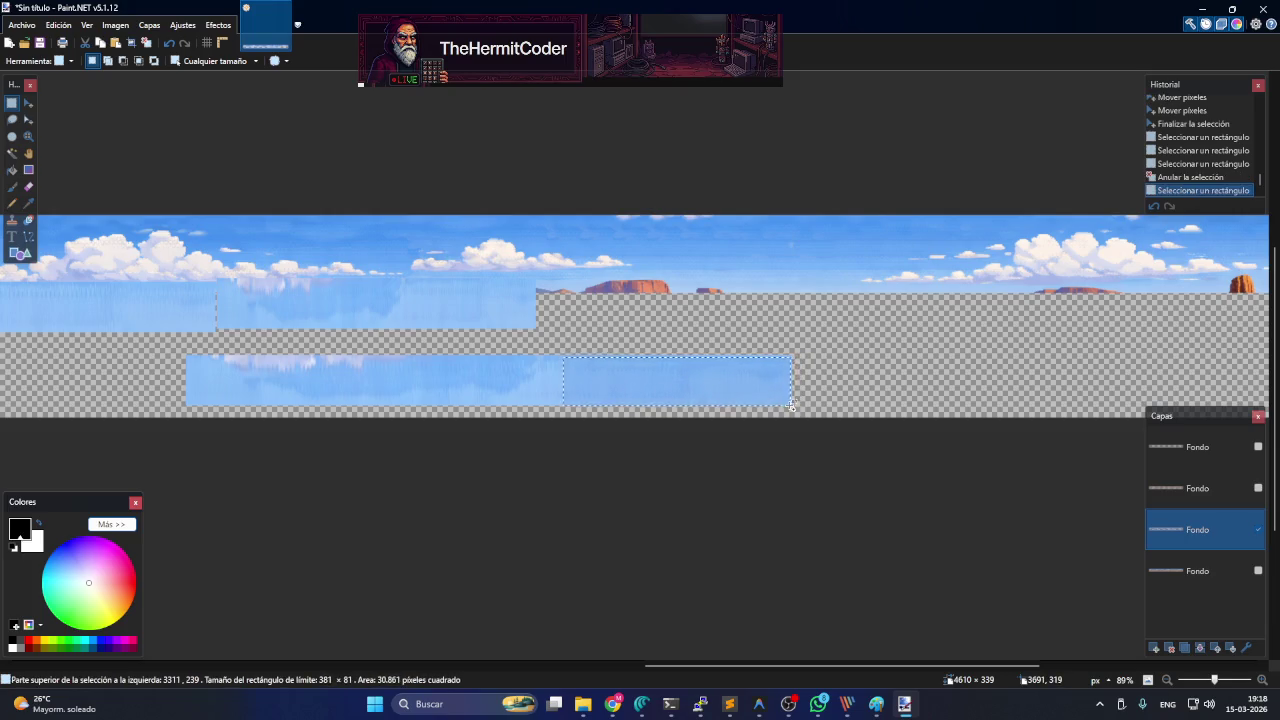
# - Paste it into the upper sky row stretched to 502×90, commit, and select the strip above the gap
pyautogui.hotkey('ctrl', 'v')
pyautogui.moveTo(610, 397); pyautogui.dragTo(584, 313)
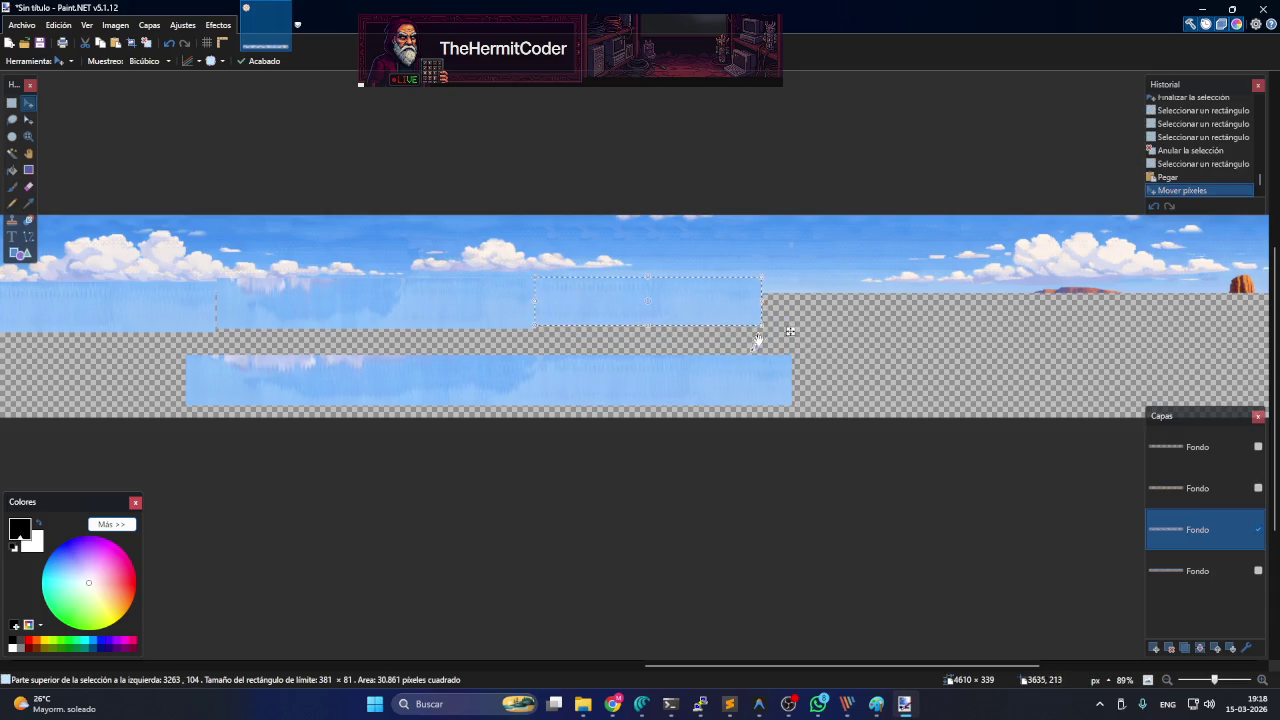
pyautogui.moveTo(763, 326)
pyautogui.mouseDown()
pyautogui.moveTo(852, 333)
pyautogui.moveTo(836, 331)
pyautogui.mouseUp()
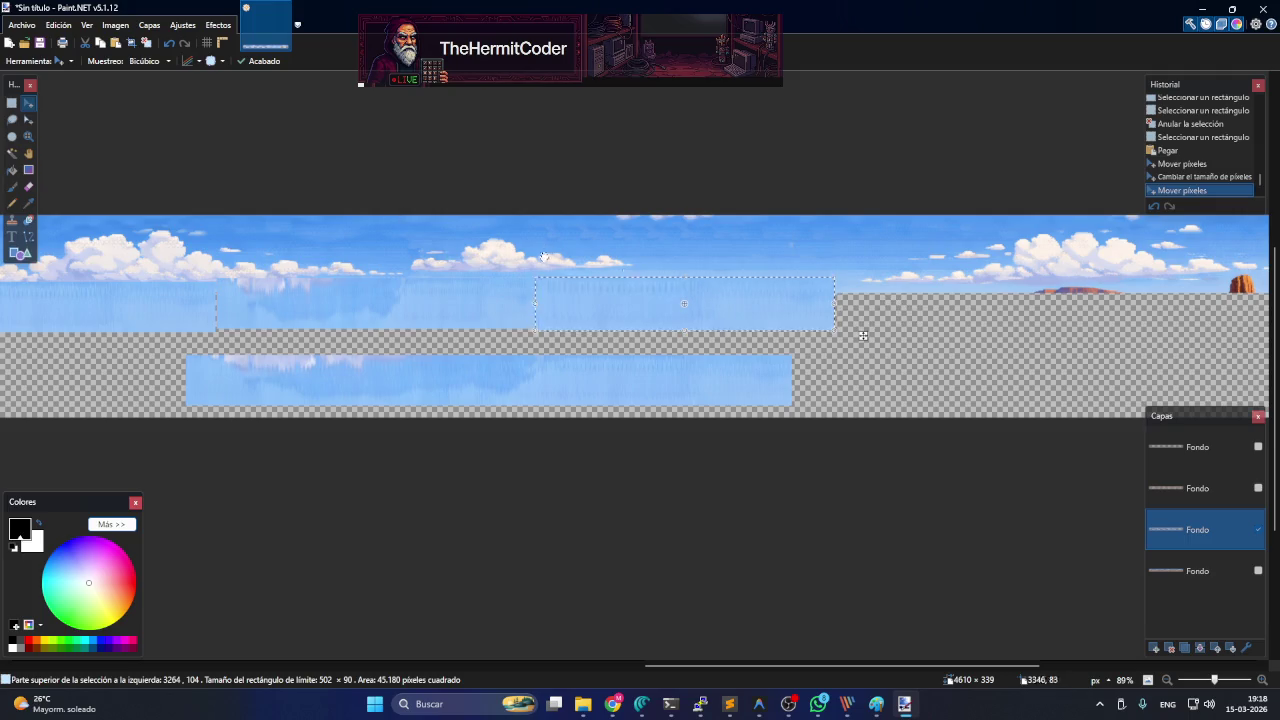
pyautogui.click(12, 103)
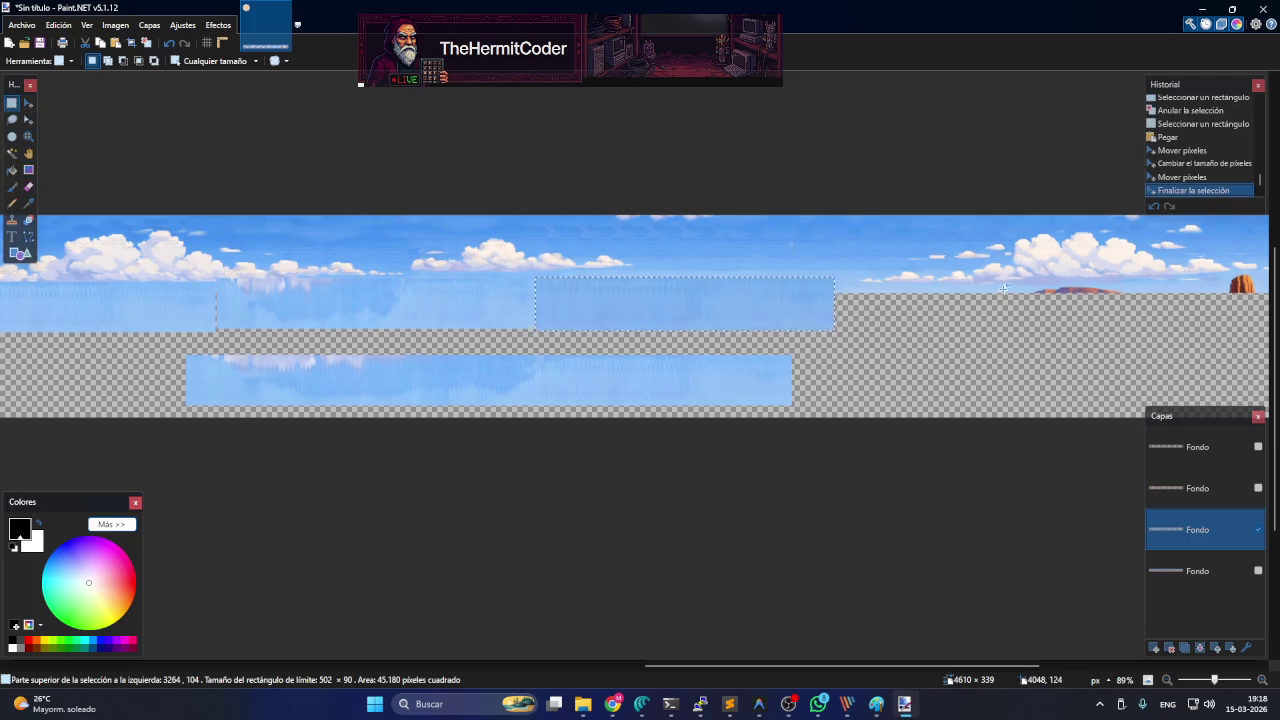
pyautogui.moveTo(1029, 286); pyautogui.dragTo(828, 295)
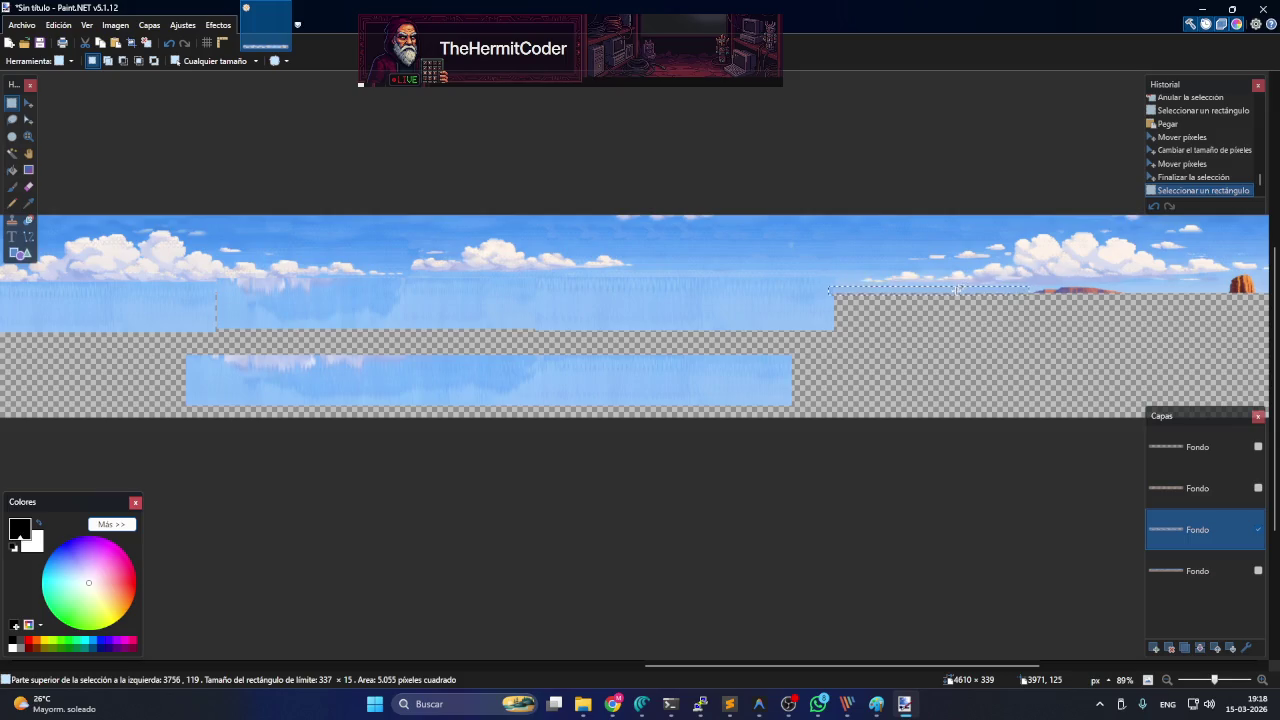
# - Paste the thin sky strip and stretch it to 717×94 pixels, reaching the mesa
pyautogui.keyDown('ctrl'); pyautogui.scroll(2, 970, 297); pyautogui.keyUp('ctrl')
pyautogui.keyDown('ctrl'); pyautogui.scroll(2, 965, 295); pyautogui.keyUp('ctrl')
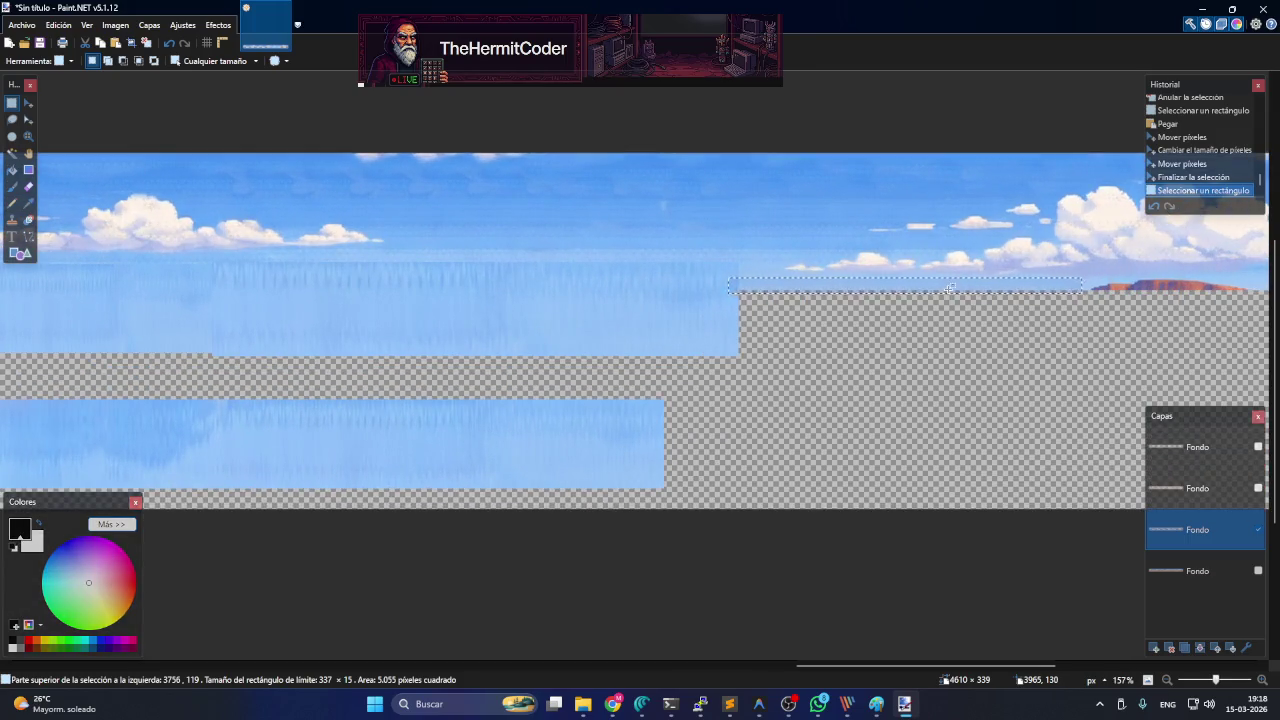
pyautogui.hotkey('ctrl', 'v')
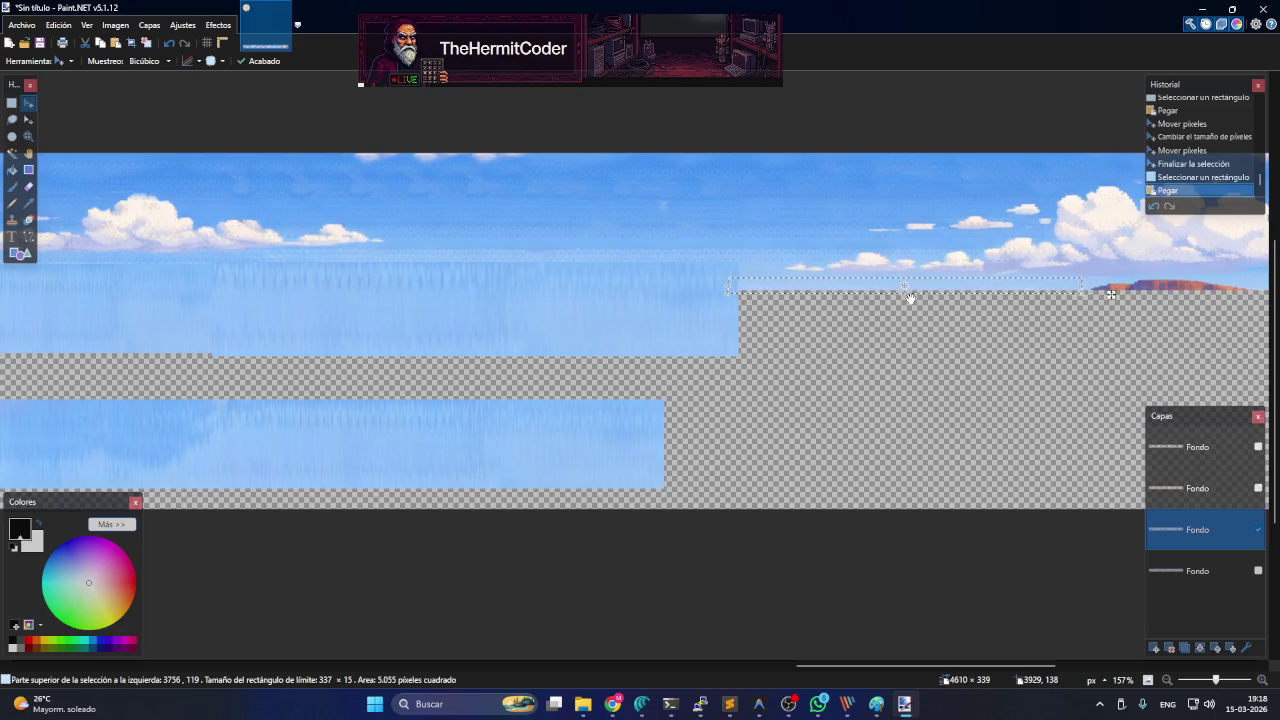
pyautogui.moveTo(903, 293); pyautogui.dragTo(915, 376)
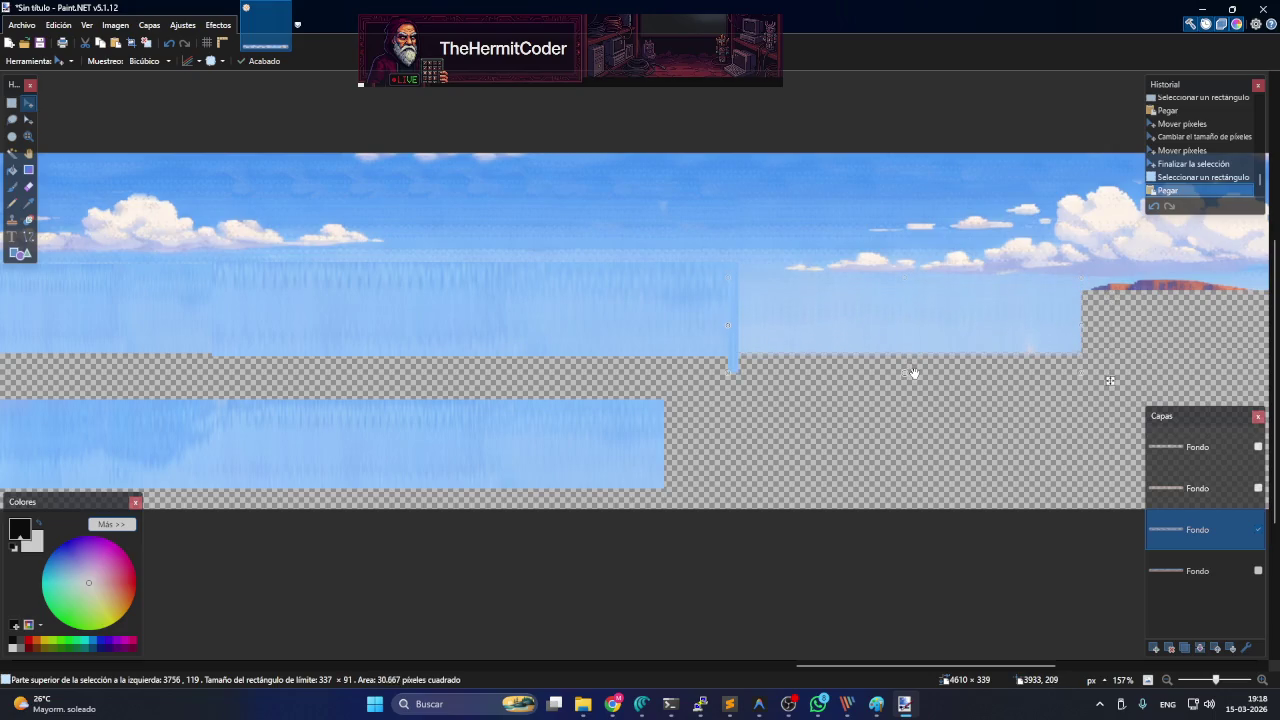
pyautogui.click(948, 402)
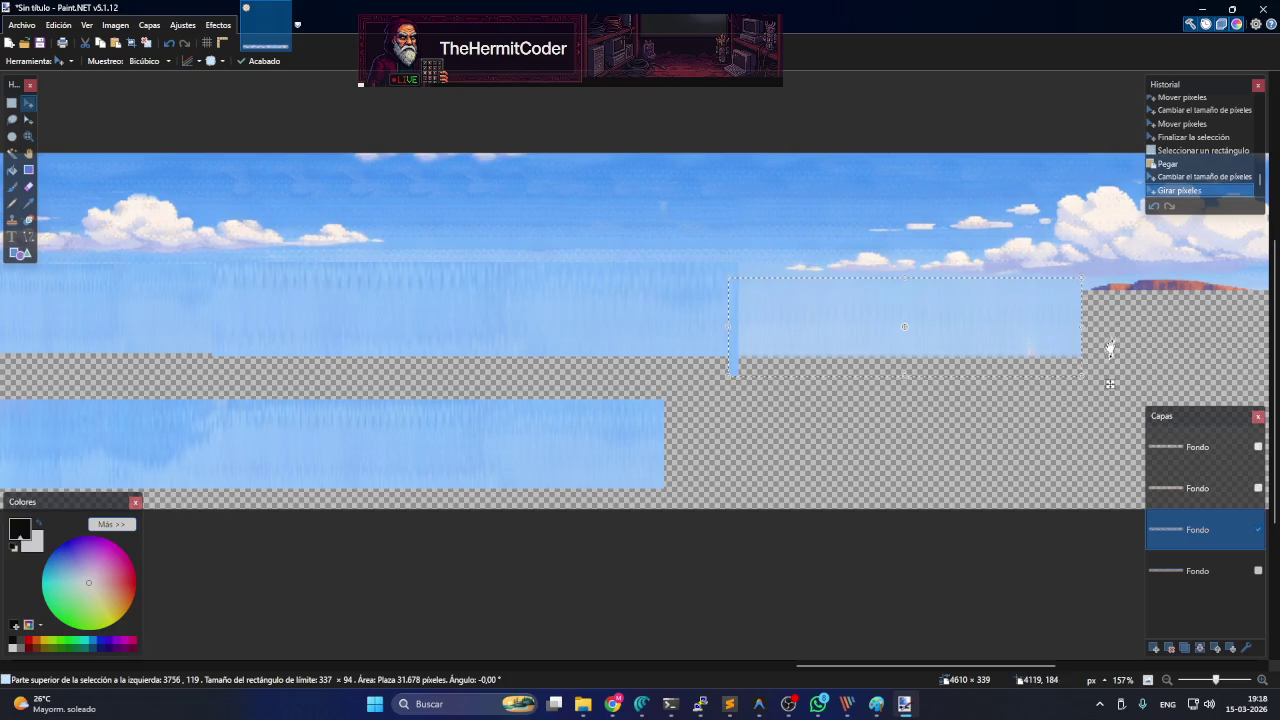
pyautogui.moveTo(1083, 328)
pyautogui.mouseDown()
pyautogui.moveTo(1257, 333)
pyautogui.moveTo(1122, 337)
pyautogui.mouseUp()
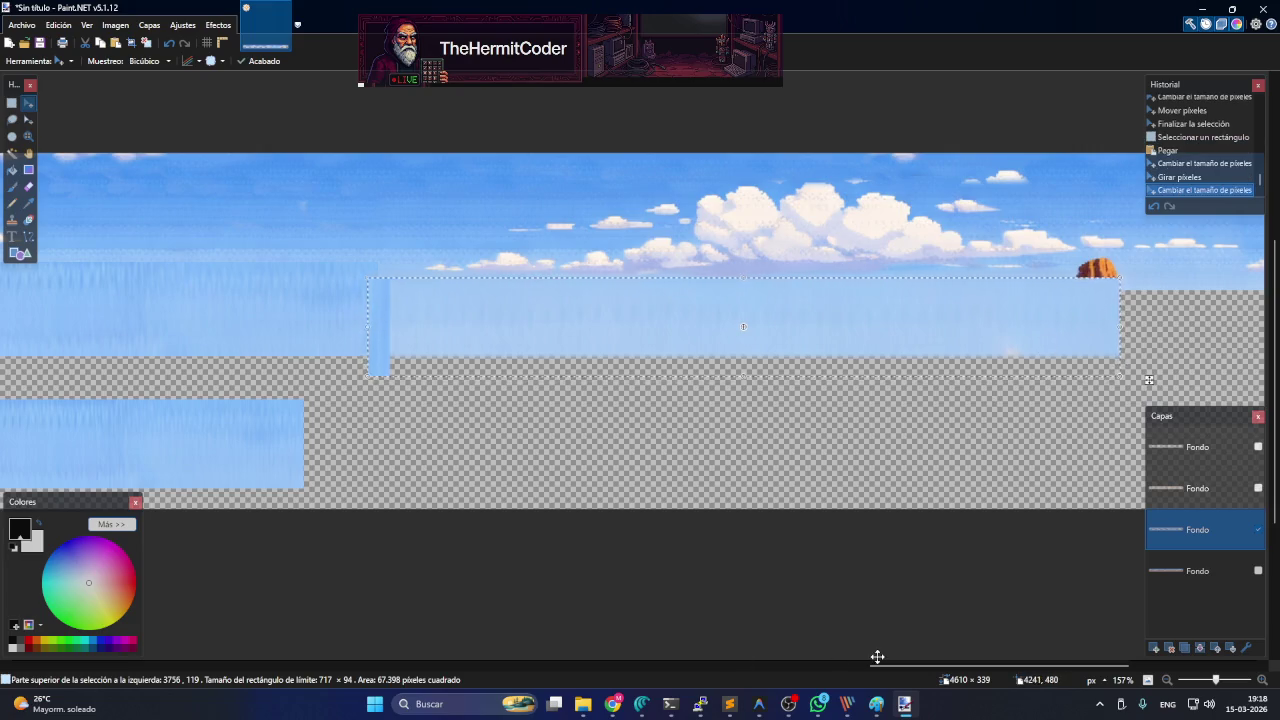
pyautogui.moveTo(901, 668); pyautogui.dragTo(1010, 650)
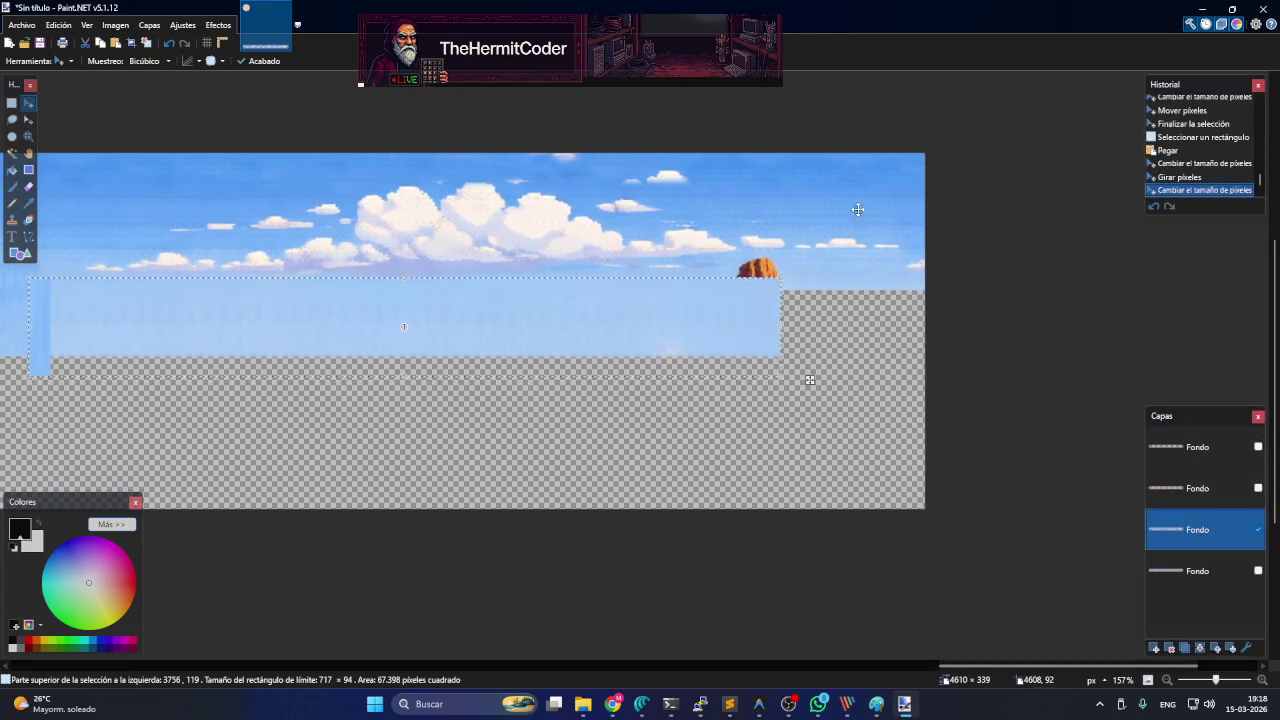
pyautogui.click(12, 103)
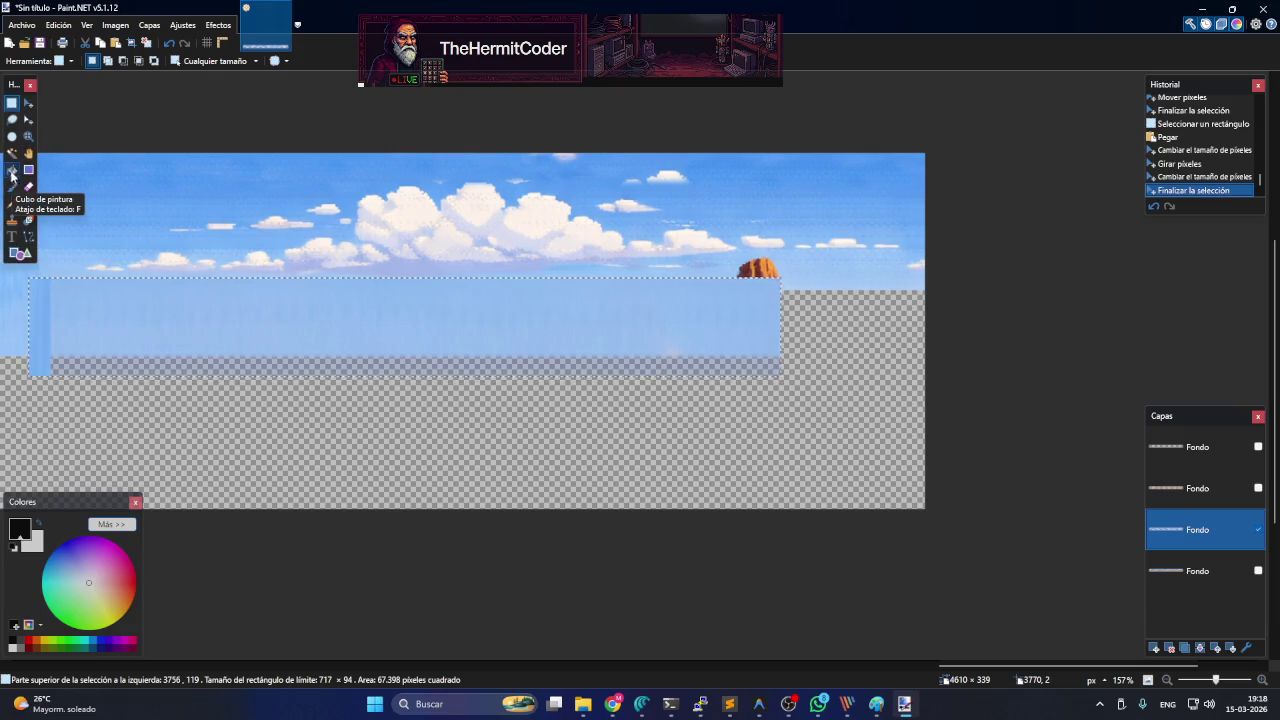
# - Clone-stamp sky with brush size 50 over the transparent corner beside the rock
pyautogui.click(12, 219)
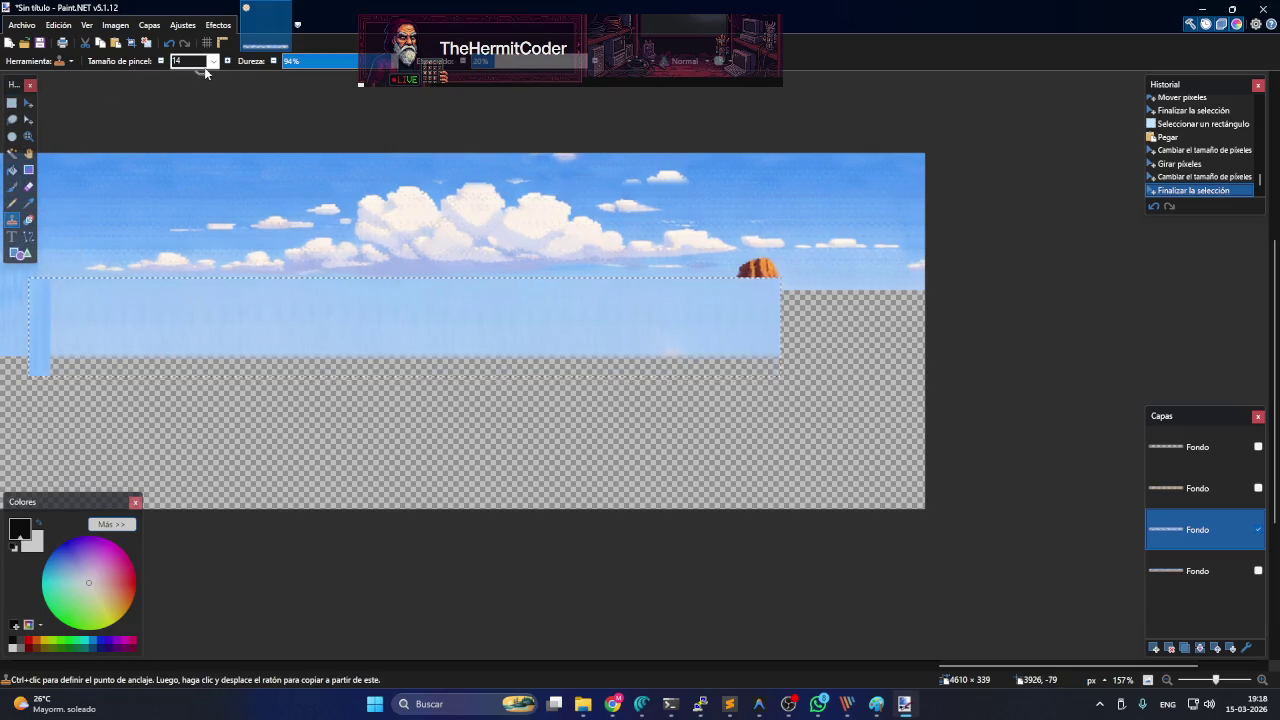
pyautogui.scroll(3, 197, 62)
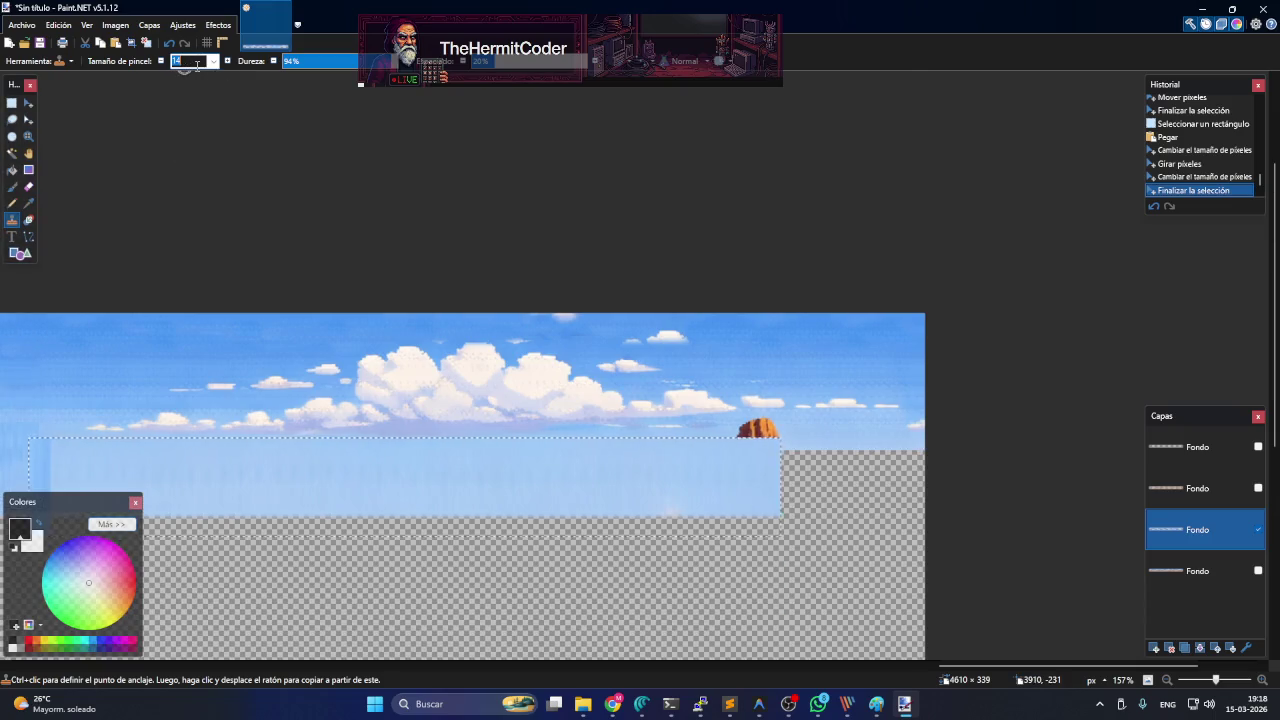
pyautogui.write('50')
pyautogui.click(812, 438)
pyautogui.click(821, 444)
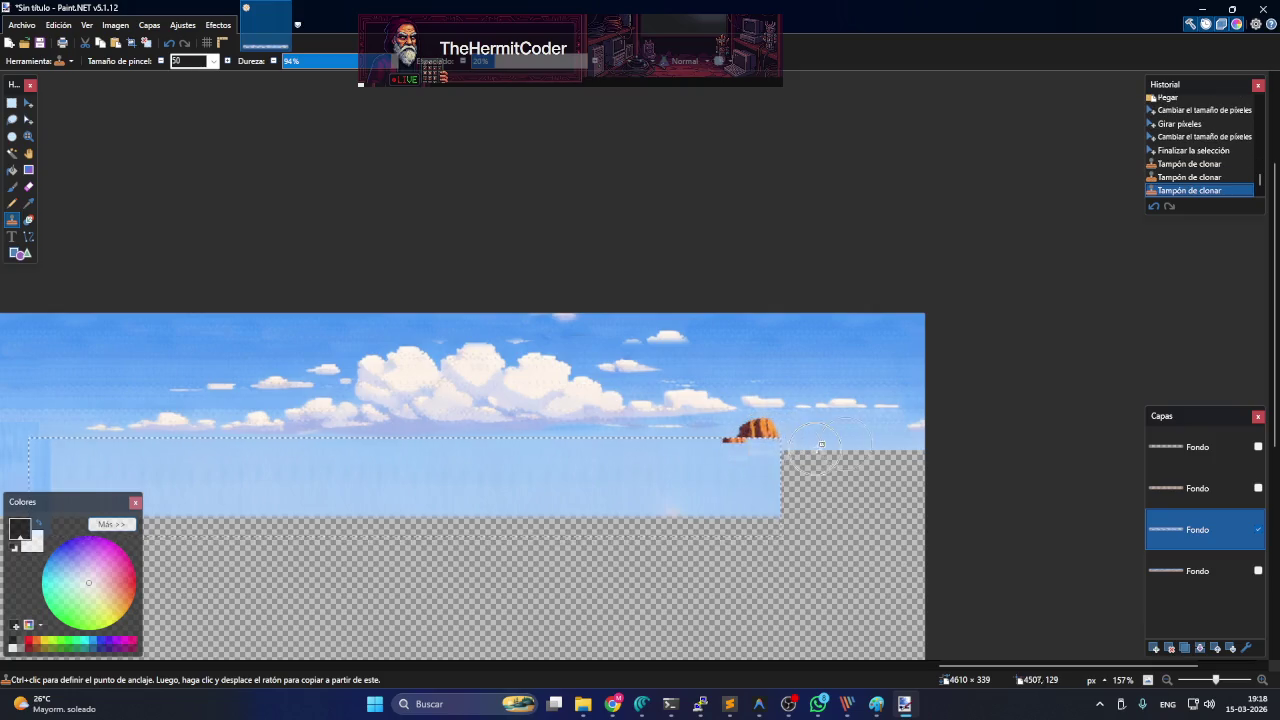
pyautogui.click(796, 433)
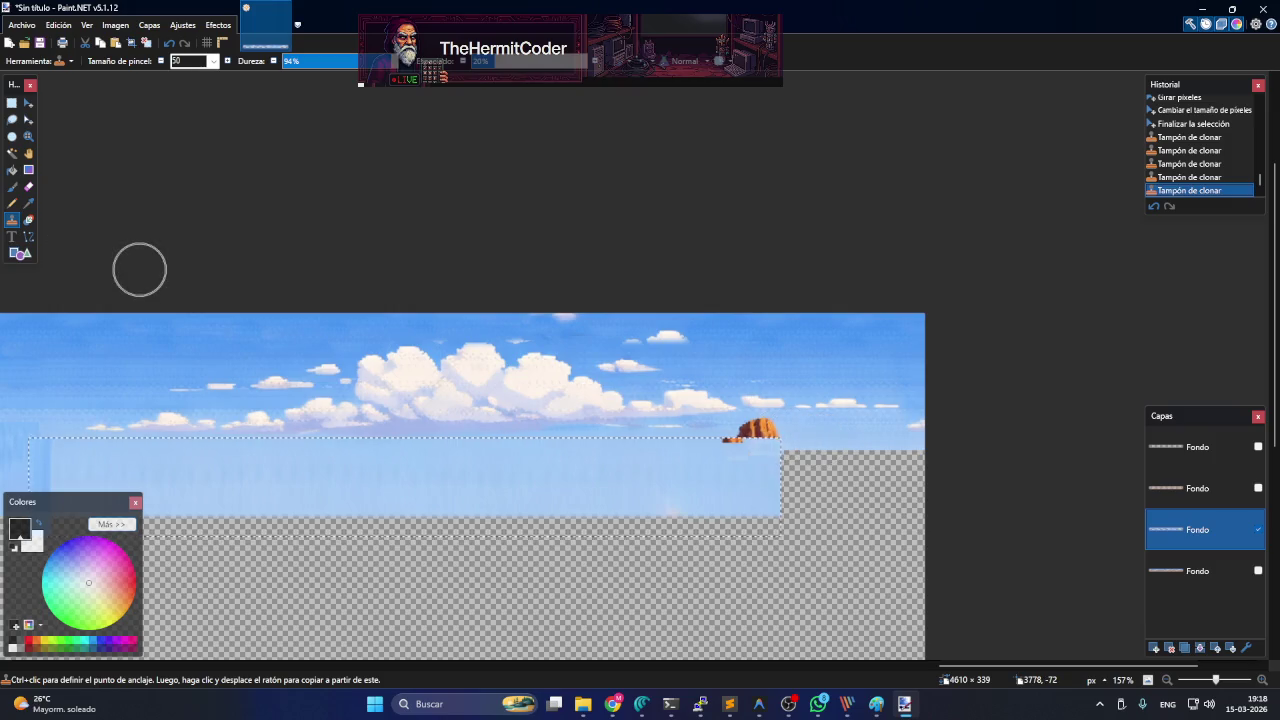
# - Deselect, then clone sky over the red rock and the right transparent step
pyautogui.press('s')
pyautogui.hotkey('ctrl', 'd')
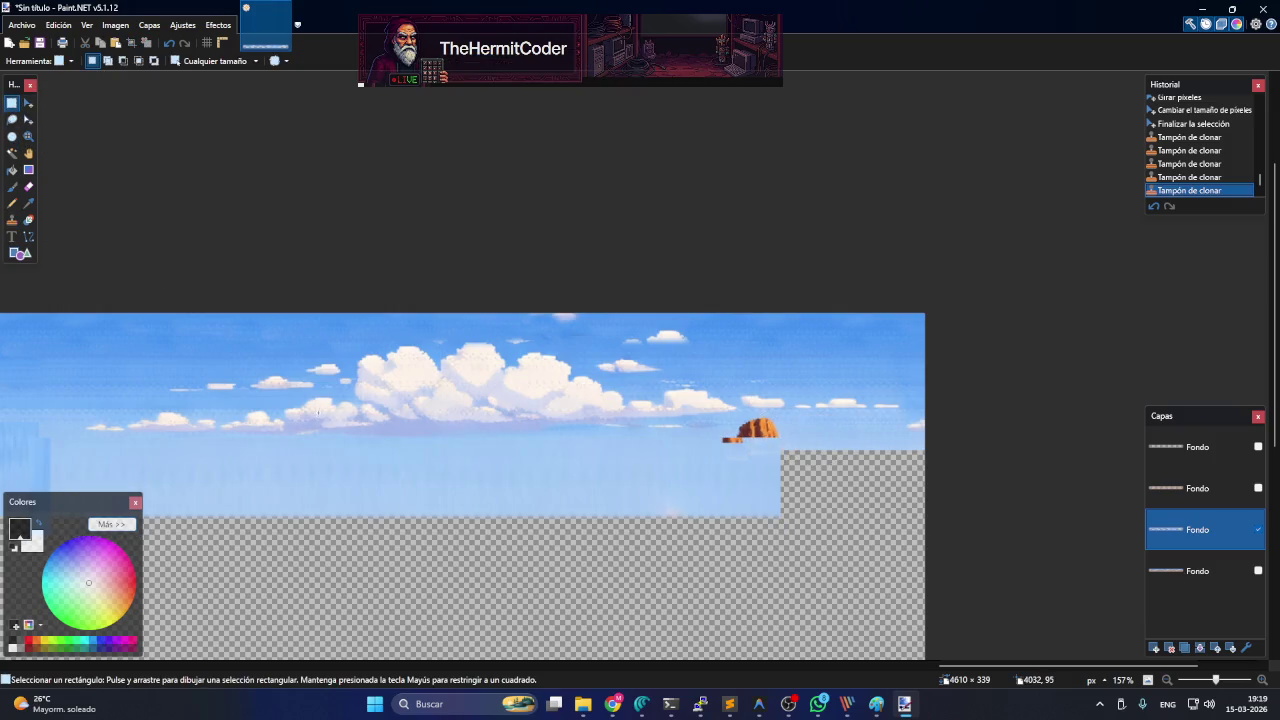
pyautogui.click(11, 220)
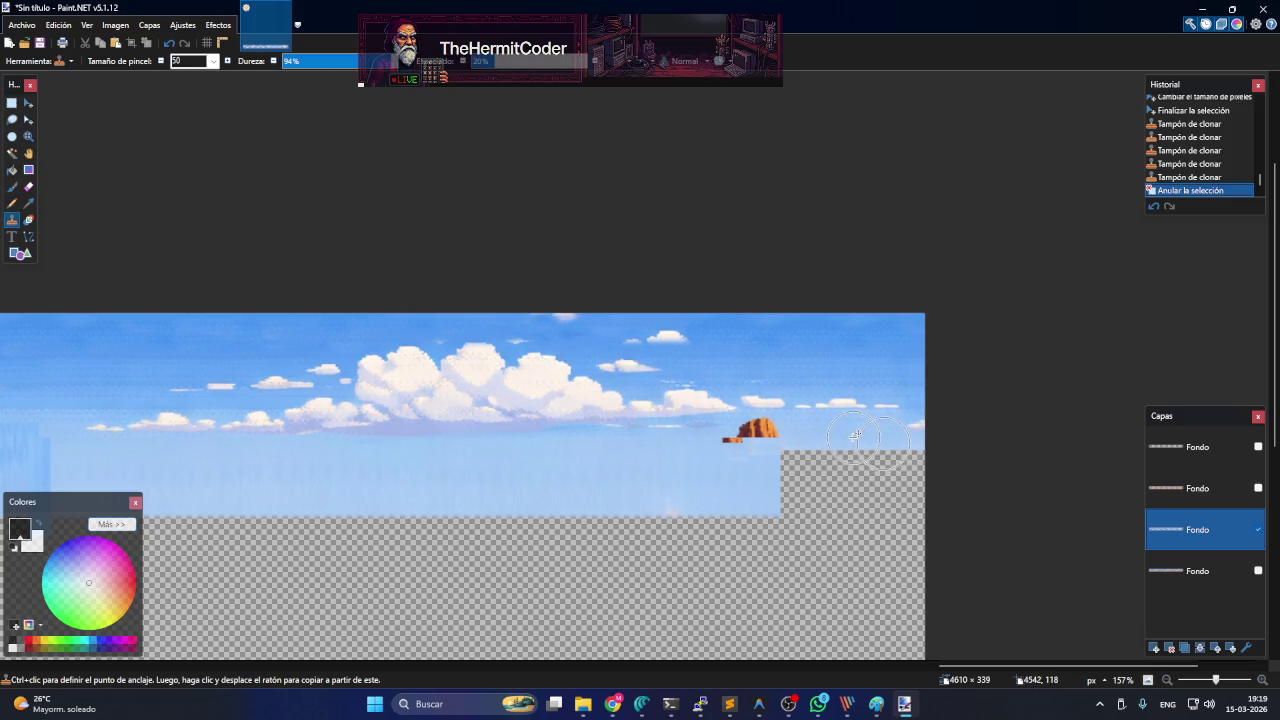
pyautogui.moveTo(822, 436); pyautogui.dragTo(743, 437)
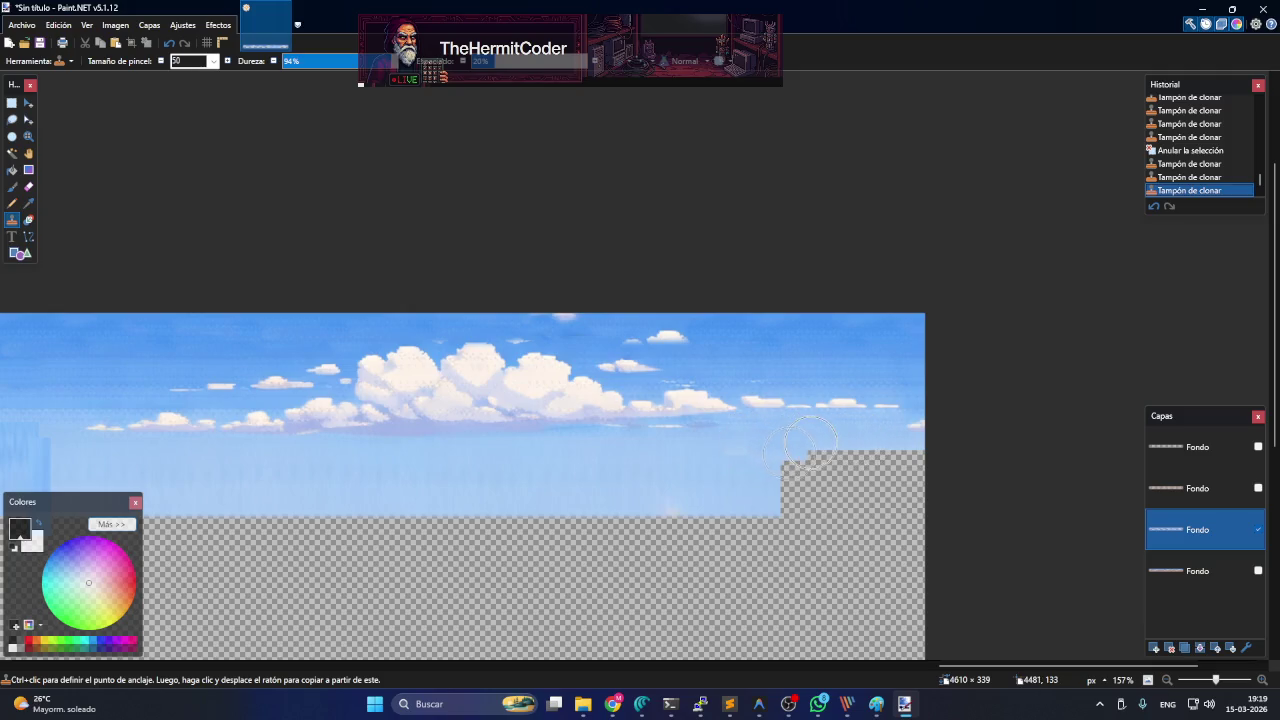
pyautogui.moveTo(800, 458); pyautogui.dragTo(797, 452)
pyautogui.moveTo(796, 450); pyautogui.dragTo(793, 446)
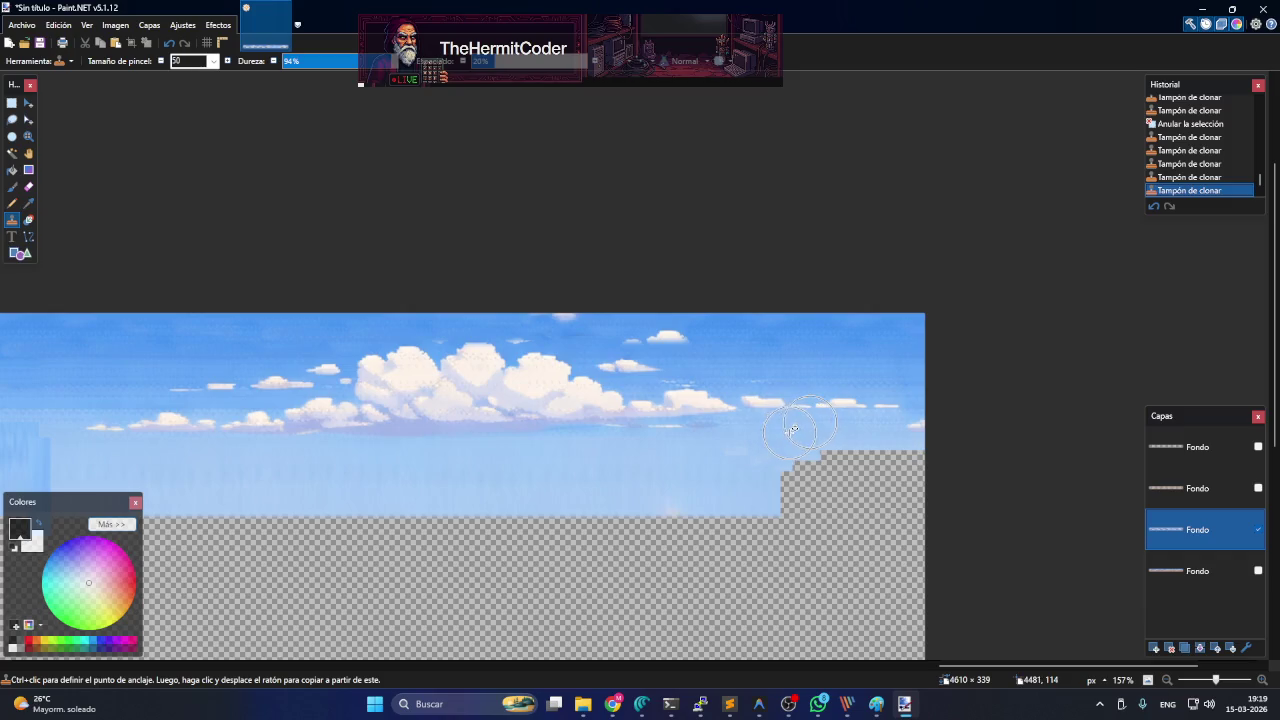
# - Fill the remaining transparent edge with cloned sky and blend a seam
pyautogui.moveTo(791, 451); pyautogui.dragTo(777, 456)
pyautogui.click(822, 455)
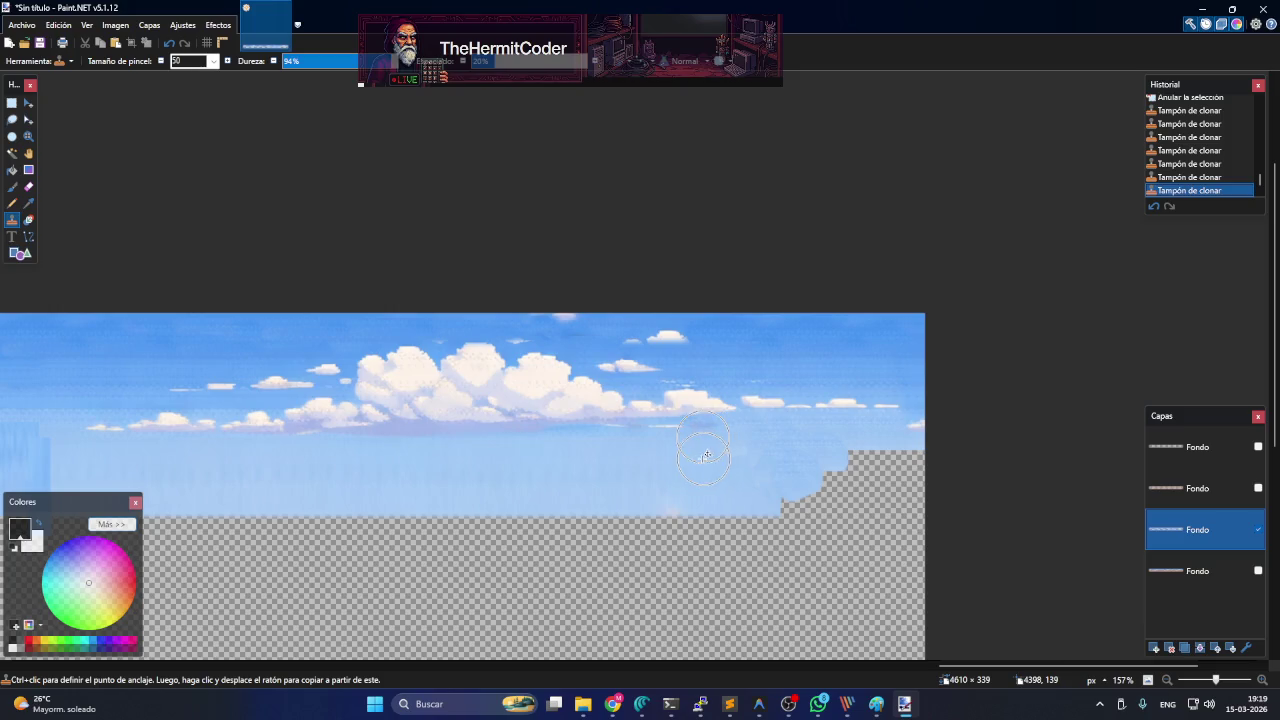
pyautogui.moveTo(822, 450)
pyautogui.mouseDown()
pyautogui.moveTo(850, 468)
pyautogui.moveTo(920, 457)
pyautogui.moveTo(843, 488)
pyautogui.moveTo(911, 493)
pyautogui.mouseUp()
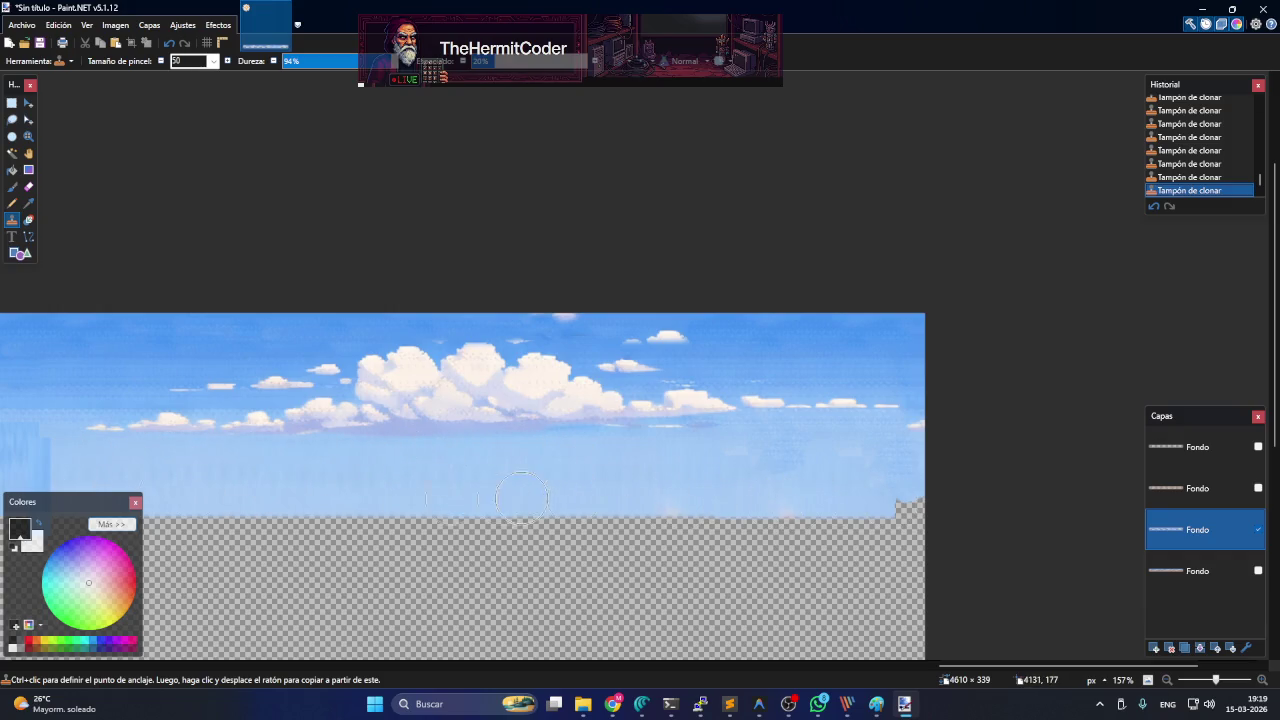
pyautogui.moveTo(973, 665); pyautogui.dragTo(809, 665)
pyautogui.moveTo(797, 458)
pyautogui.mouseDown()
pyautogui.moveTo(810, 492)
pyautogui.moveTo(795, 441)
pyautogui.moveTo(585, 415)
pyautogui.mouseUp()
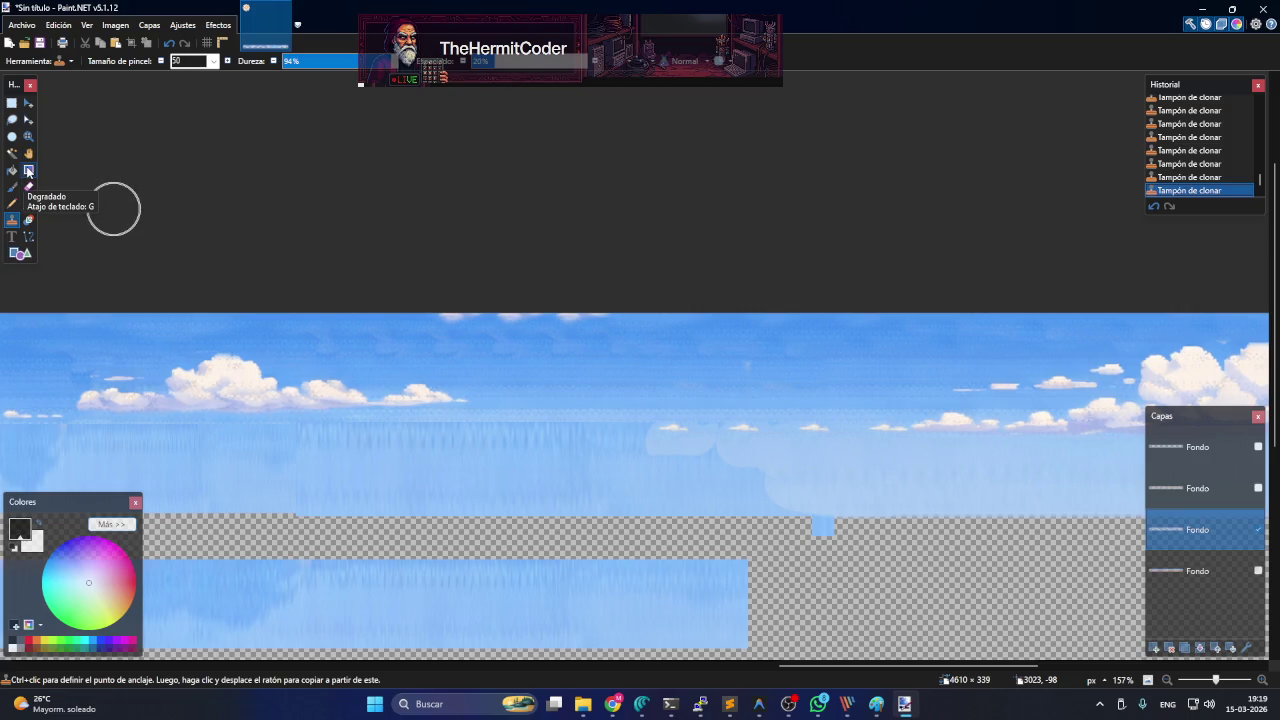
pyautogui.click(28, 171)
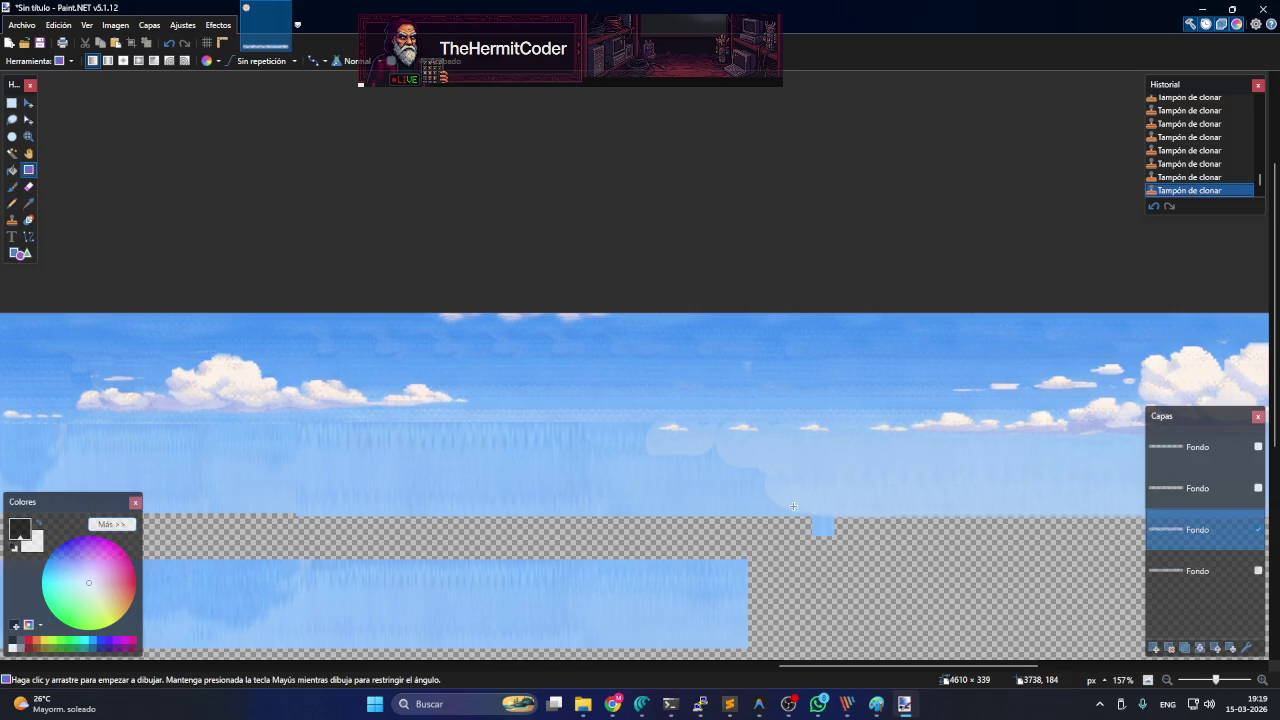
pyautogui.moveTo(783, 512); pyautogui.dragTo(627, 465)
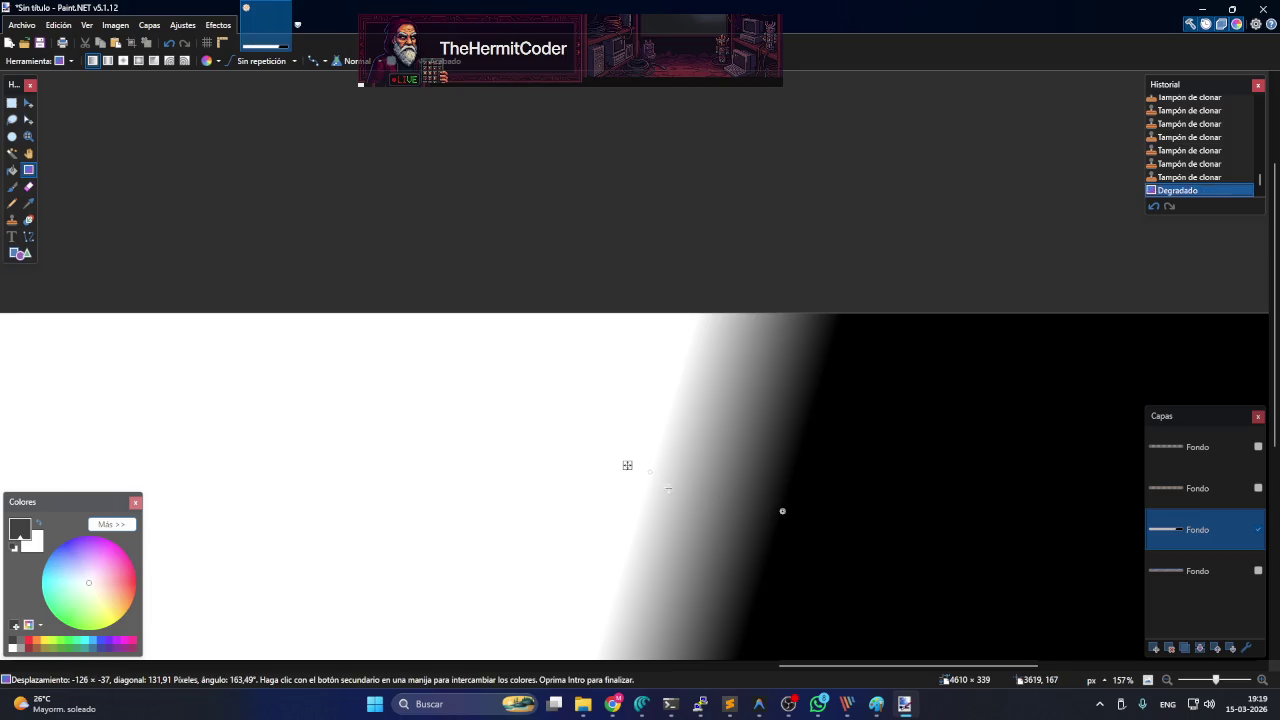
pyautogui.moveTo(703, 514); pyautogui.dragTo(345, 471)
pyautogui.hotkey('ctrl', 'z')
pyautogui.hotkey('ctrl', 'z')
pyautogui.hotkey('ctrl', 'z')
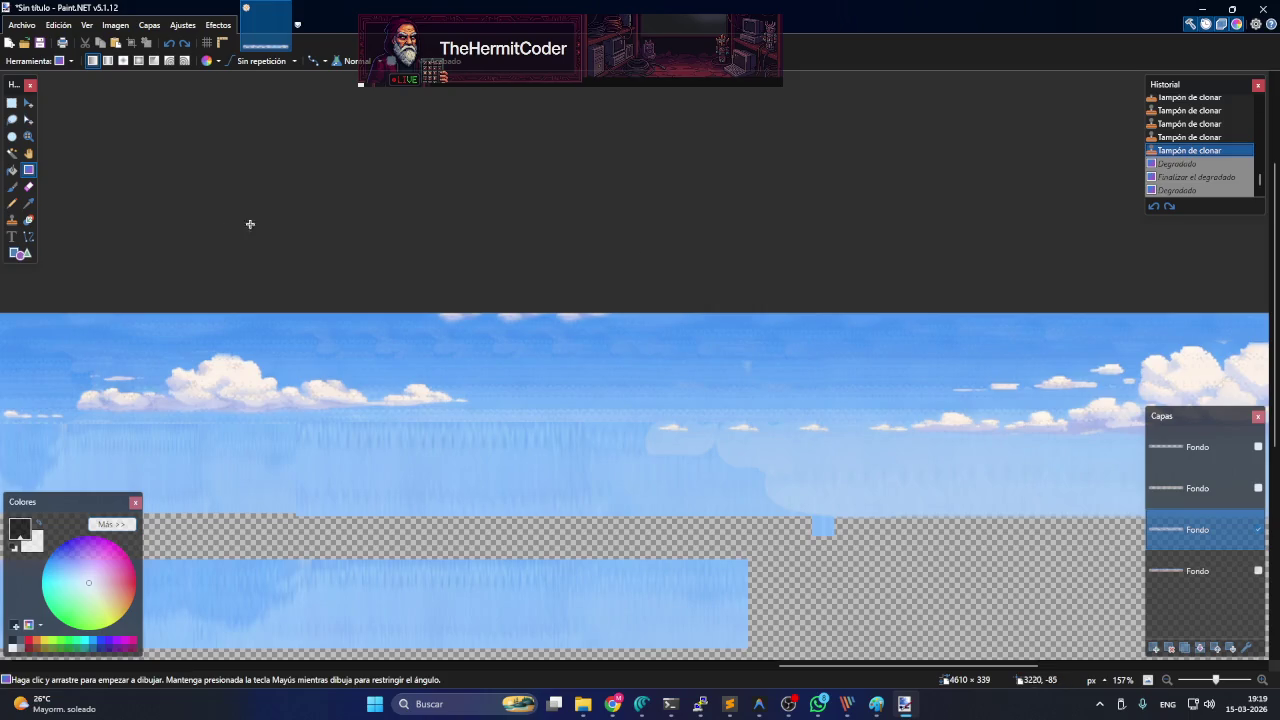
pyautogui.click(30, 224)
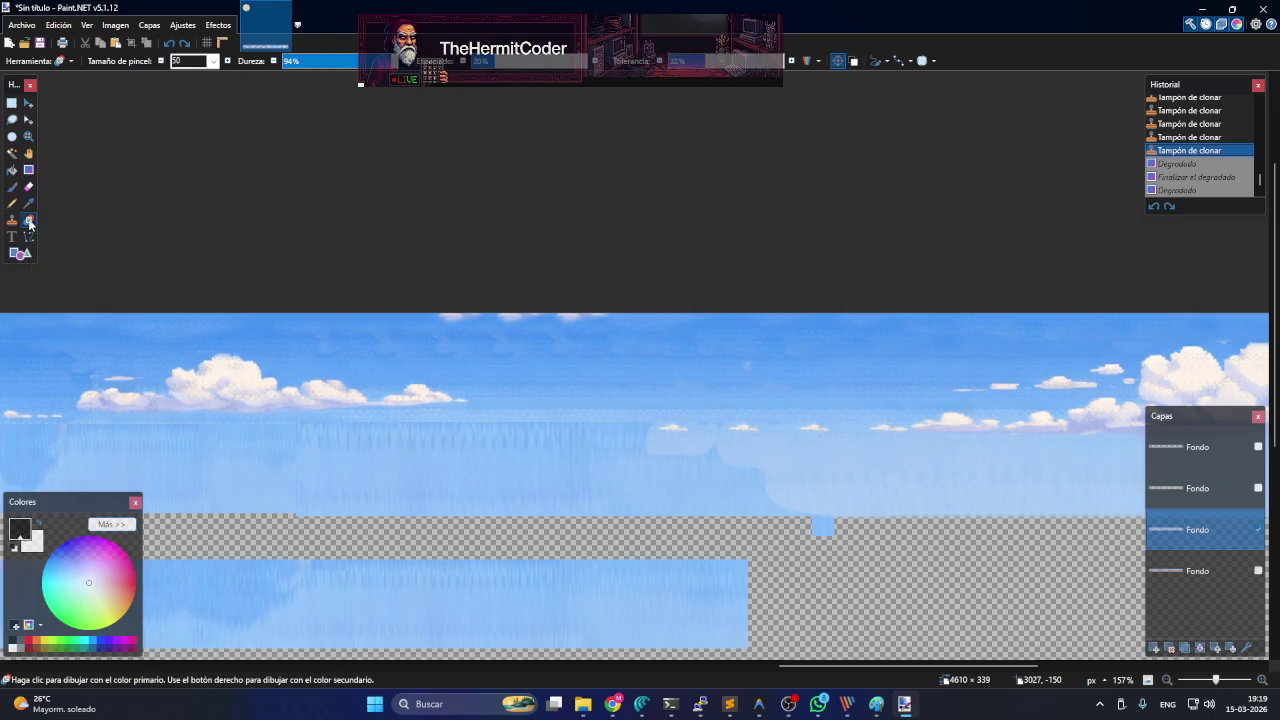
# - Sample the light sky blue as both primary and secondary colours
pyautogui.moveTo(745, 455); pyautogui.dragTo(628, 480)
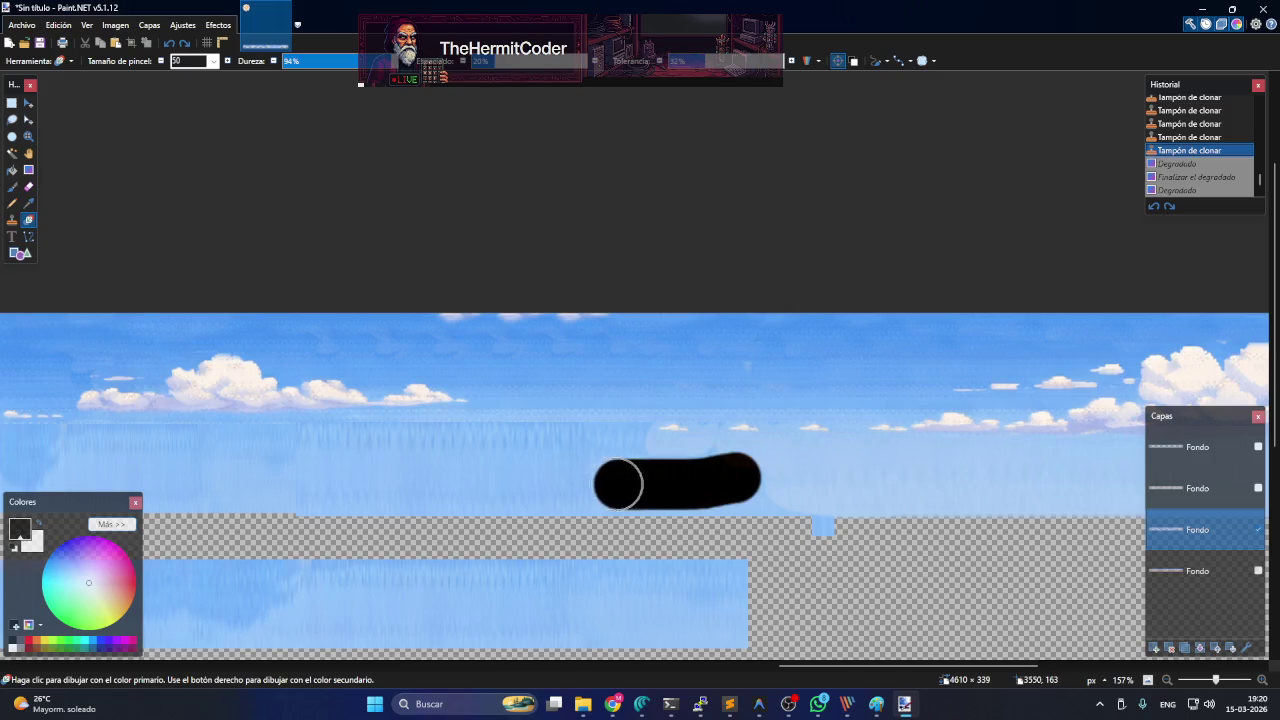
pyautogui.hotkey('ctrl', 'z')
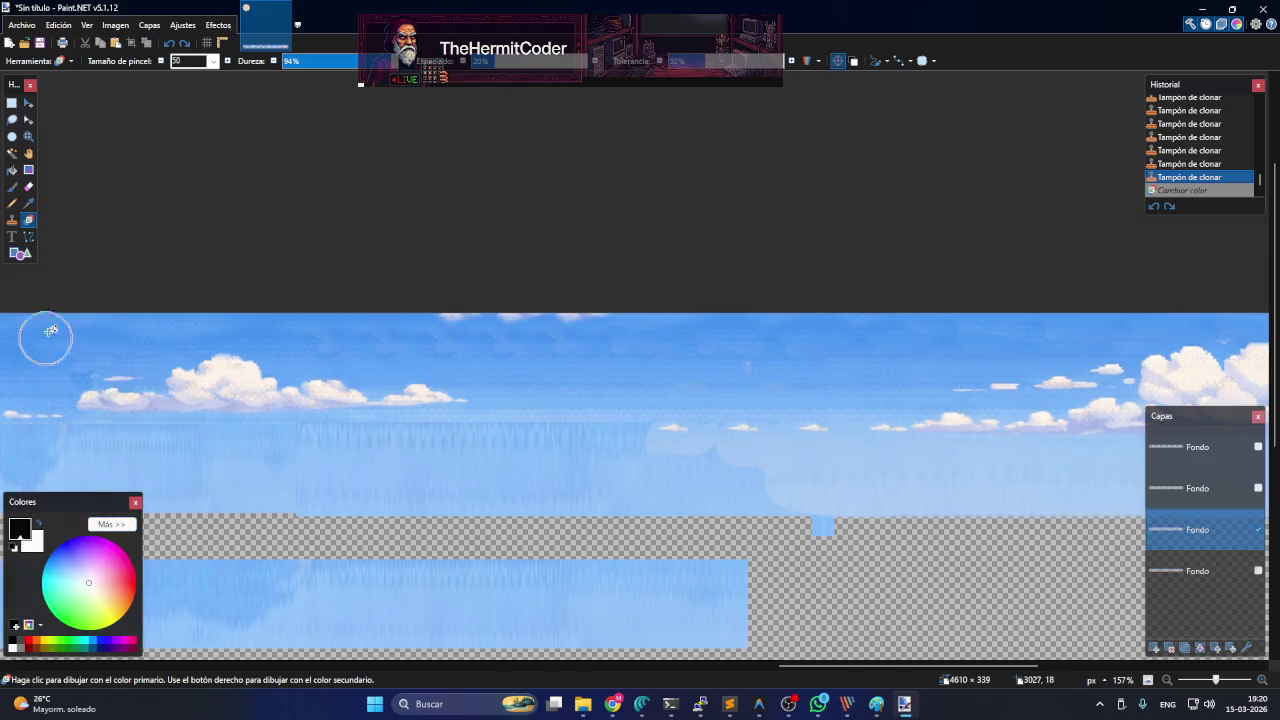
pyautogui.click(28, 203)
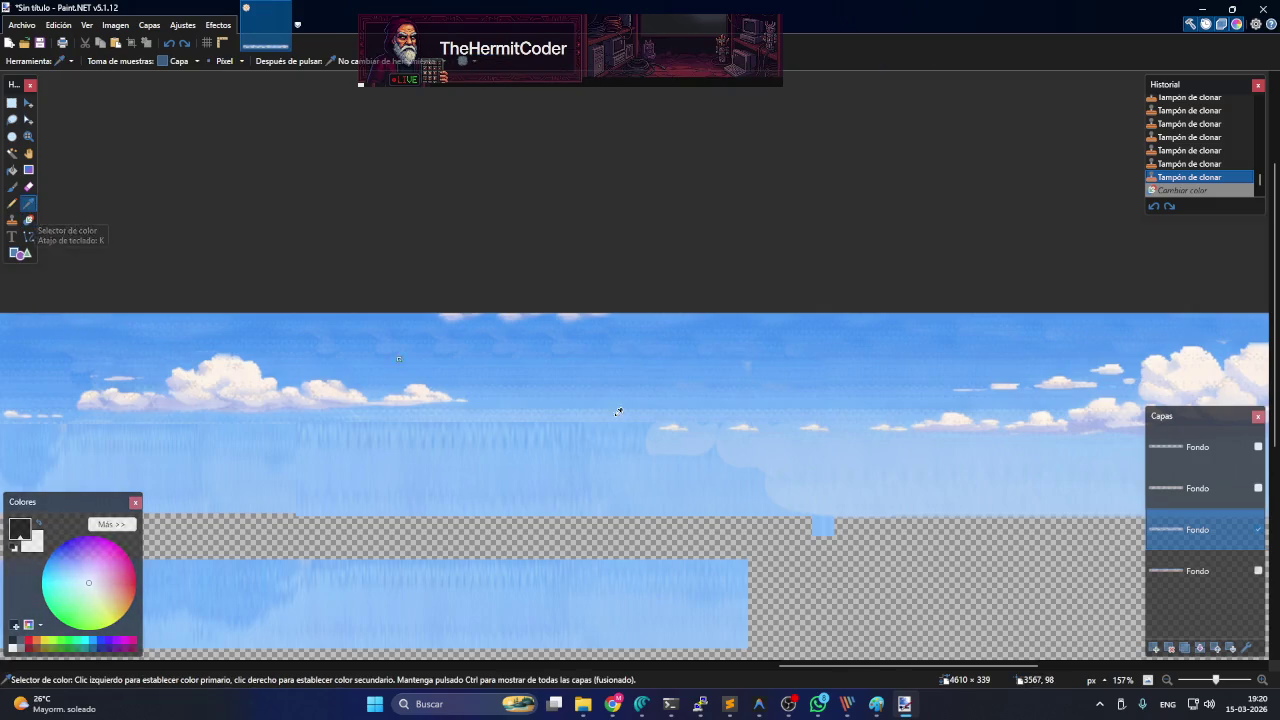
pyautogui.click(768, 476)
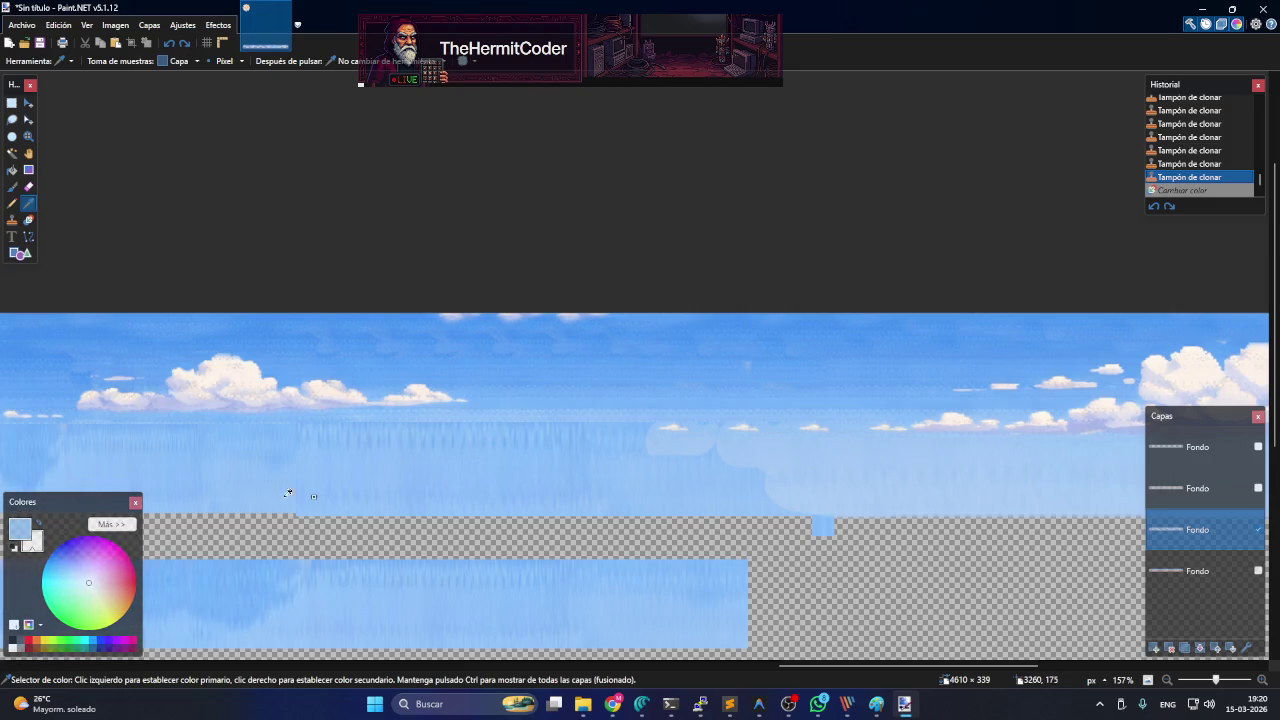
pyautogui.rightClick(525, 460)
pyautogui.click(26, 220)
# - Recolour the hazy sky band across the left side and along its lower edge
pyautogui.moveTo(845, 495)
pyautogui.mouseDown()
pyautogui.moveTo(625, 465)
pyautogui.moveTo(755, 490)
pyautogui.mouseUp()
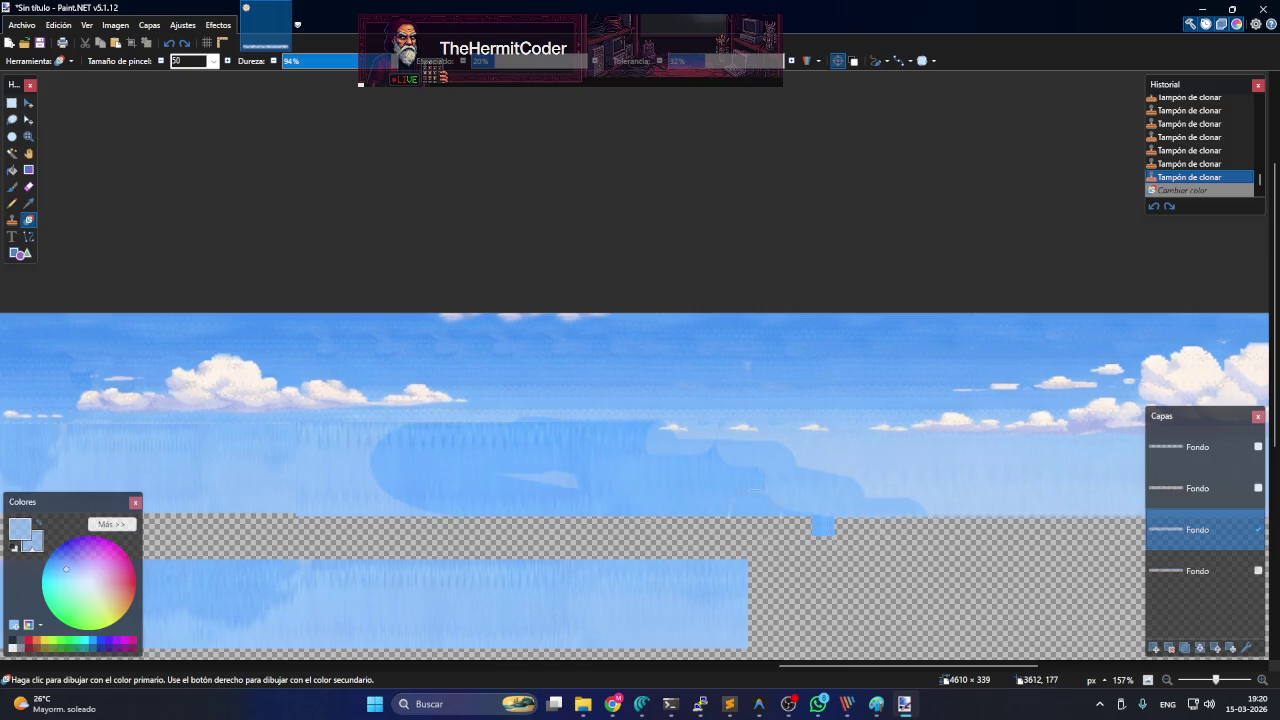
pyautogui.moveTo(591, 475)
pyautogui.mouseDown()
pyautogui.moveTo(552, 492)
pyautogui.moveTo(143, 448)
pyautogui.mouseUp()
pyautogui.moveTo(235, 441); pyautogui.dragTo(1061, 563)
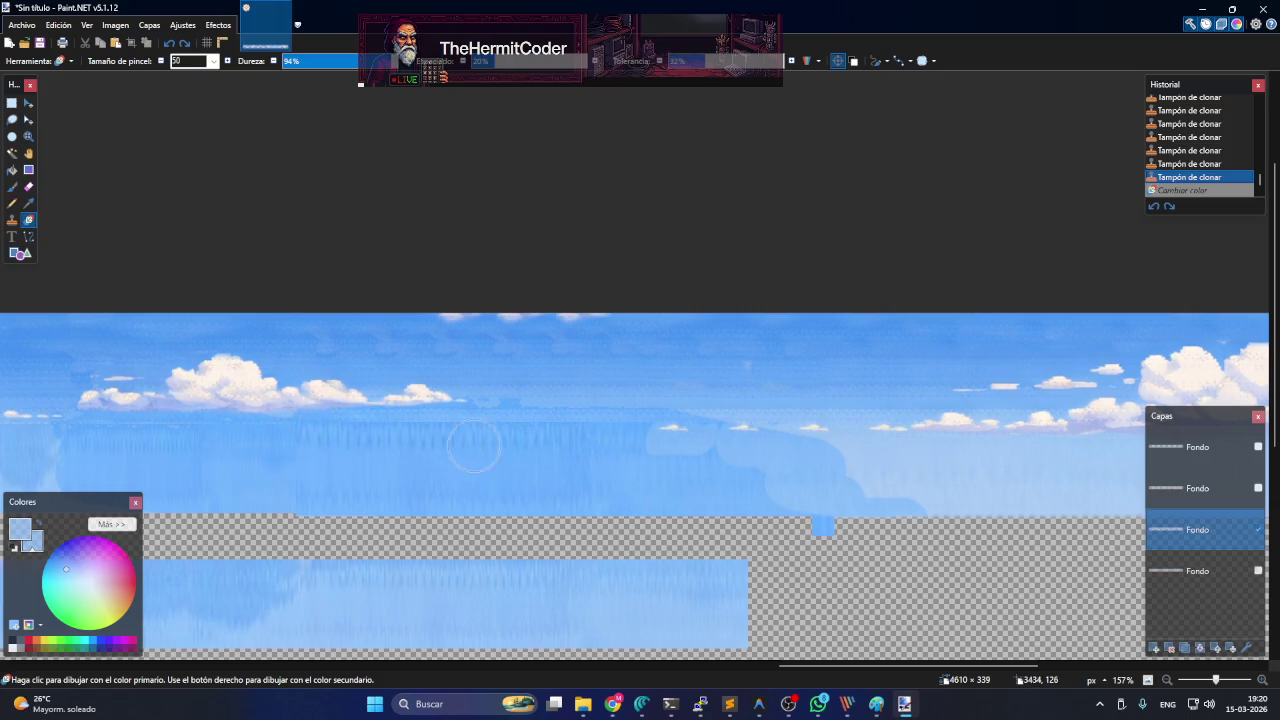
pyautogui.moveTo(835, 497)
pyautogui.mouseDown()
pyautogui.moveTo(800, 473)
pyautogui.moveTo(414, 460)
pyautogui.moveTo(820, 484)
pyautogui.mouseUp()
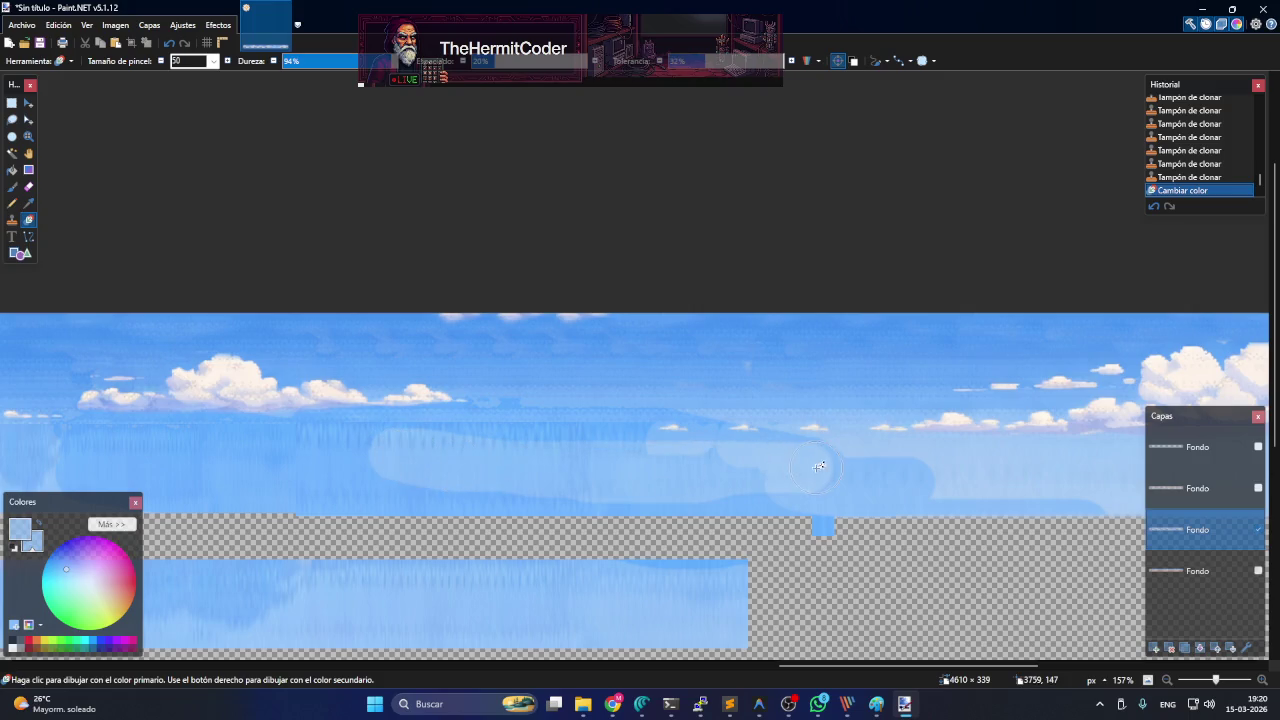
pyautogui.hotkey('ctrl', 'z')
pyautogui.hotkey('ctrl', 'z')
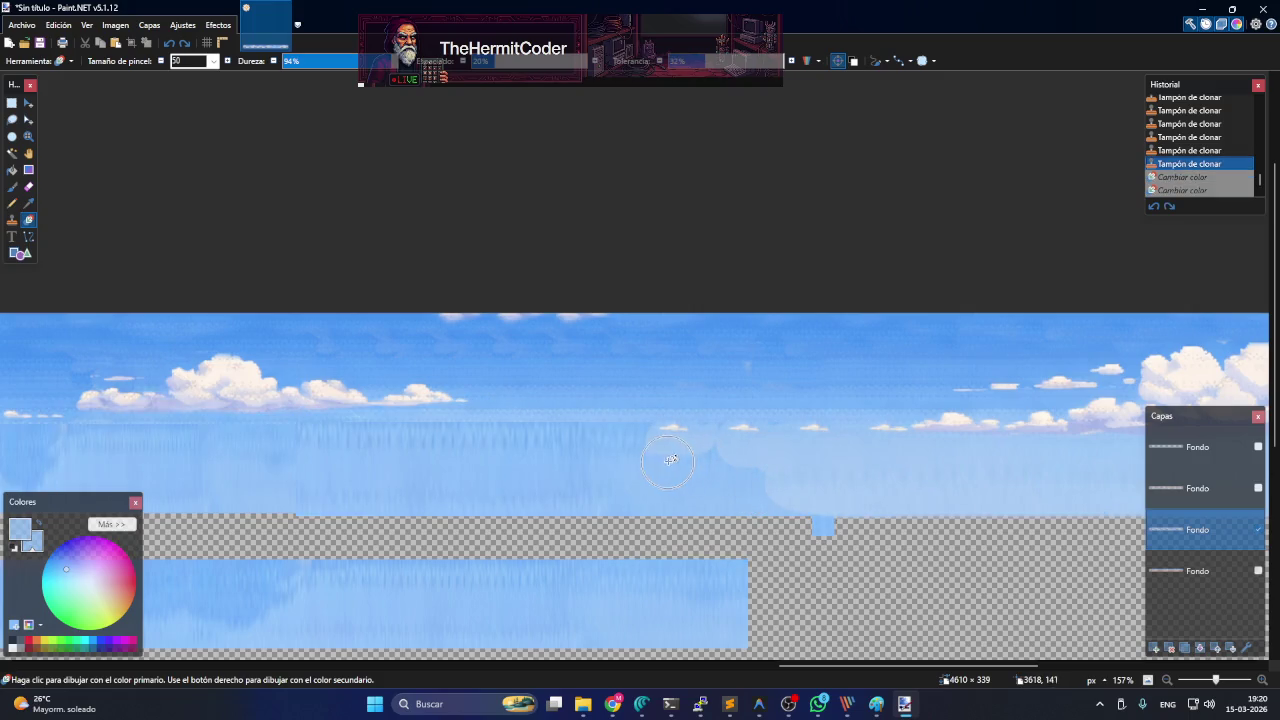
# - Recolour smaller patches in the right-centre and left-centre sky
pyautogui.moveTo(670, 459); pyautogui.dragTo(793, 438)
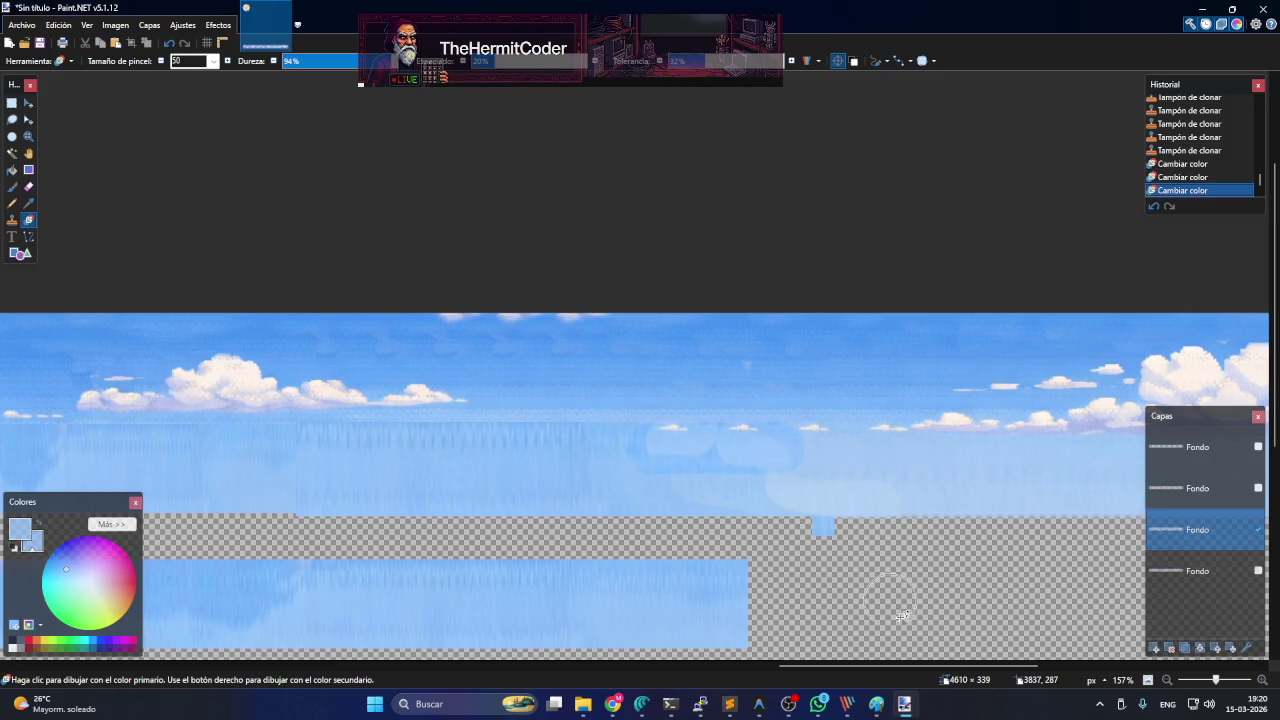
pyautogui.moveTo(900, 666); pyautogui.dragTo(667, 660)
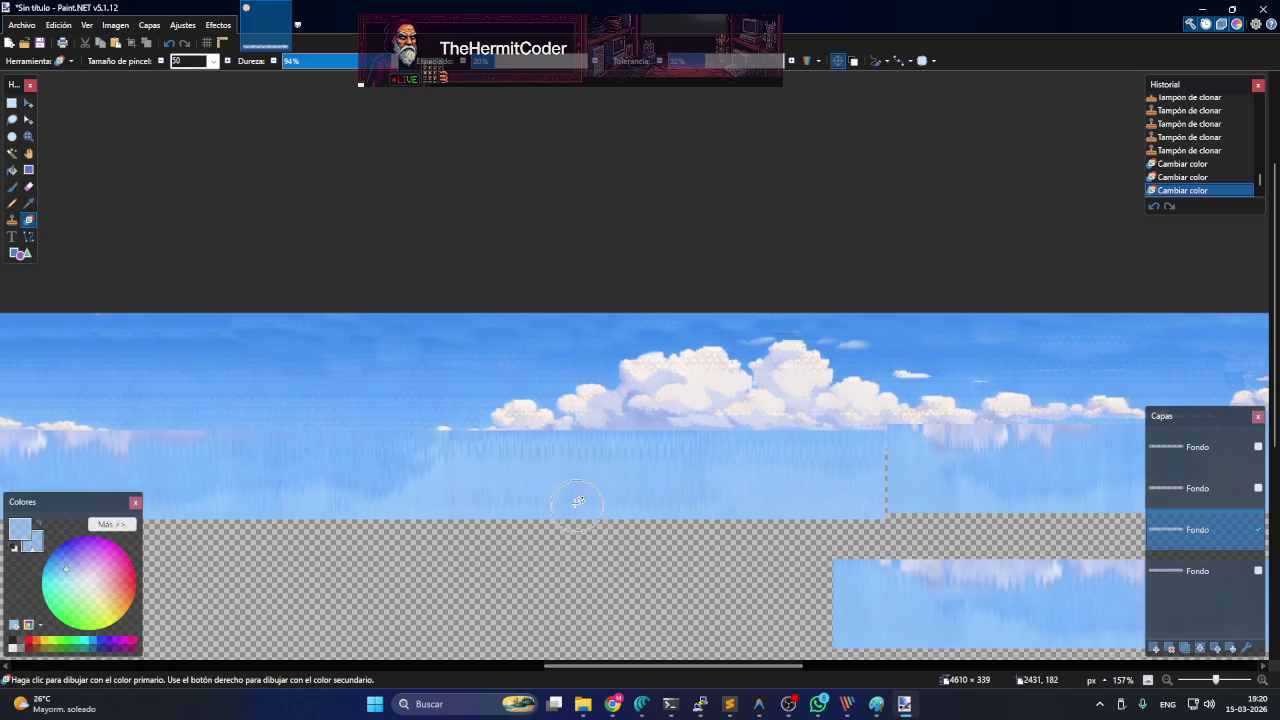
pyautogui.moveTo(420, 460); pyautogui.dragTo(433, 464)
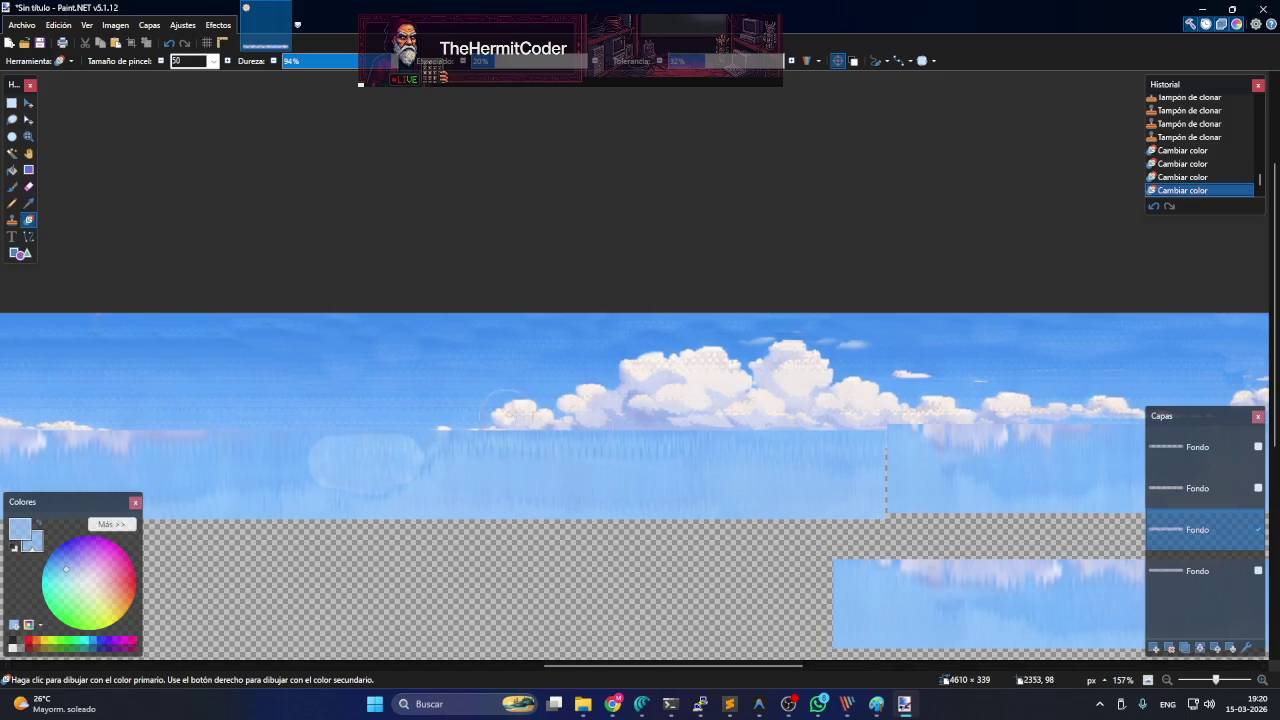
pyautogui.click(449, 425)
pyautogui.moveTo(268, 475); pyautogui.dragTo(224, 474)
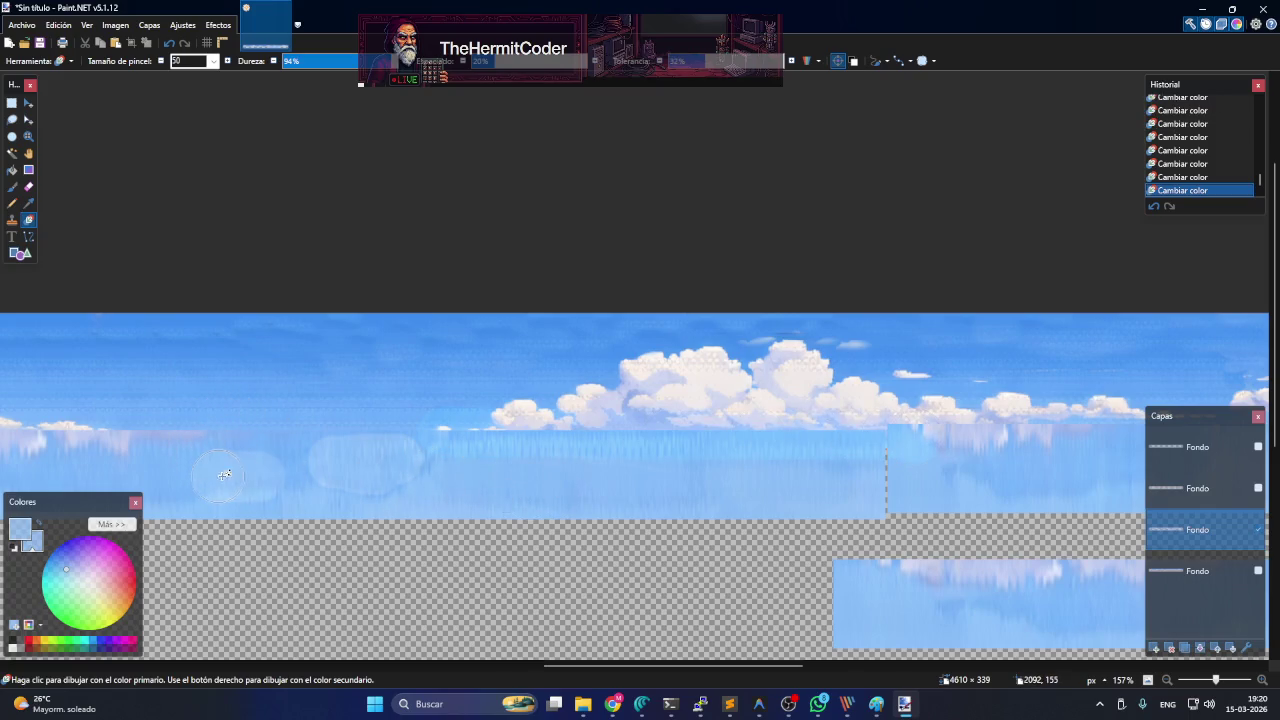
pyautogui.scroll(-2, 441, 487)
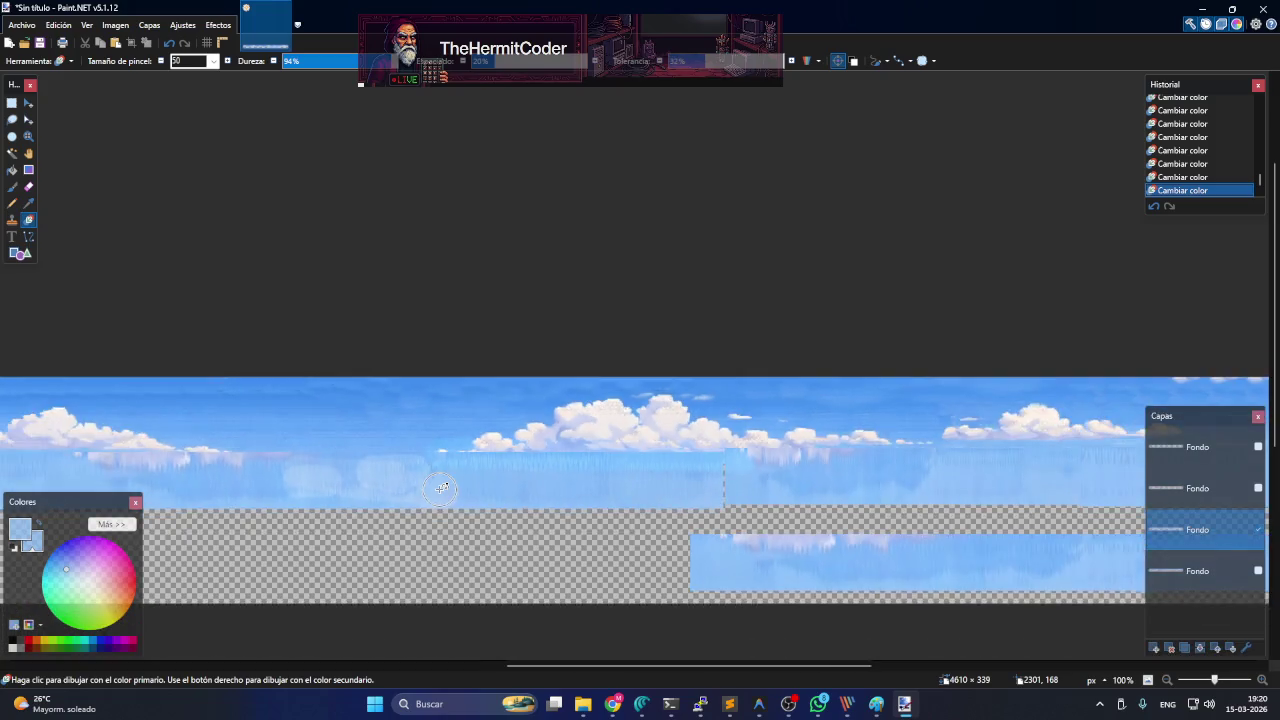
# - Zoom out and lower the recolour brush hardness to 51%
pyautogui.scroll(-2, 441, 487)
pyautogui.scroll(-1, 486, 473)
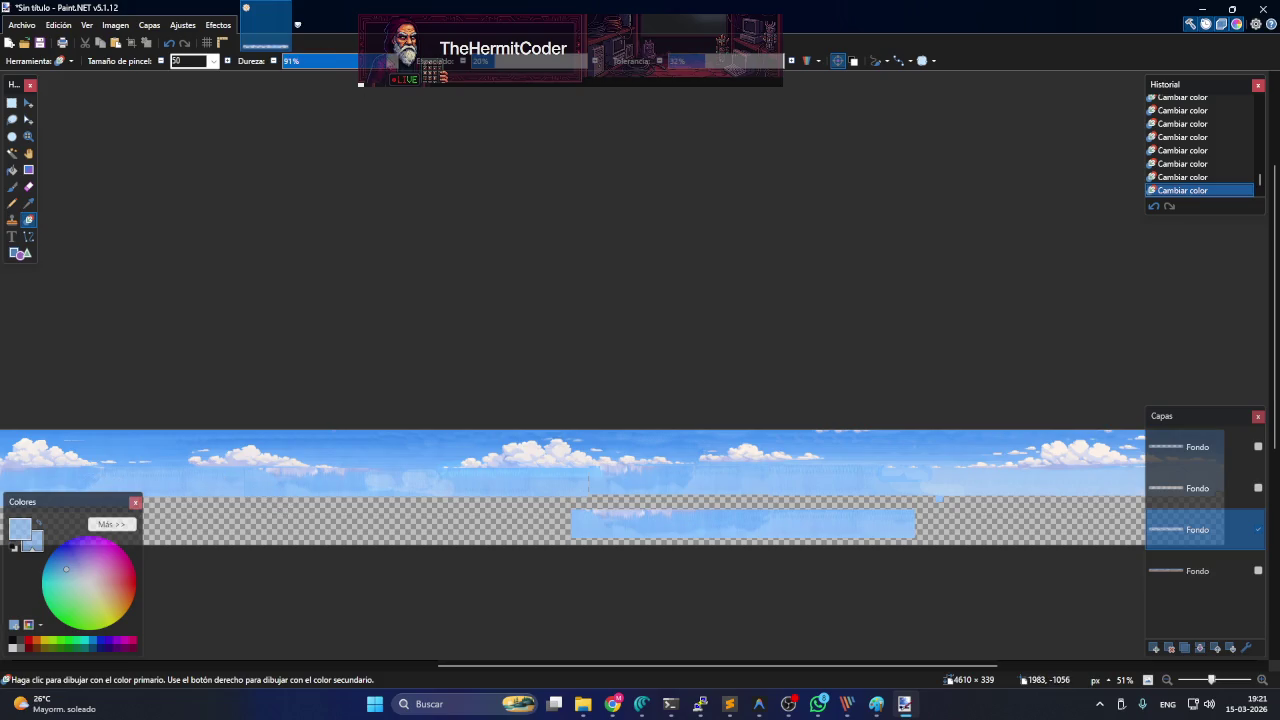
pyautogui.click(343, 61)
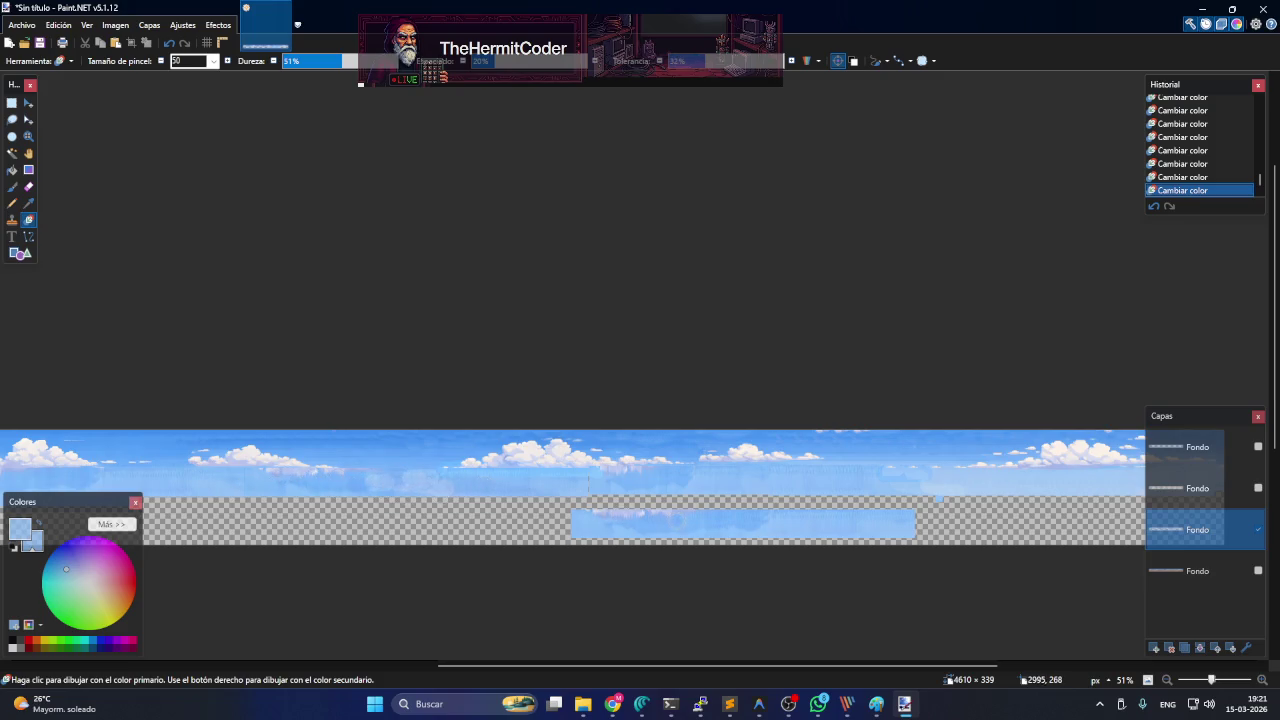
pyautogui.scroll(-1, 830, 466)
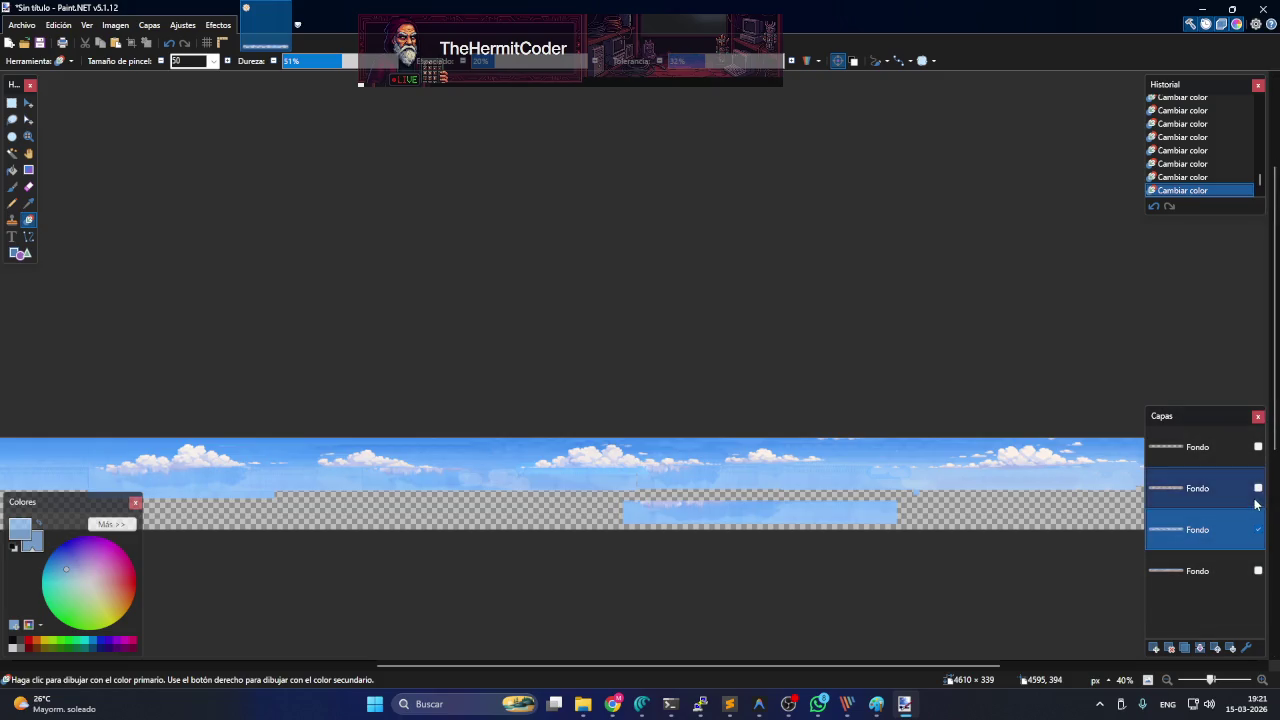
# - Briefly show the desert layer for comparison, hide it again, and zoom back in
pyautogui.click(1255, 492)
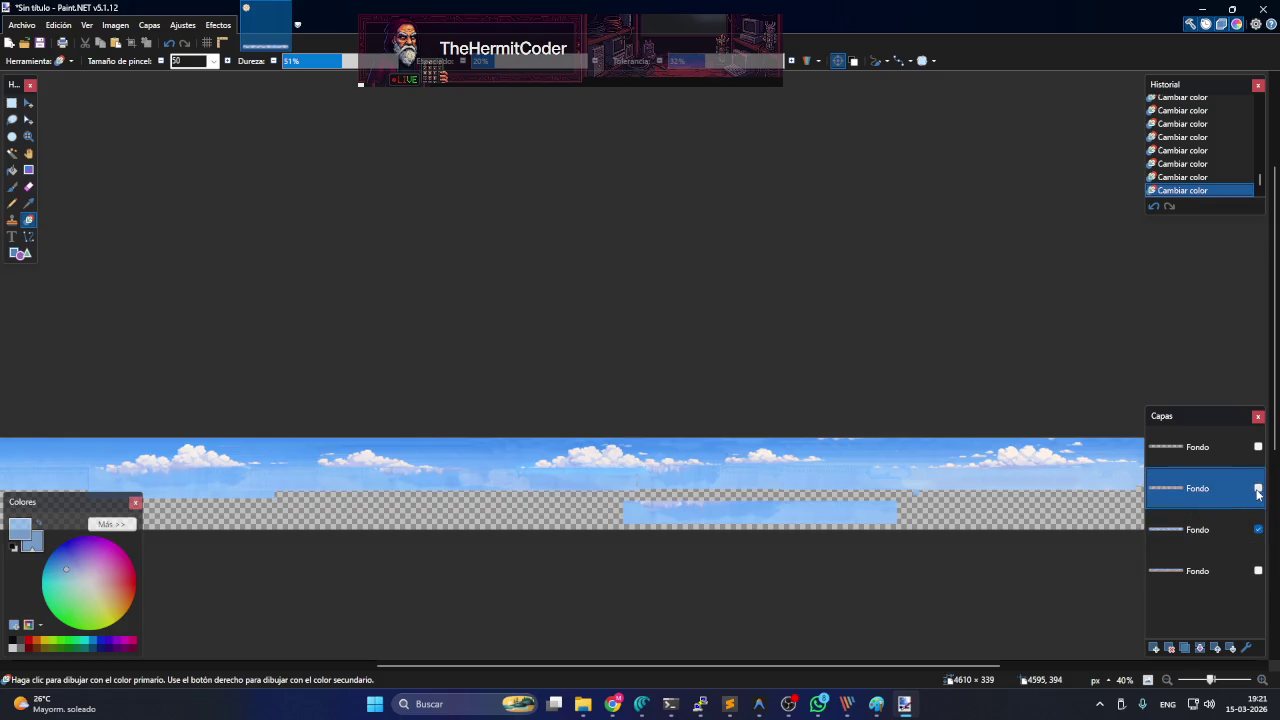
pyautogui.click(1258, 489)
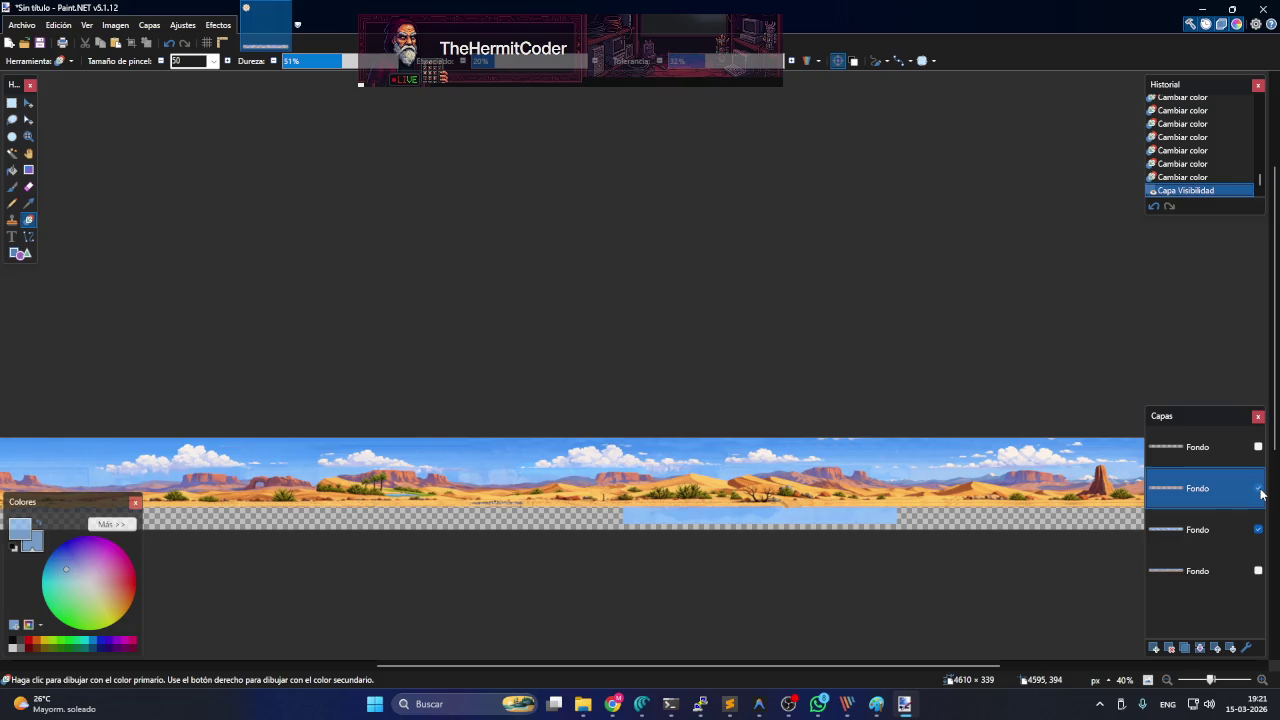
pyautogui.click(1258, 489)
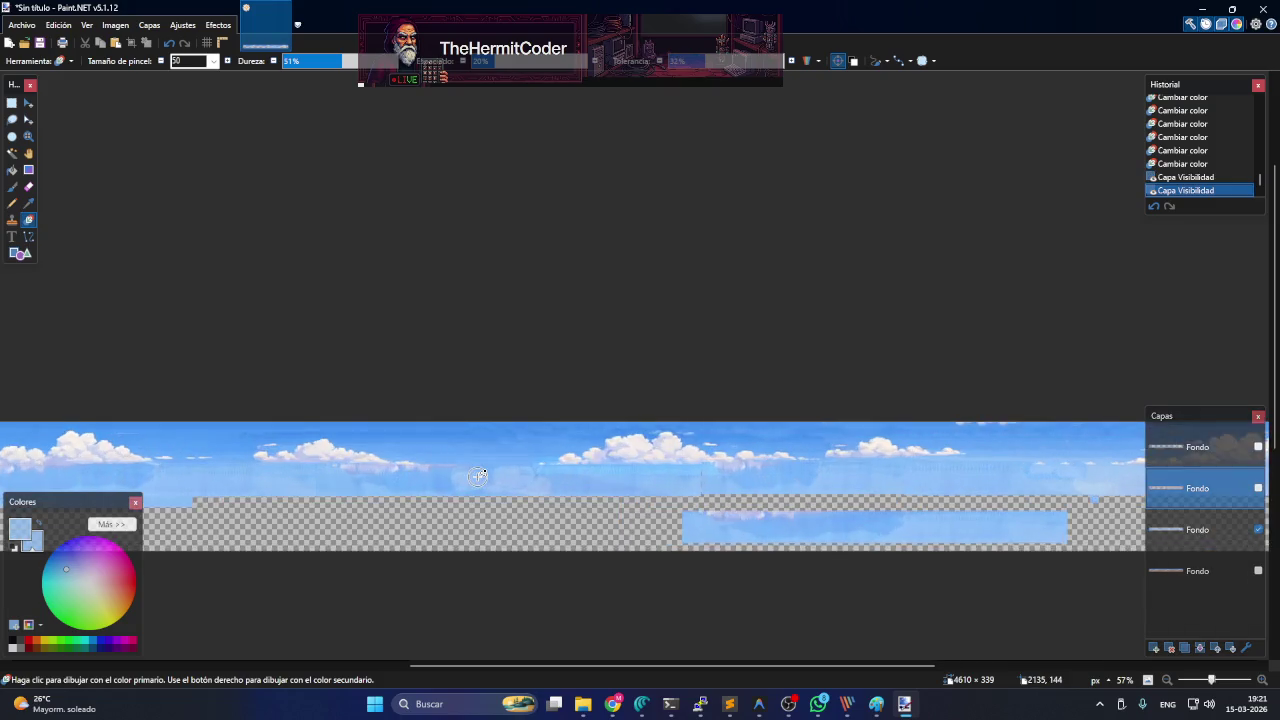
pyautogui.scroll(3, 476, 477)
pyautogui.scroll(2, 485, 465)
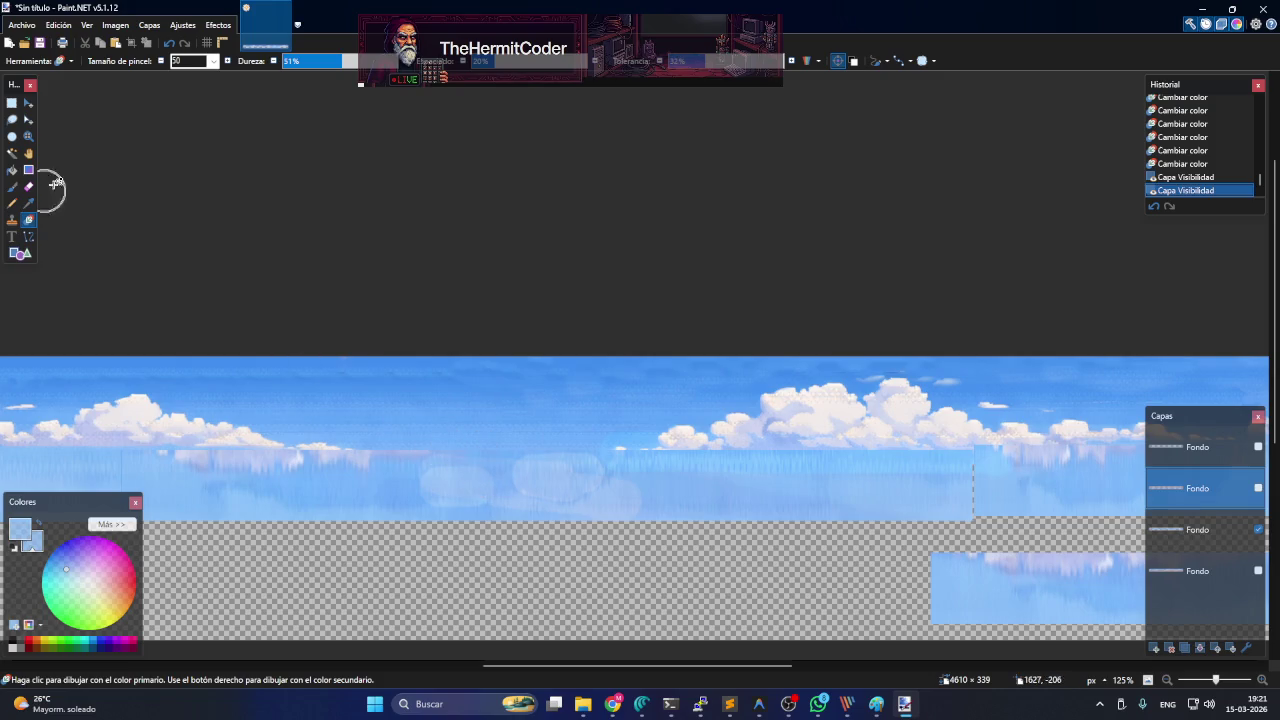
pyautogui.click(12, 218)
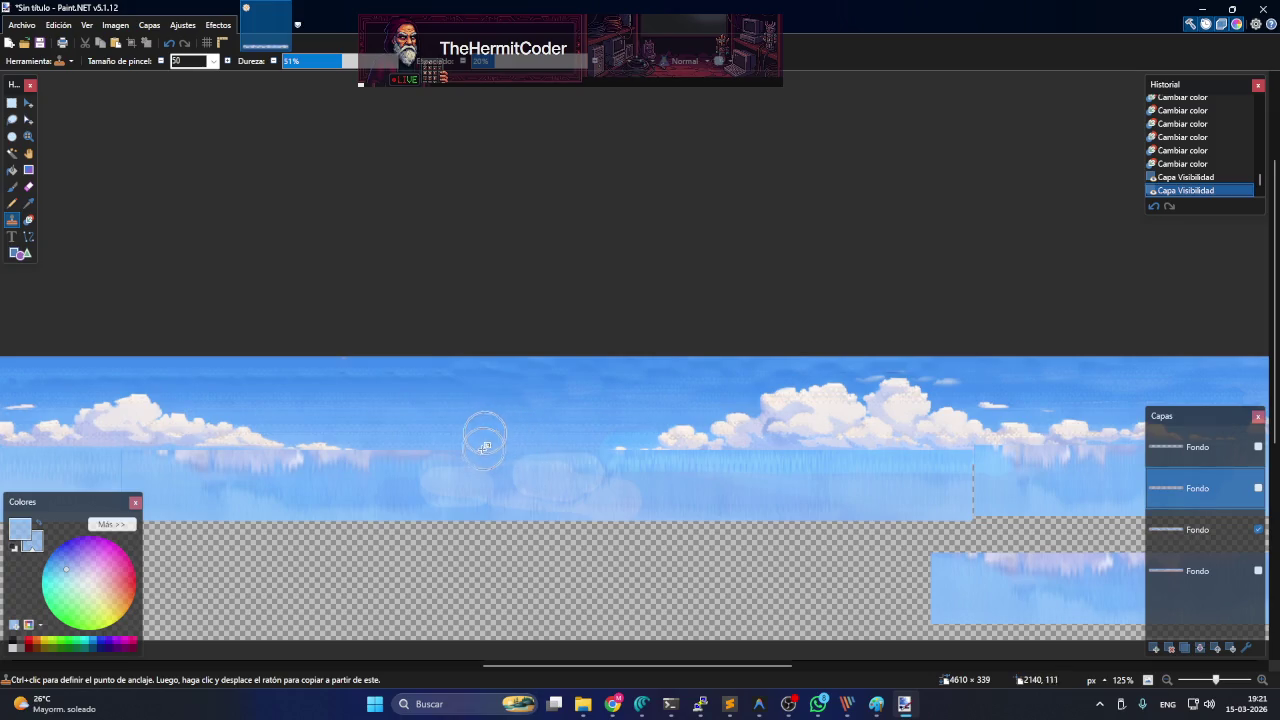
# - Clone-stamp sky texture over the hazy lower band on the sky layer, with brush hardness 75%
pyautogui.moveTo(490, 441); pyautogui.dragTo(537, 434)
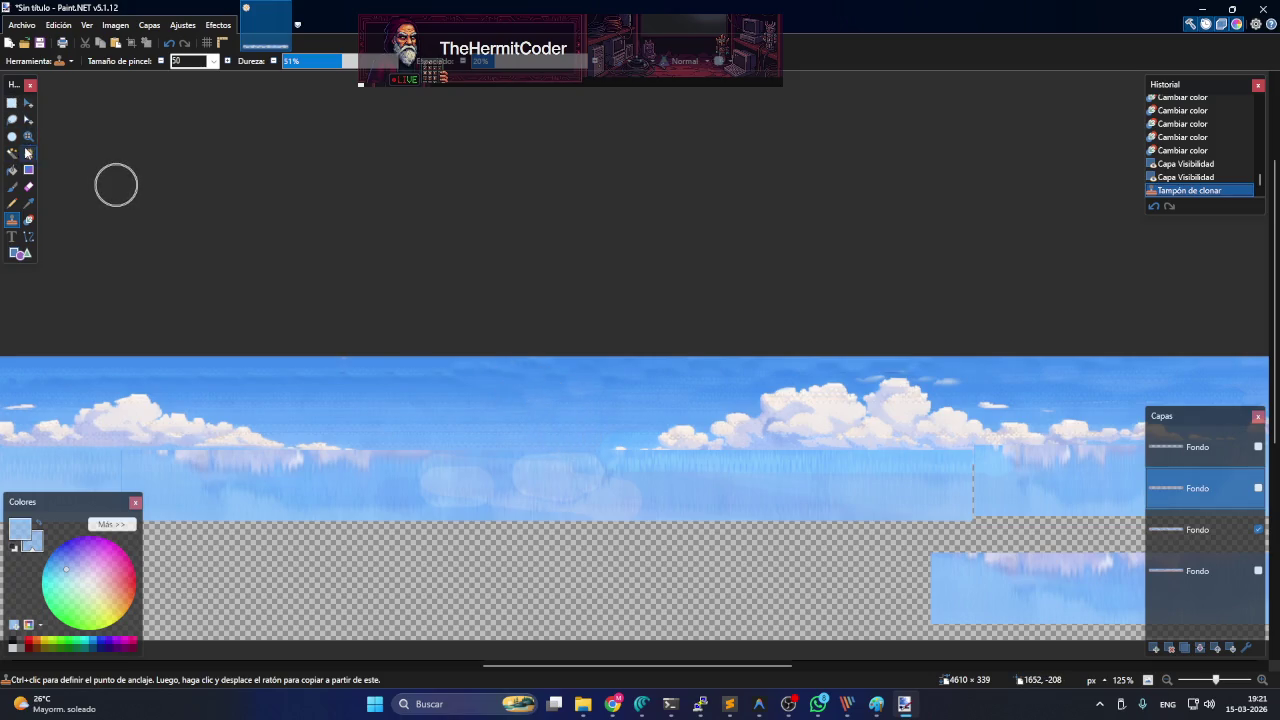
pyautogui.click(11, 103)
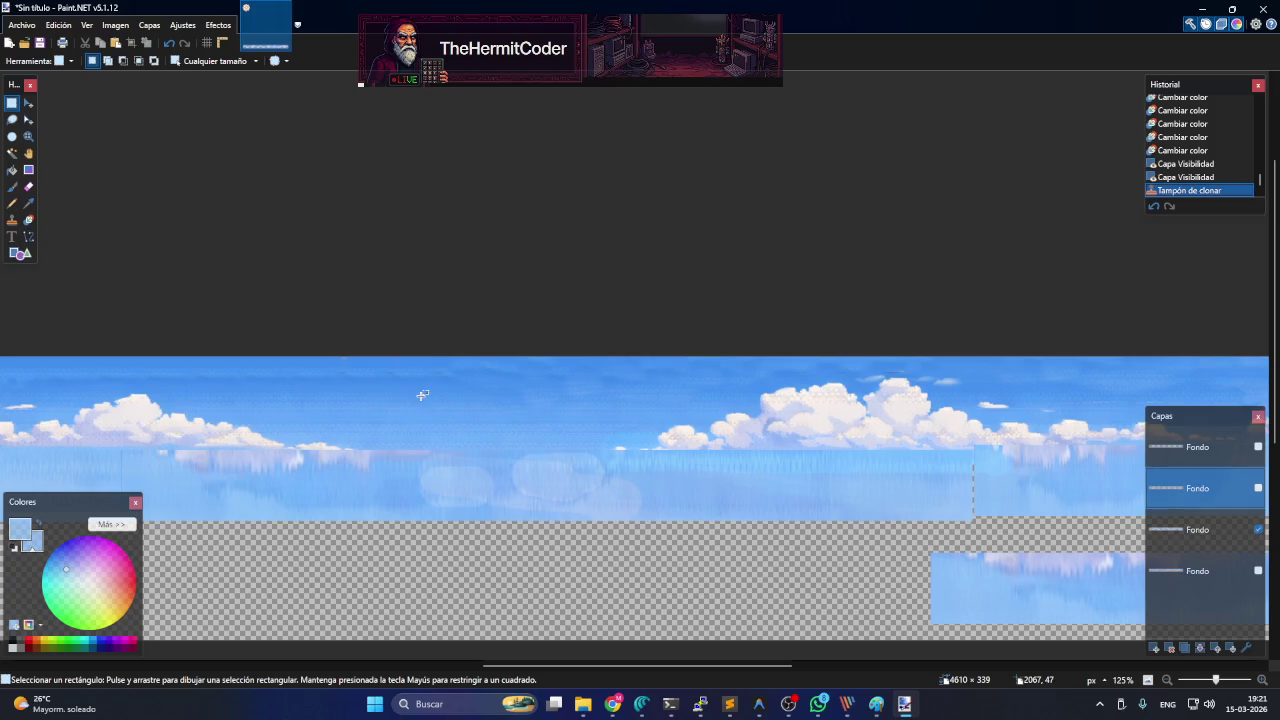
pyautogui.click(1230, 530)
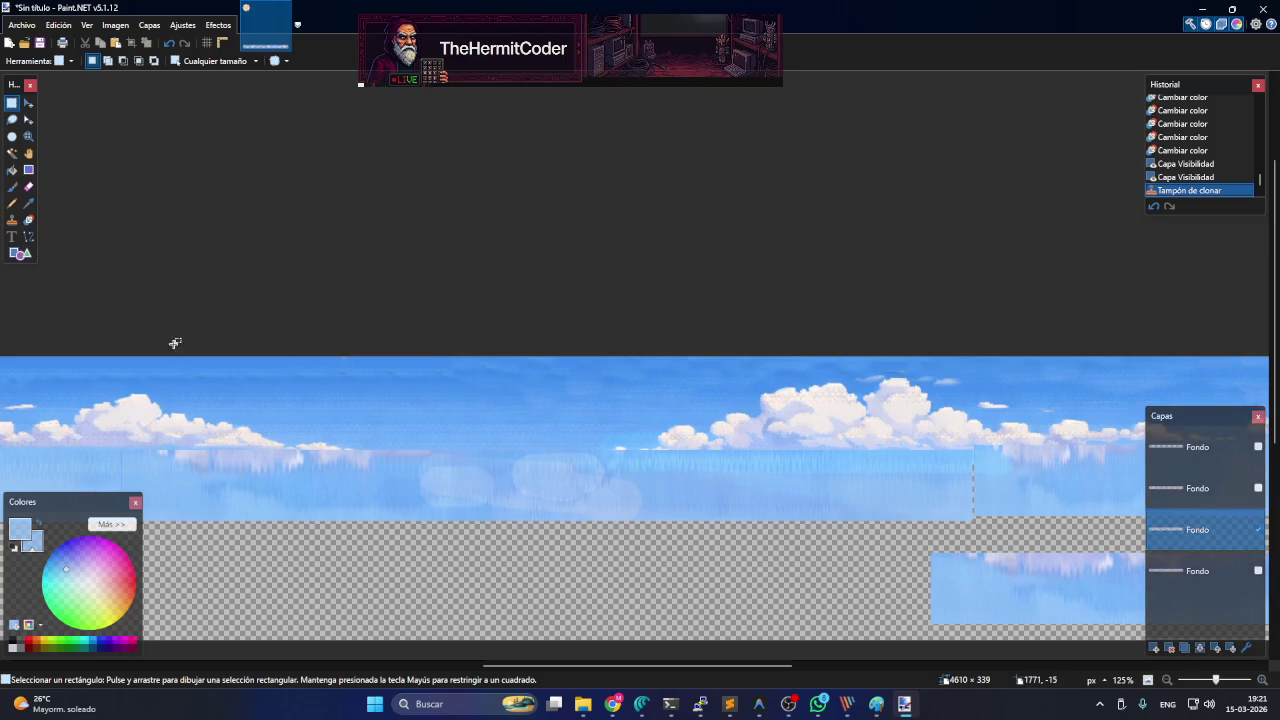
pyautogui.click(11, 219)
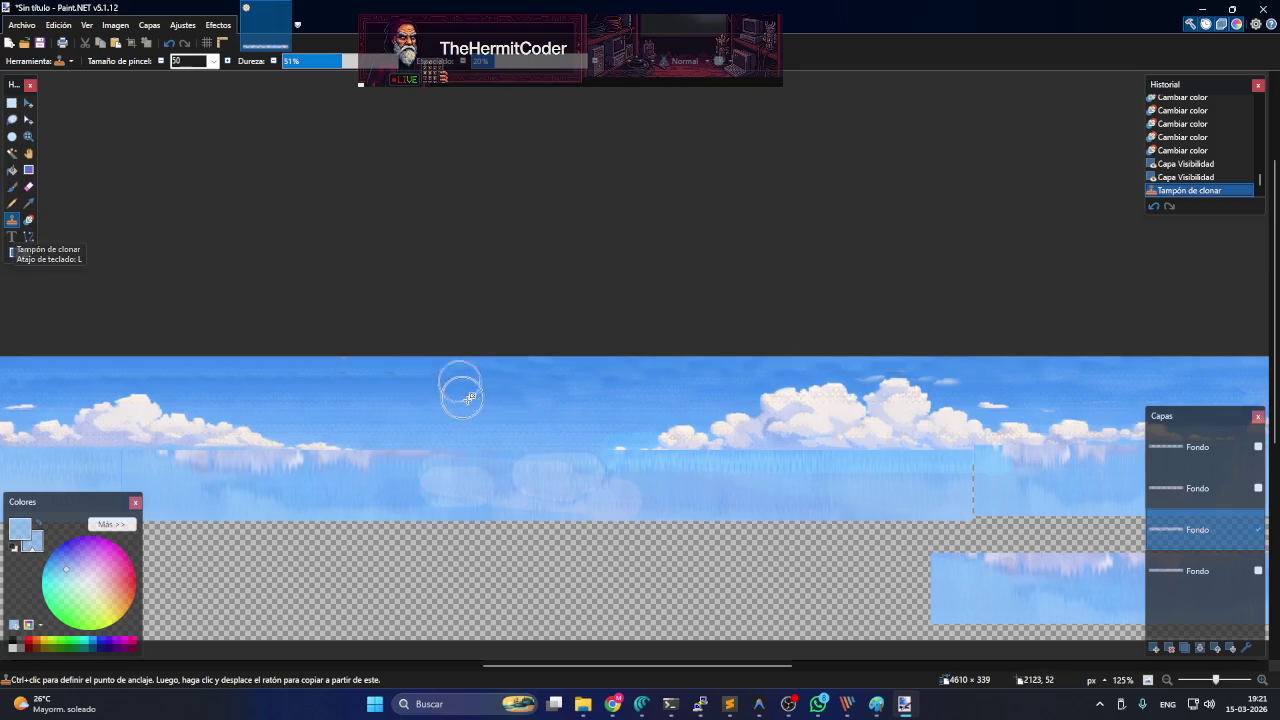
pyautogui.moveTo(534, 420)
pyautogui.mouseDown()
pyautogui.moveTo(552, 435)
pyautogui.moveTo(463, 432)
pyautogui.moveTo(530, 436)
pyautogui.moveTo(520, 440)
pyautogui.mouseUp()
pyautogui.moveTo(495, 445); pyautogui.dragTo(470, 475)
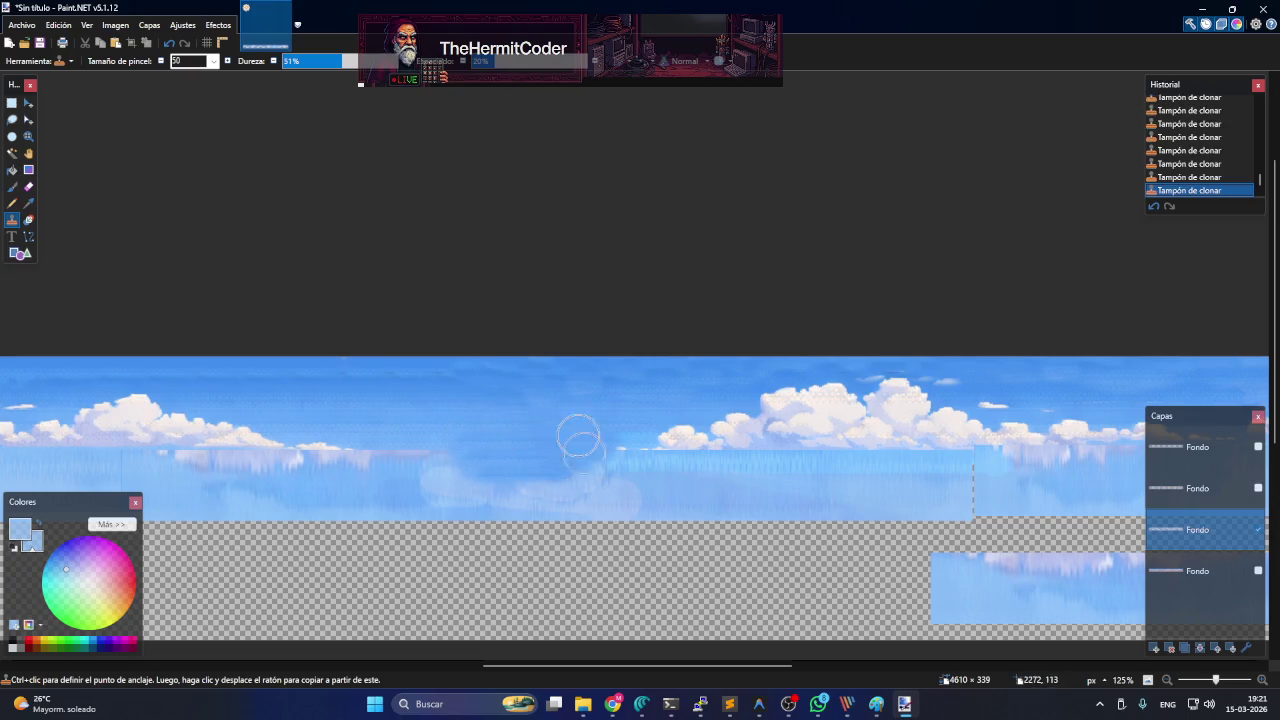
pyautogui.moveTo(335, 52); pyautogui.dragTo(359, 60)
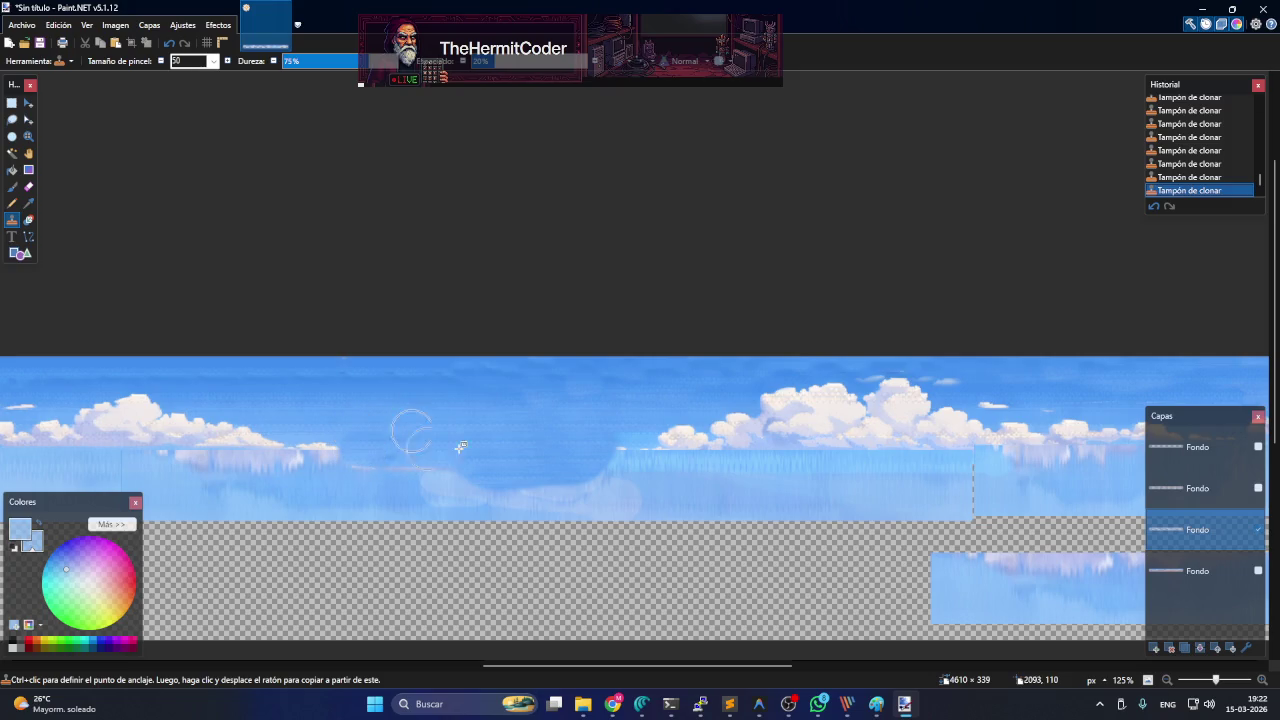
pyautogui.click(1258, 488)
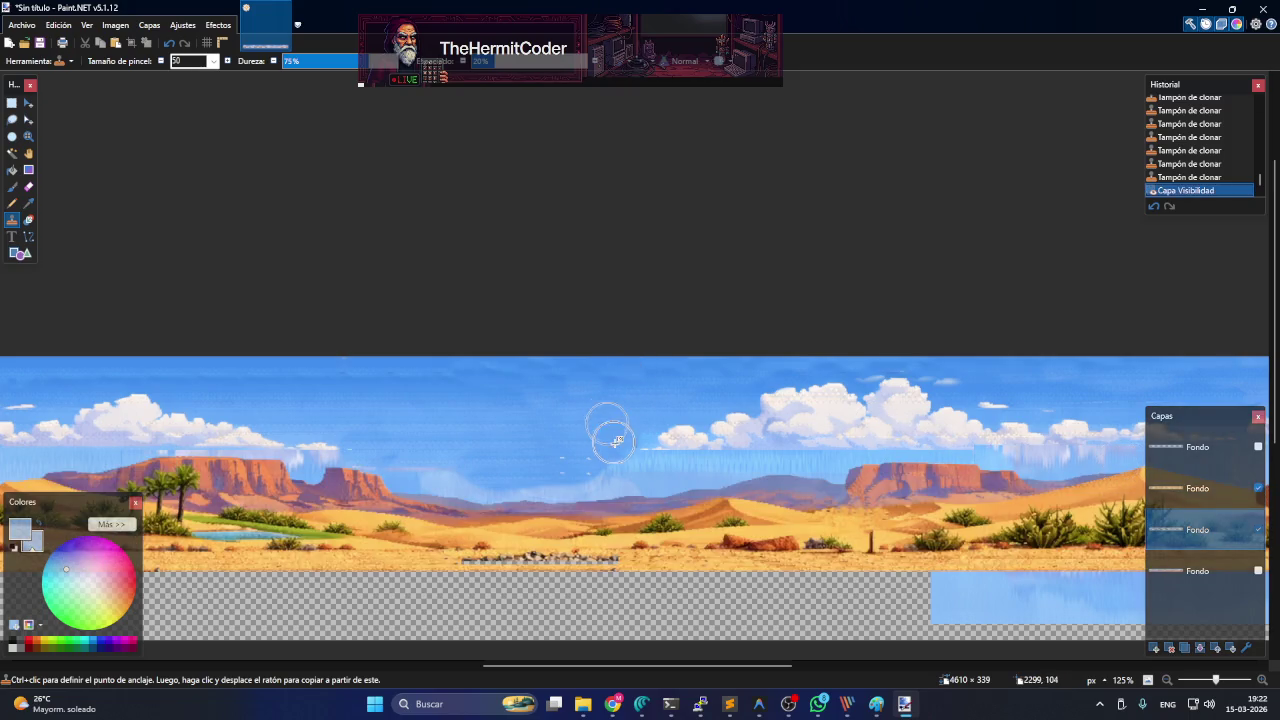
# - Paint cloned sky over the streaky artifacts above the mesas, resetting the clone source as needed
pyautogui.moveTo(620, 449); pyautogui.dragTo(596, 458)
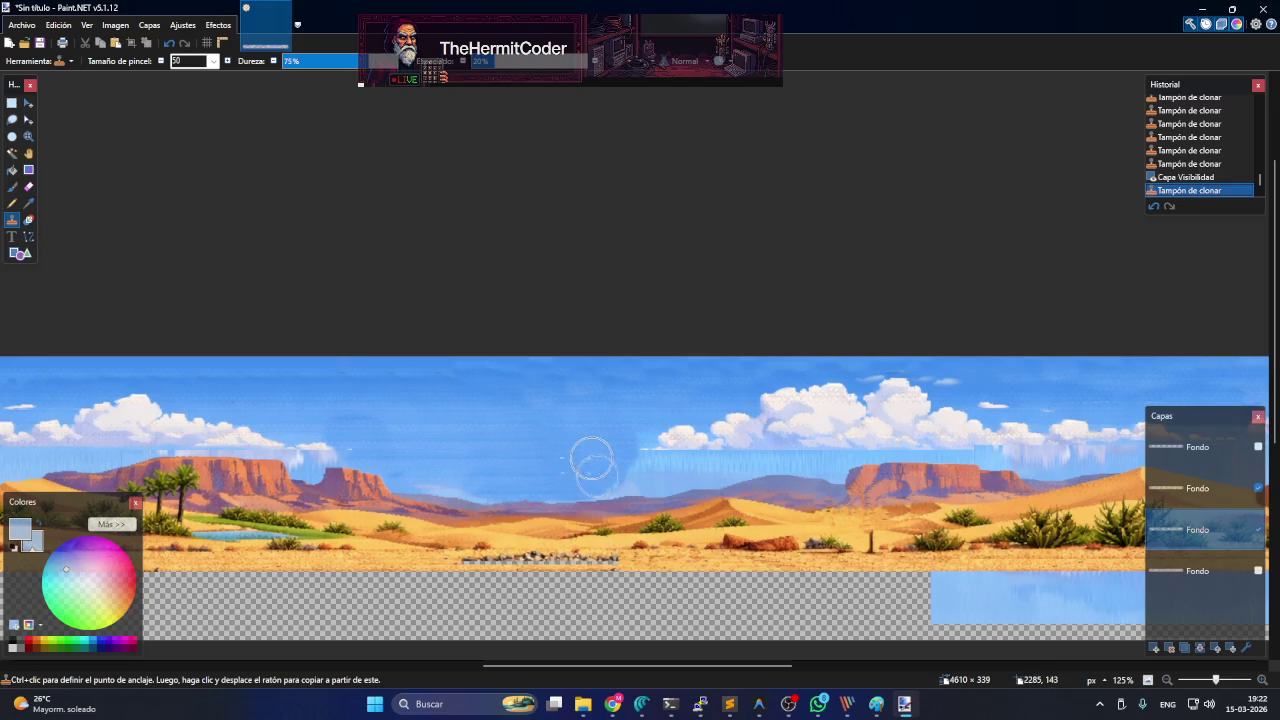
pyautogui.moveTo(634, 414); pyautogui.dragTo(600, 434)
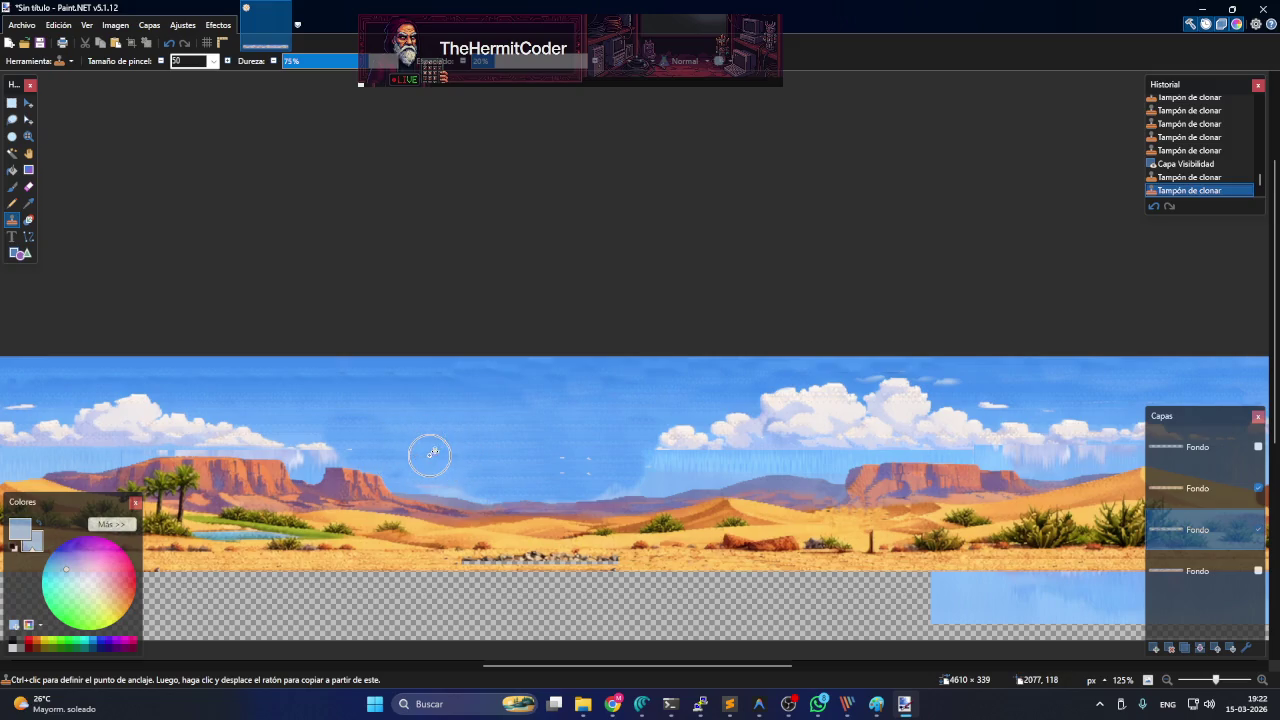
pyautogui.moveTo(372, 460); pyautogui.dragTo(214, 470)
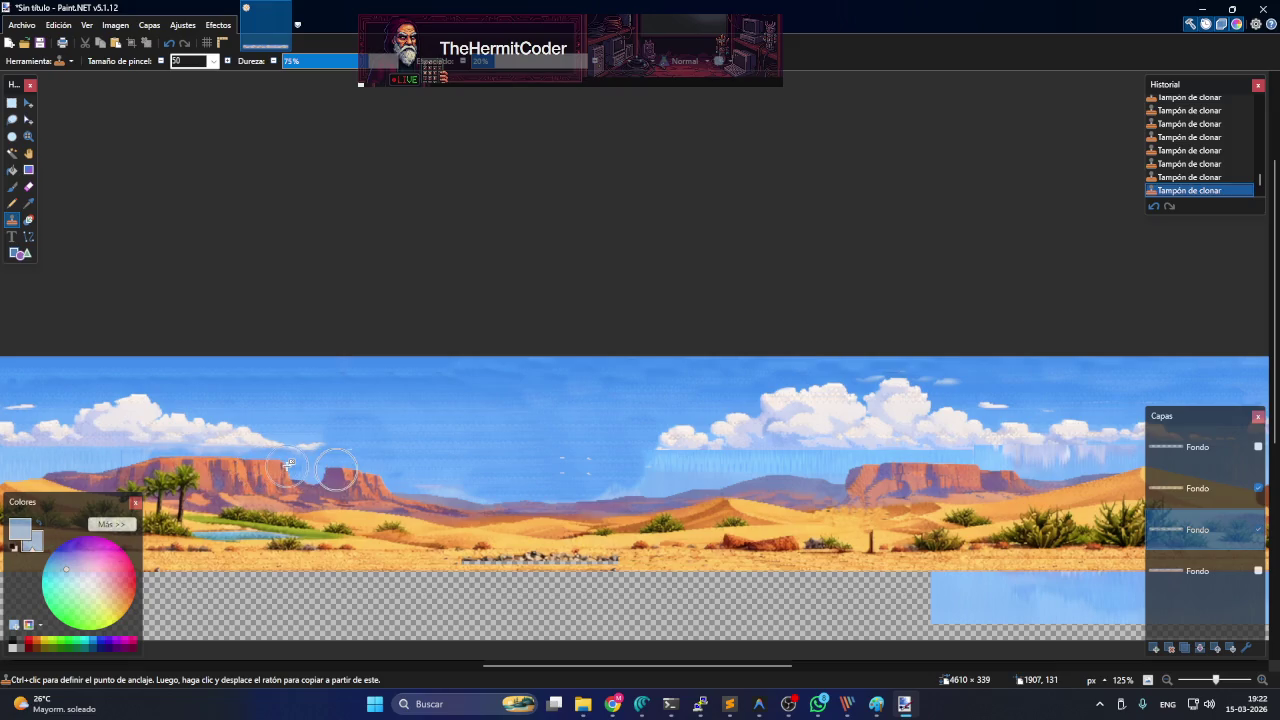
pyautogui.keyDown('ctrl'); pyautogui.click(166, 467); pyautogui.keyUp('ctrl')
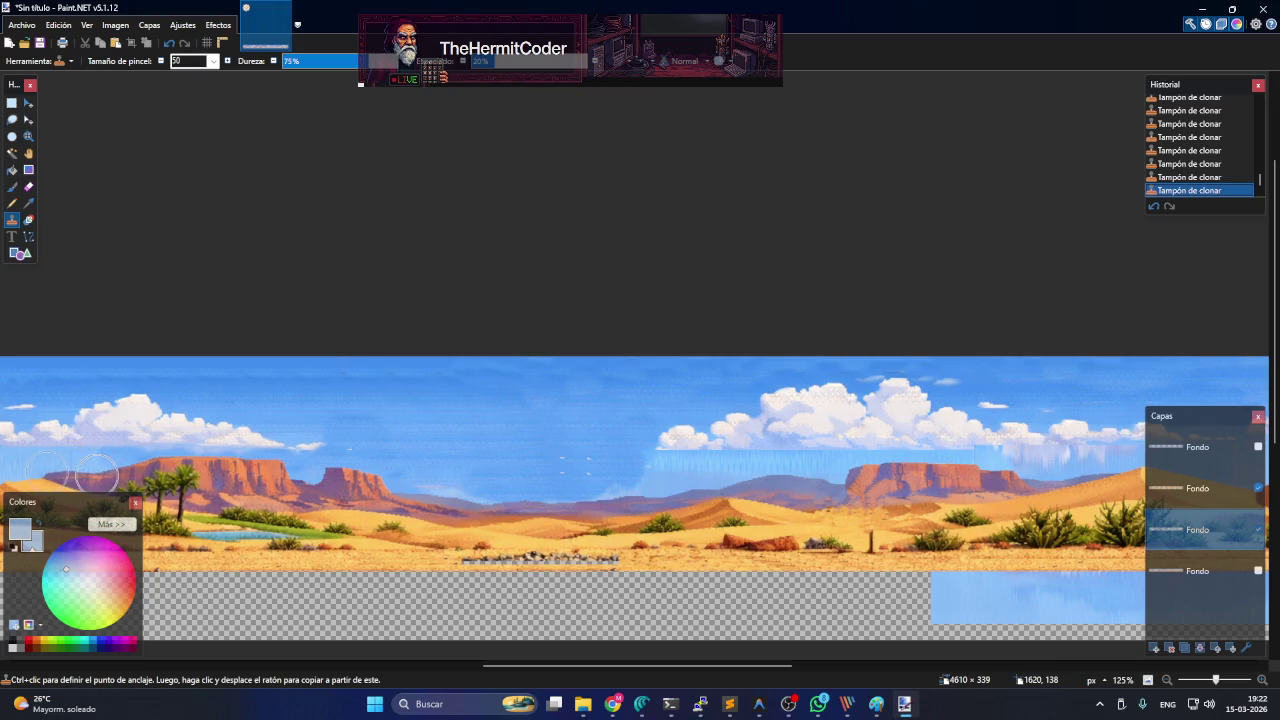
pyautogui.keyDown('ctrl'); pyautogui.click(546, 474); pyautogui.keyUp('ctrl')
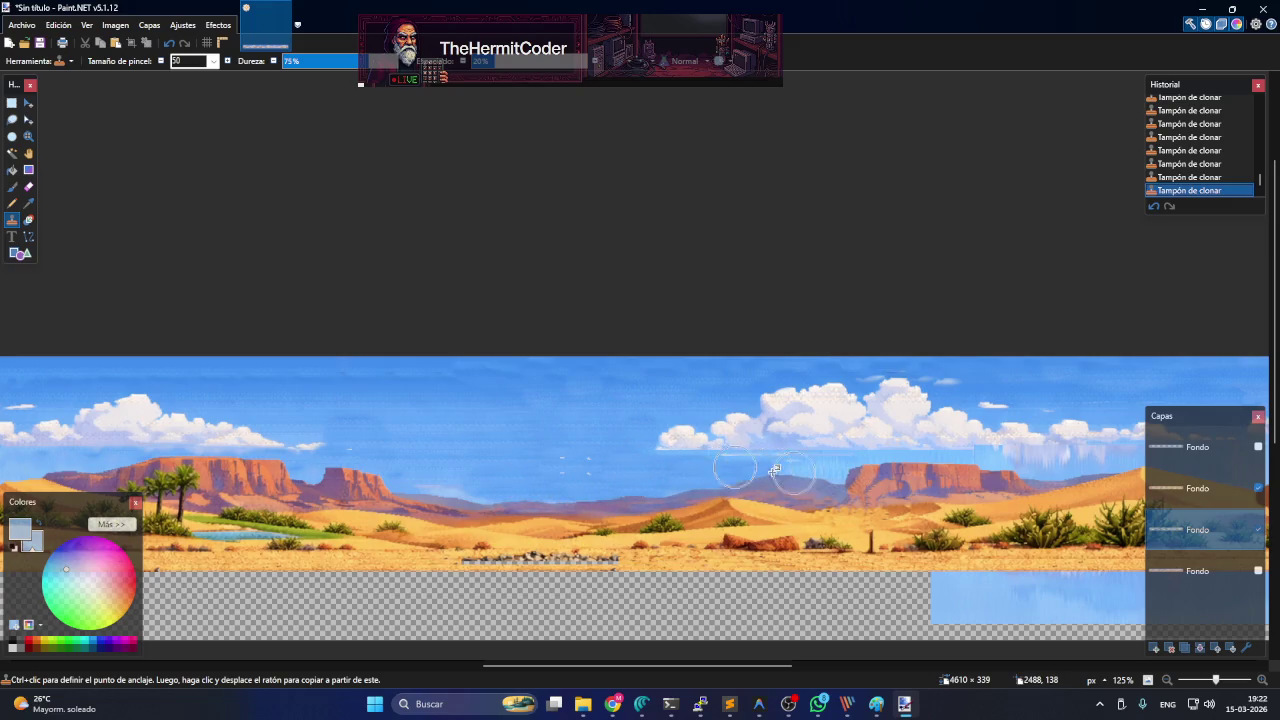
# - Cover the remaining blue streaks along the mesa horizon with cloned sky and mesa pixels
pyautogui.moveTo(910, 467); pyautogui.dragTo(1096, 459)
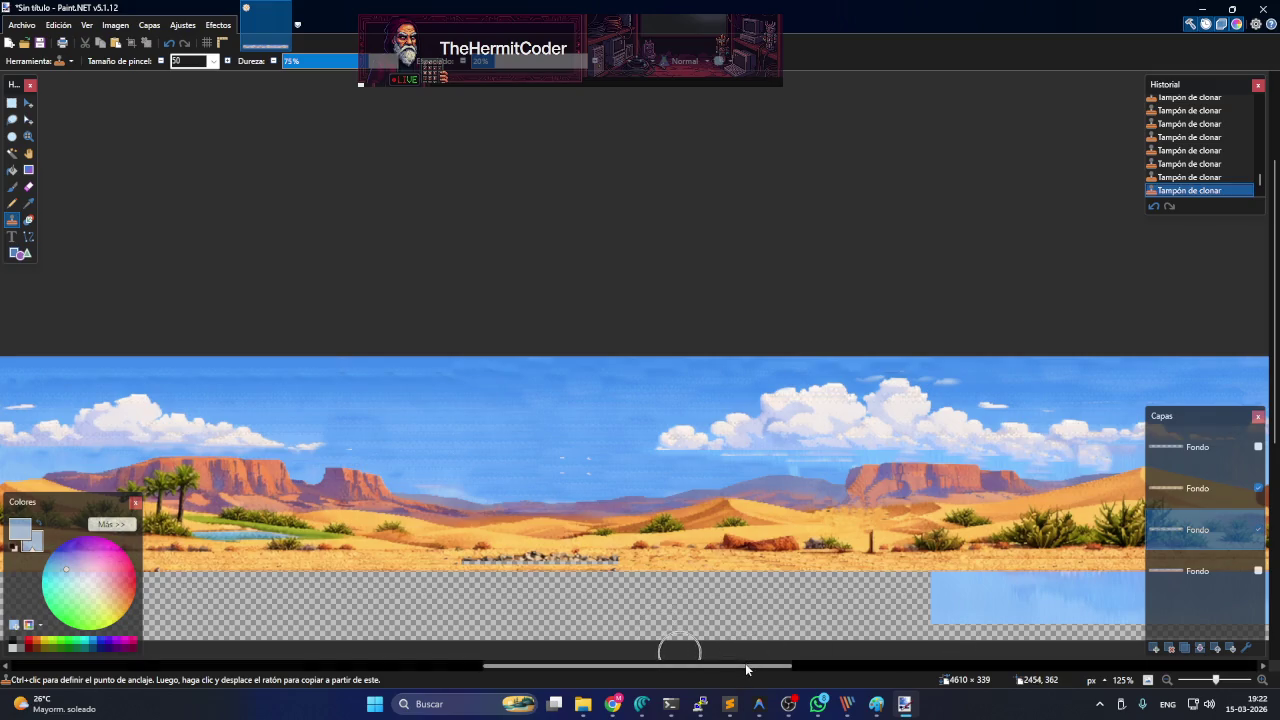
pyautogui.moveTo(745, 665); pyautogui.dragTo(897, 666)
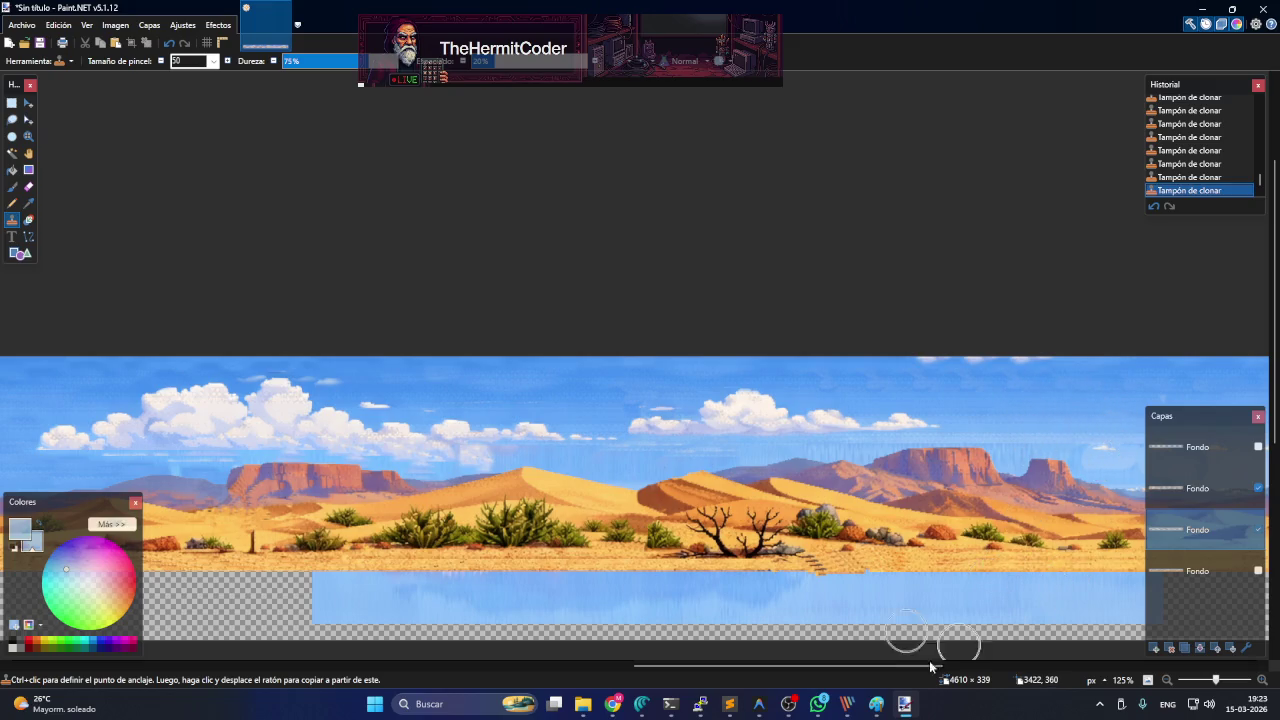
pyautogui.moveTo(829, 651); pyautogui.dragTo(514, 651)
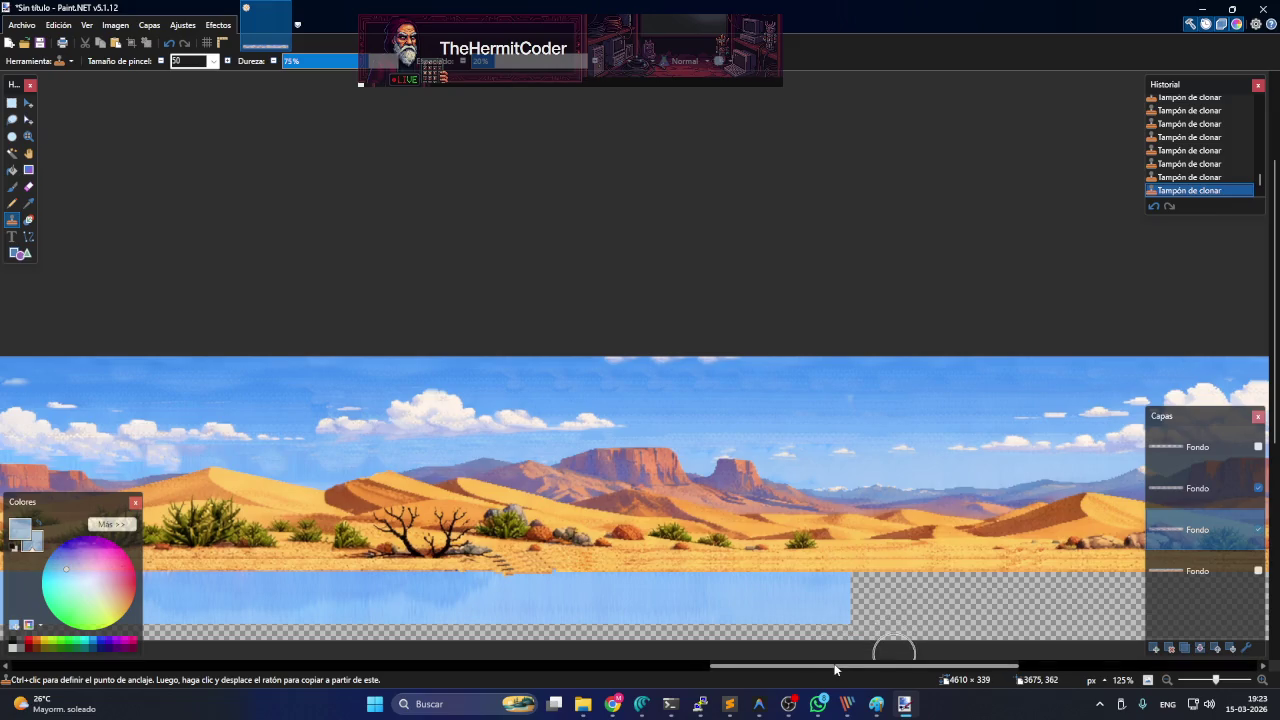
pyautogui.hscroll(5, 836, 662)
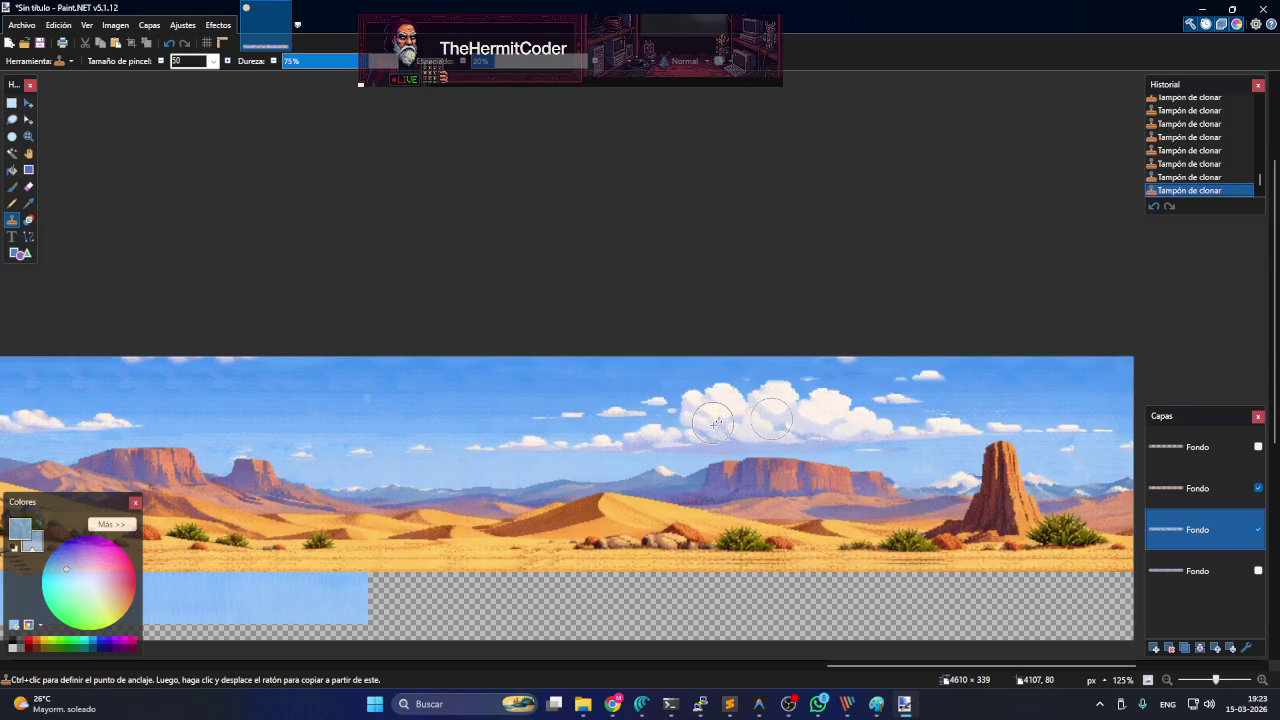
pyautogui.keyDown('ctrl'); pyautogui.scroll(-3, 715, 424); pyautogui.keyUp('ctrl')
pyautogui.keyDown('ctrl'); pyautogui.scroll(-3, 608, 557); pyautogui.keyUp('ctrl')
pyautogui.keyDown('ctrl'); pyautogui.scroll(-2, 571, 571); pyautogui.keyUp('ctrl')
pyautogui.keyDown('ctrl'); pyautogui.scroll(-1, 561, 593); pyautogui.keyUp('ctrl')
pyautogui.keyDown('ctrl'); pyautogui.scroll(-1, 561, 592); pyautogui.keyUp('ctrl')
pyautogui.keyDown('ctrl'); pyautogui.scroll(2, 562, 588); pyautogui.keyUp('ctrl')
pyautogui.keyDown('ctrl'); pyautogui.scroll(3, 561, 582); pyautogui.keyUp('ctrl')
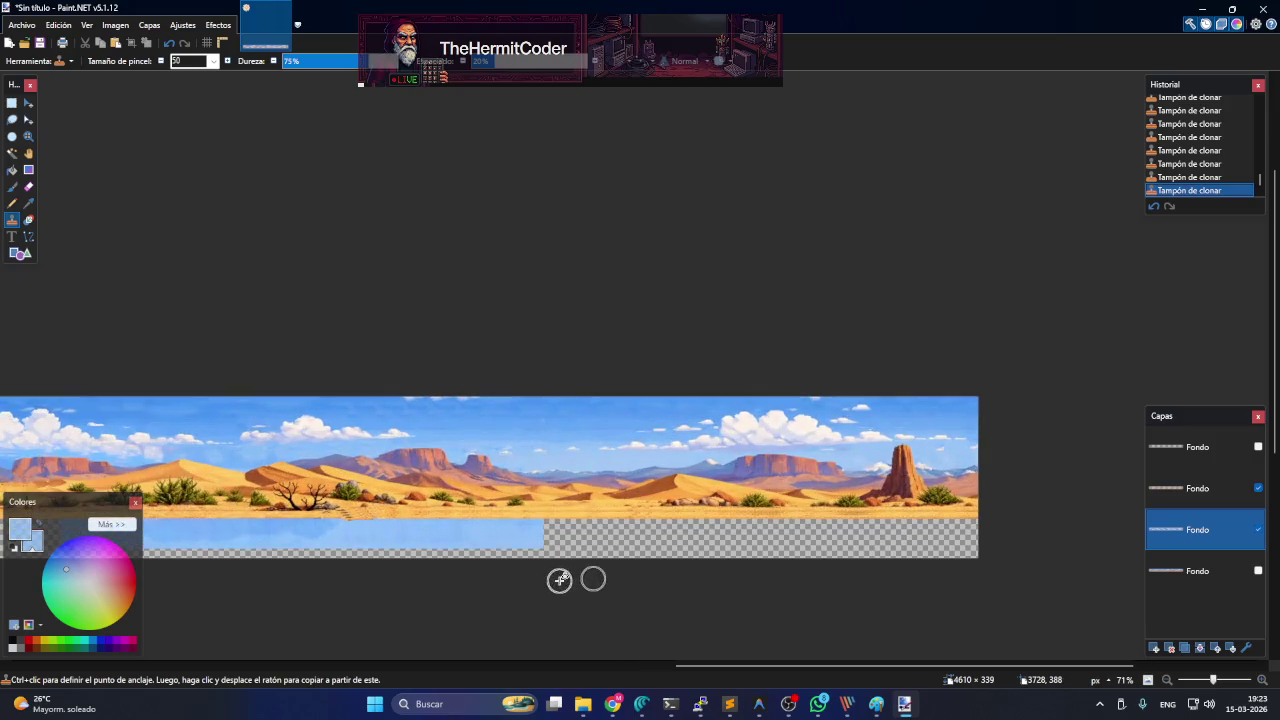
# - Hide the desert midground layer to inspect the sky layer's lower band
pyautogui.click(1258, 488)
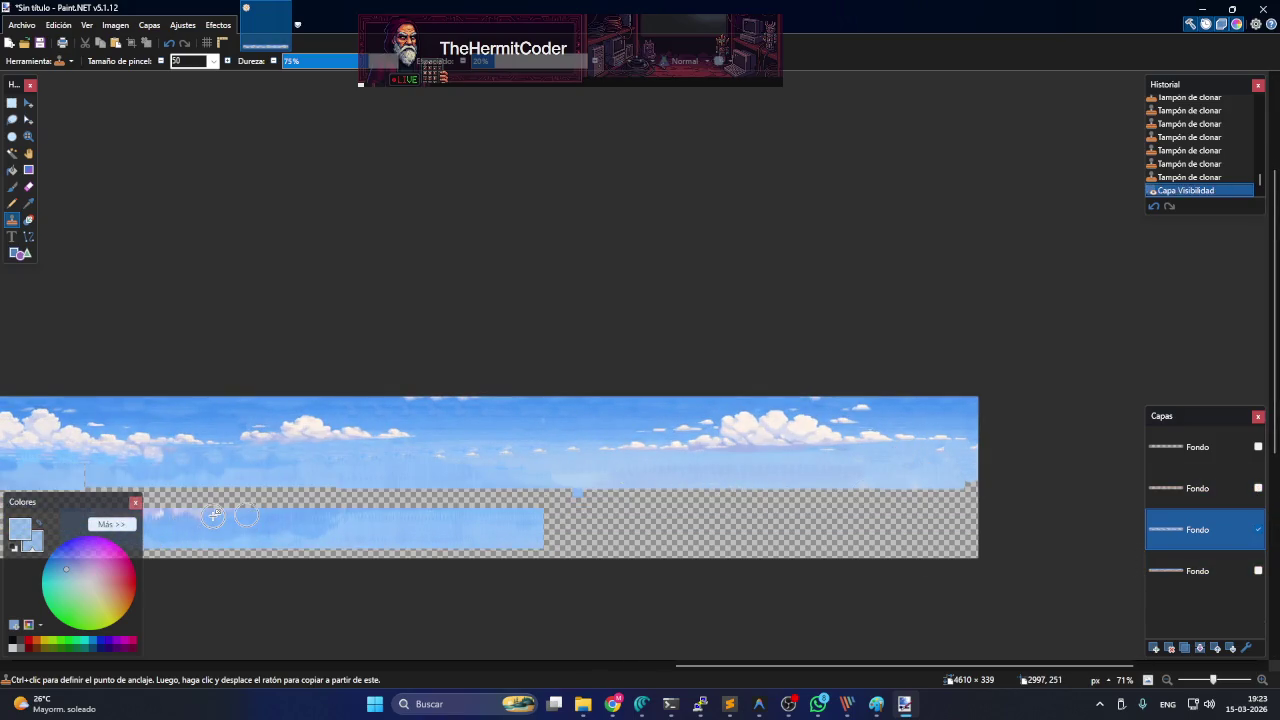
pyautogui.moveTo(775, 669); pyautogui.dragTo(749, 670)
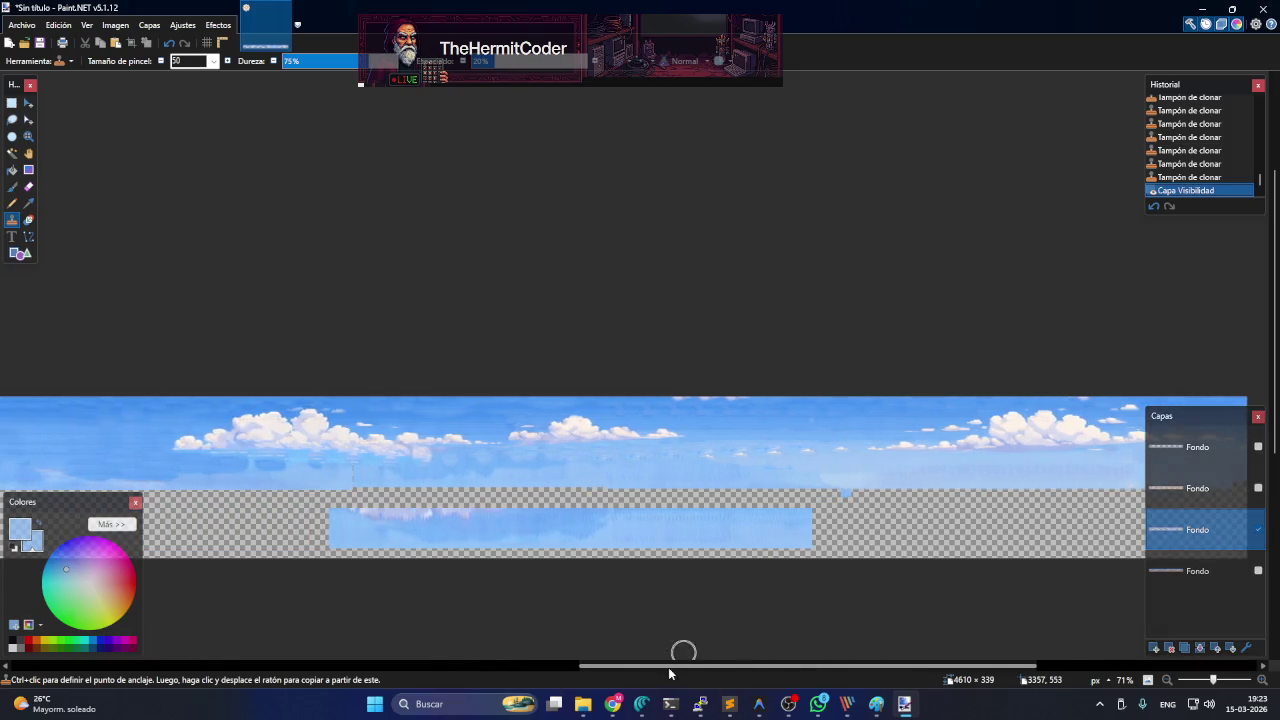
pyautogui.scroll(-2, 566, 623)
pyautogui.scroll(-2, 563, 622)
pyautogui.scroll(-1, 560, 622)
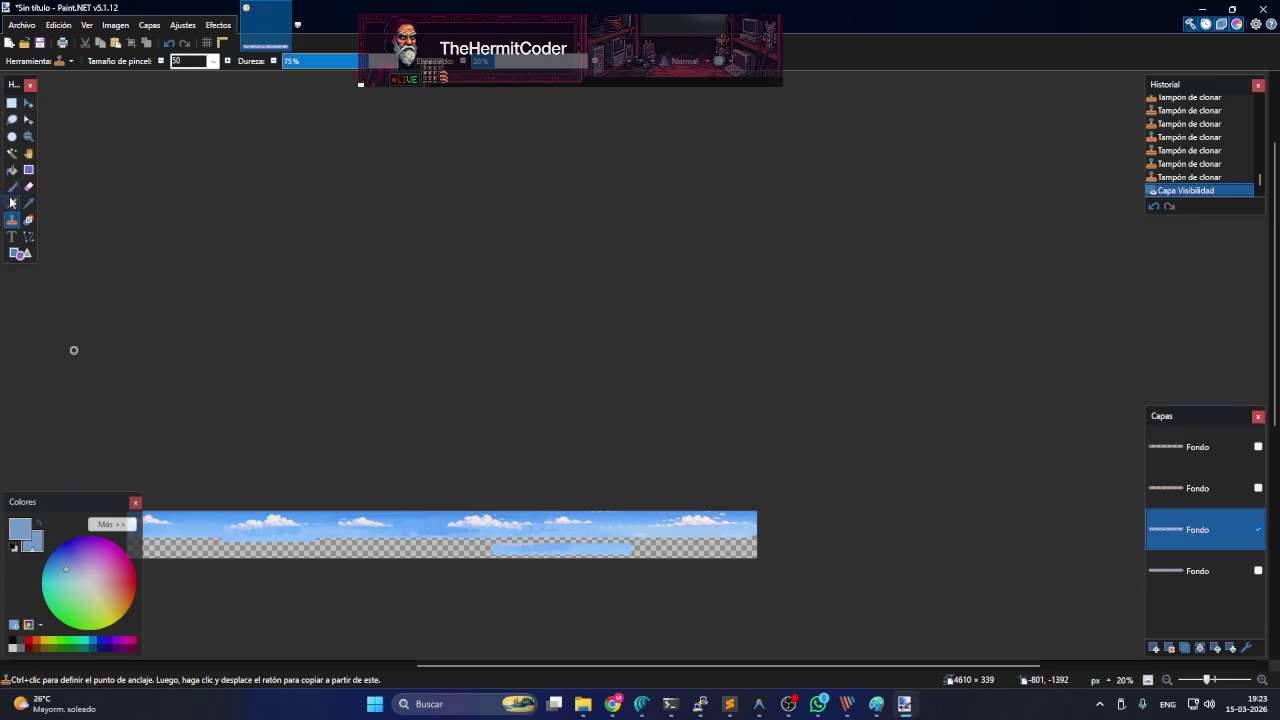
# - Erase the stray light-blue strip in the sky layer's lower band using a rectangle selection
pyautogui.click(13, 104)
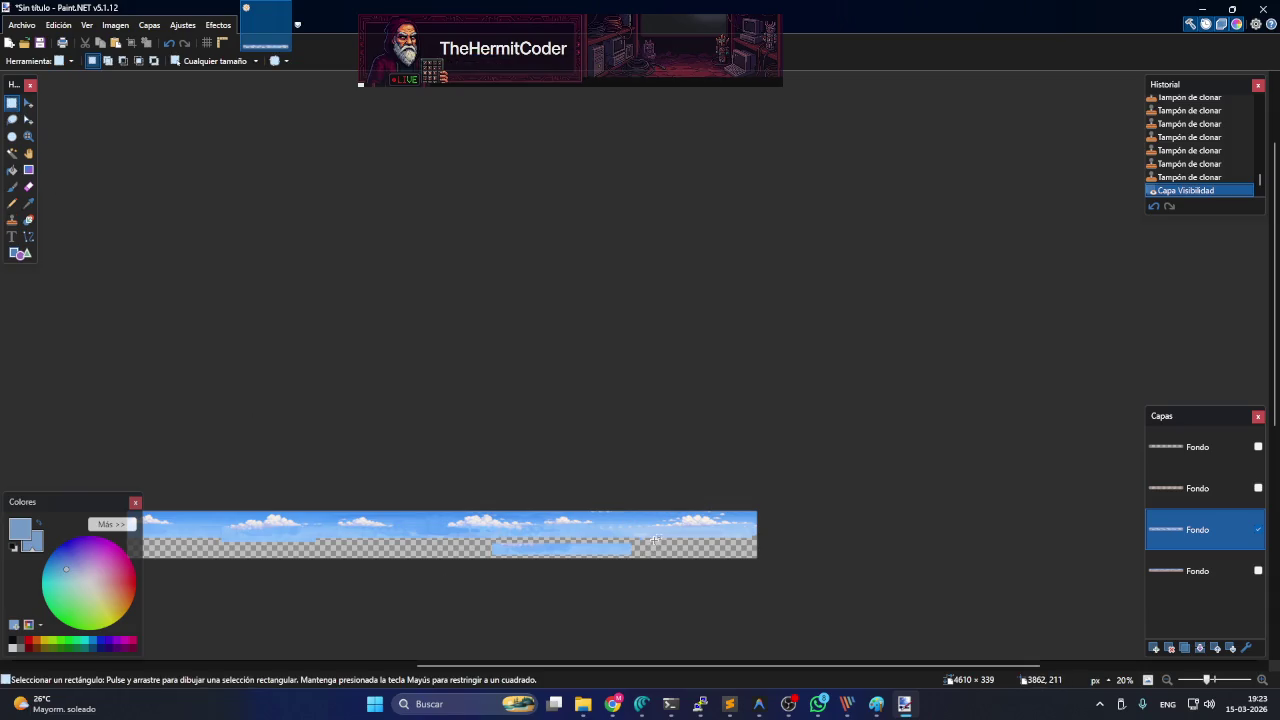
pyautogui.moveTo(651, 538); pyautogui.dragTo(443, 580)
pyautogui.press('Delete')
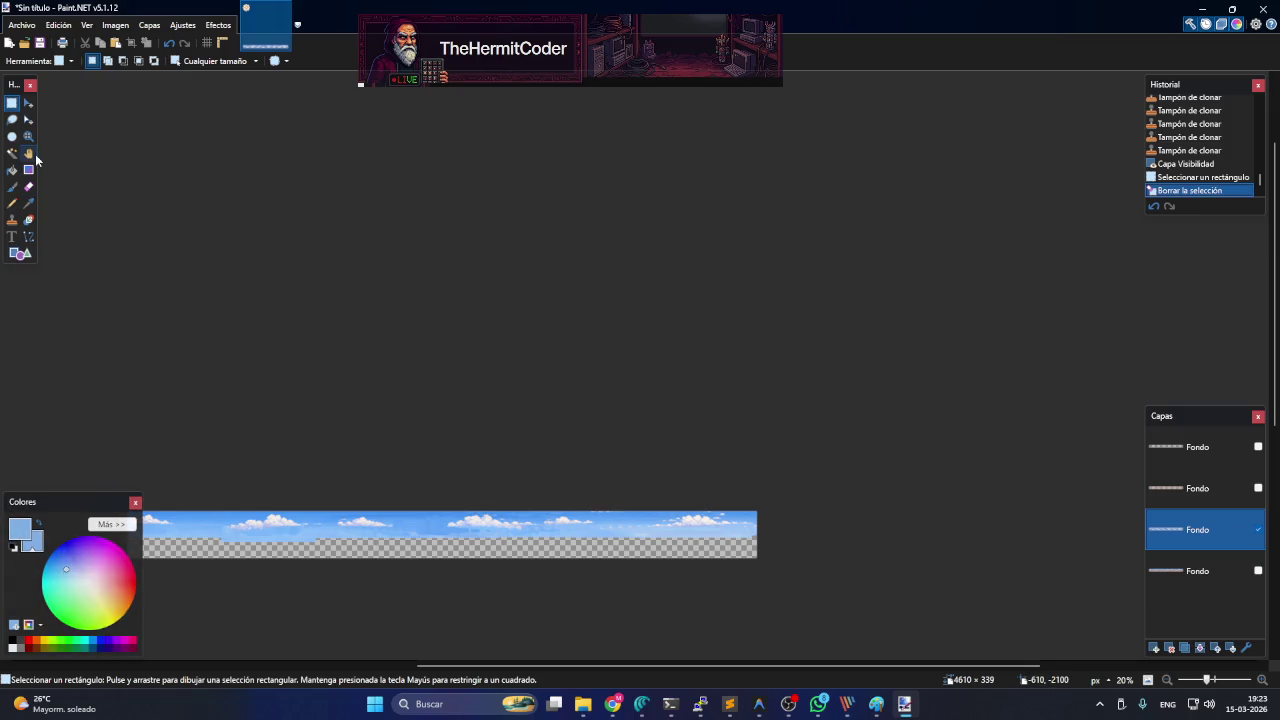
pyautogui.click(13, 170)
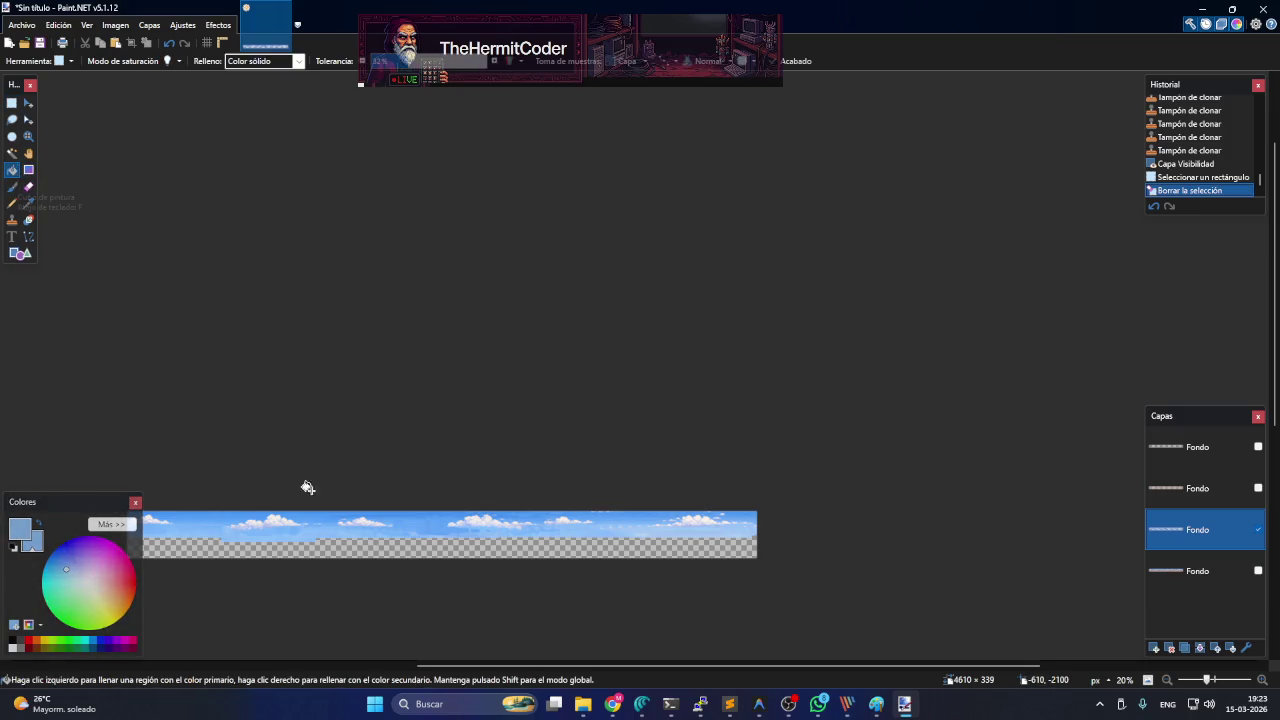
# - Fill the sky's transparent lower band with light blue, checking it against the desert and road layers
pyautogui.click(427, 547)
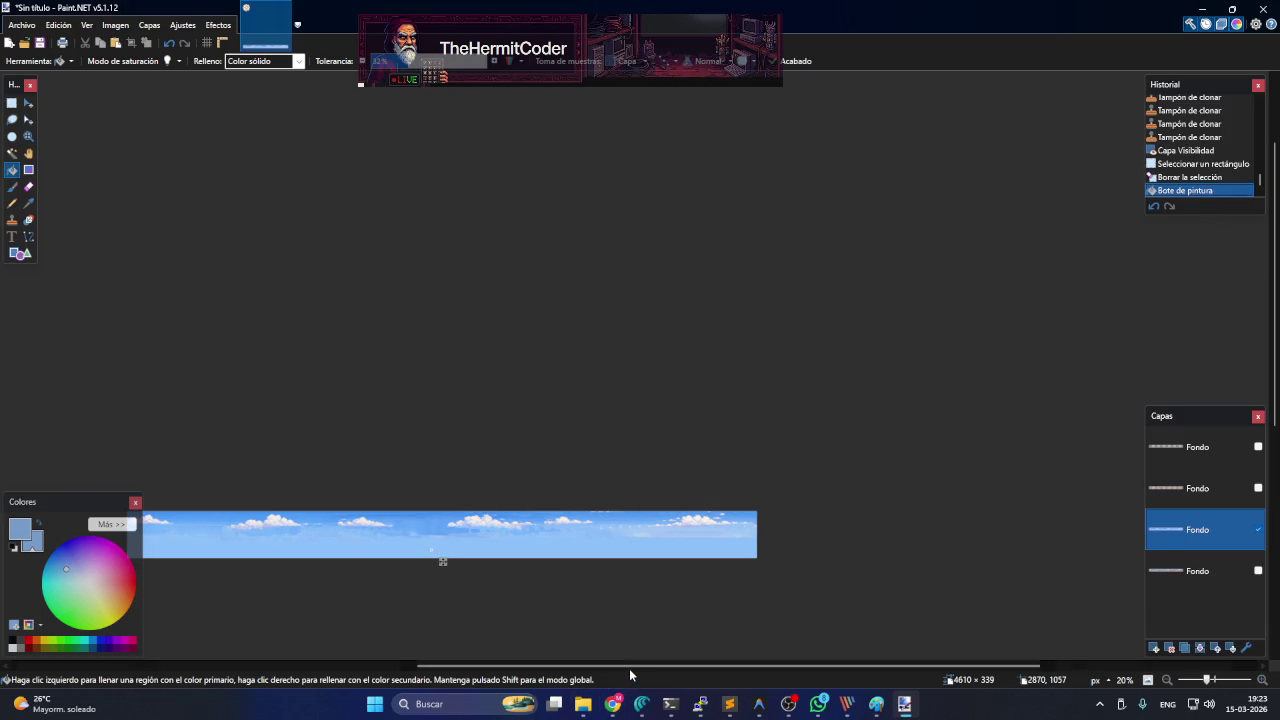
pyautogui.moveTo(637, 664)
pyautogui.mouseDown()
pyautogui.moveTo(430, 660)
pyautogui.moveTo(620, 664)
pyautogui.mouseUp()
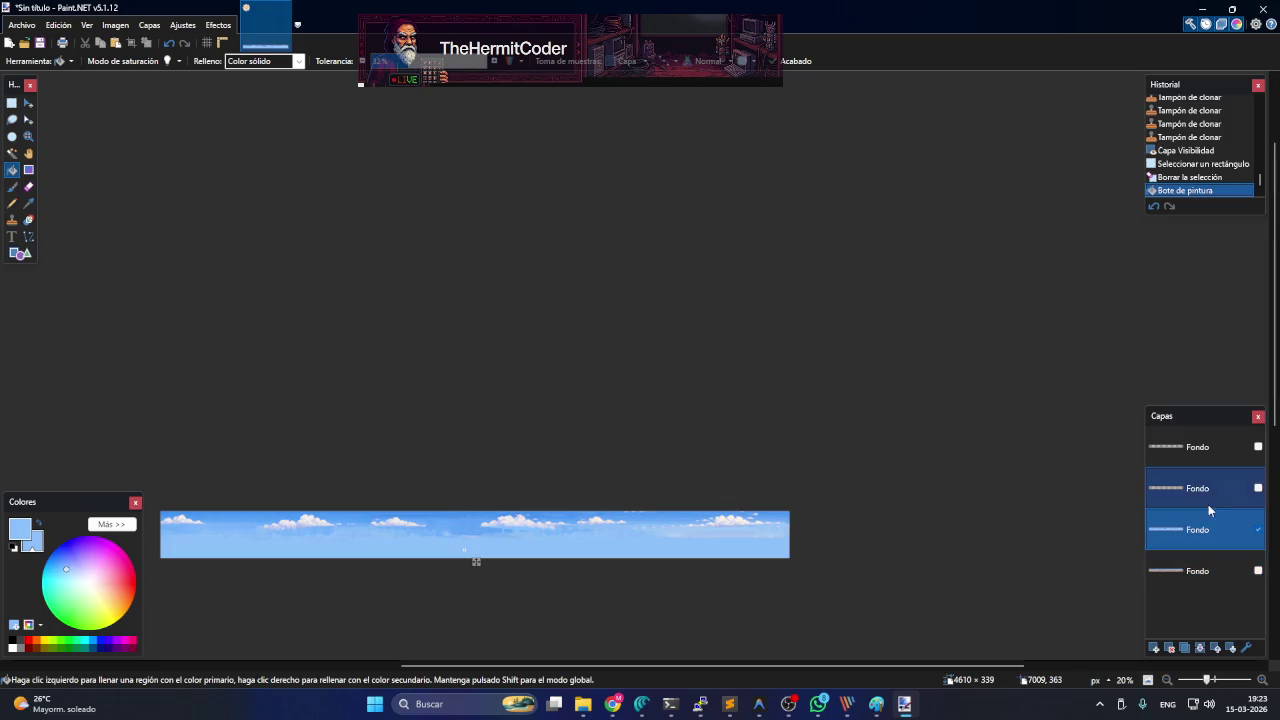
pyautogui.click(1258, 489)
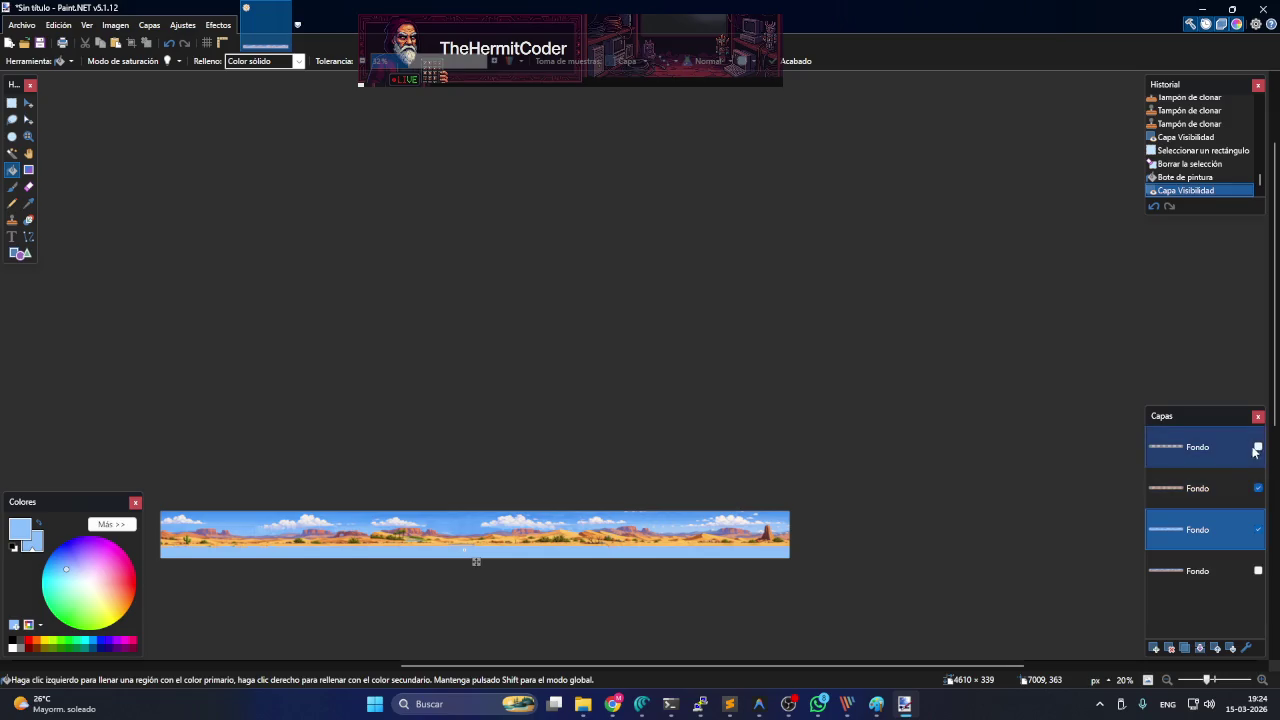
pyautogui.click(1258, 447)
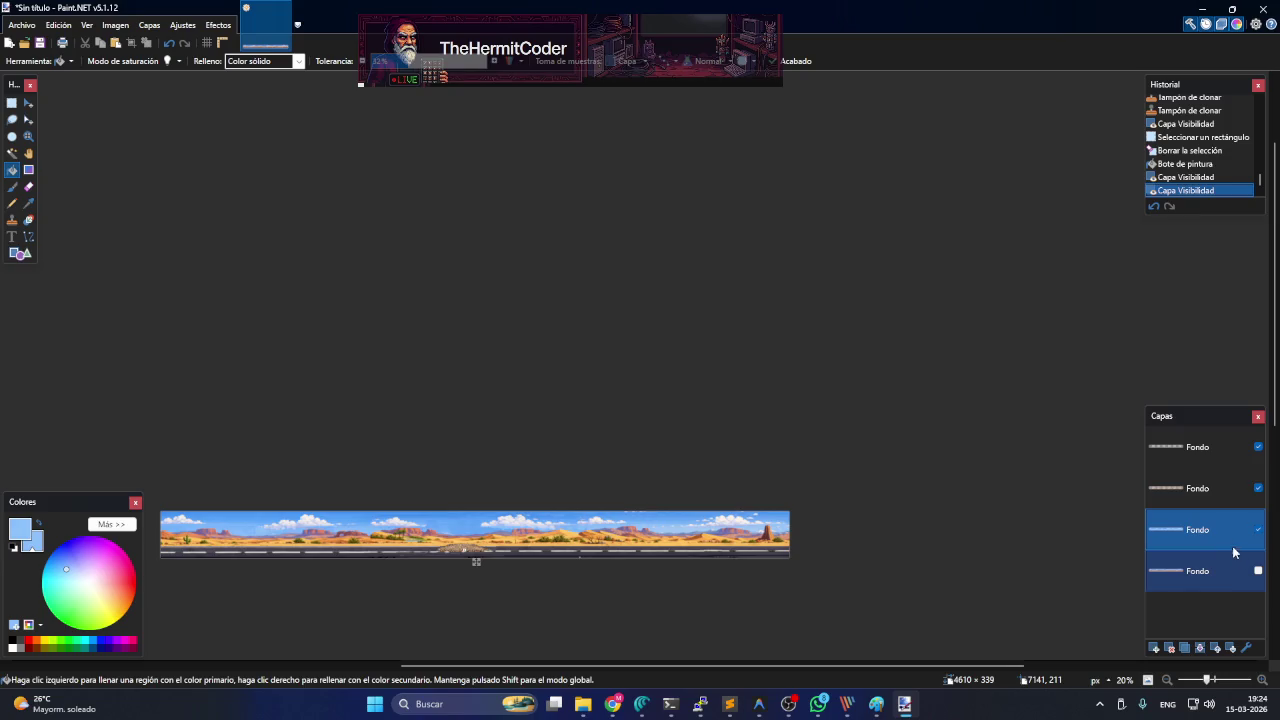
pyautogui.click(1258, 447)
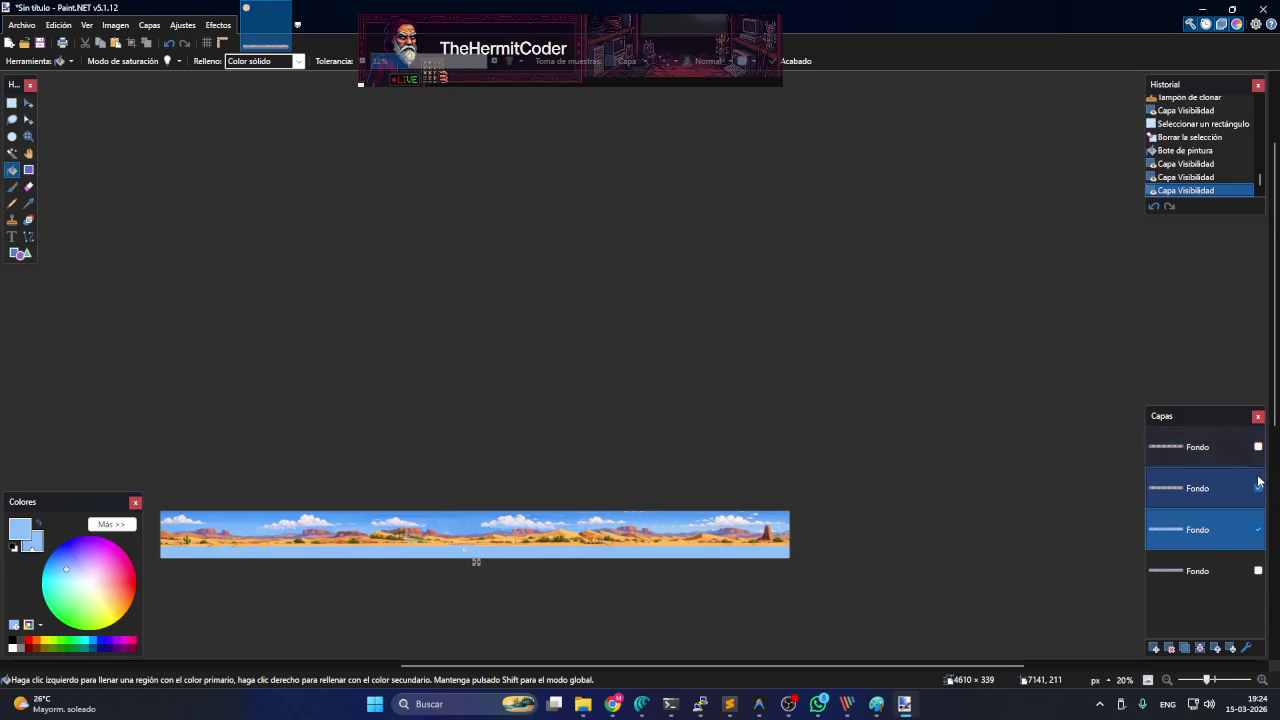
pyautogui.click(1258, 488)
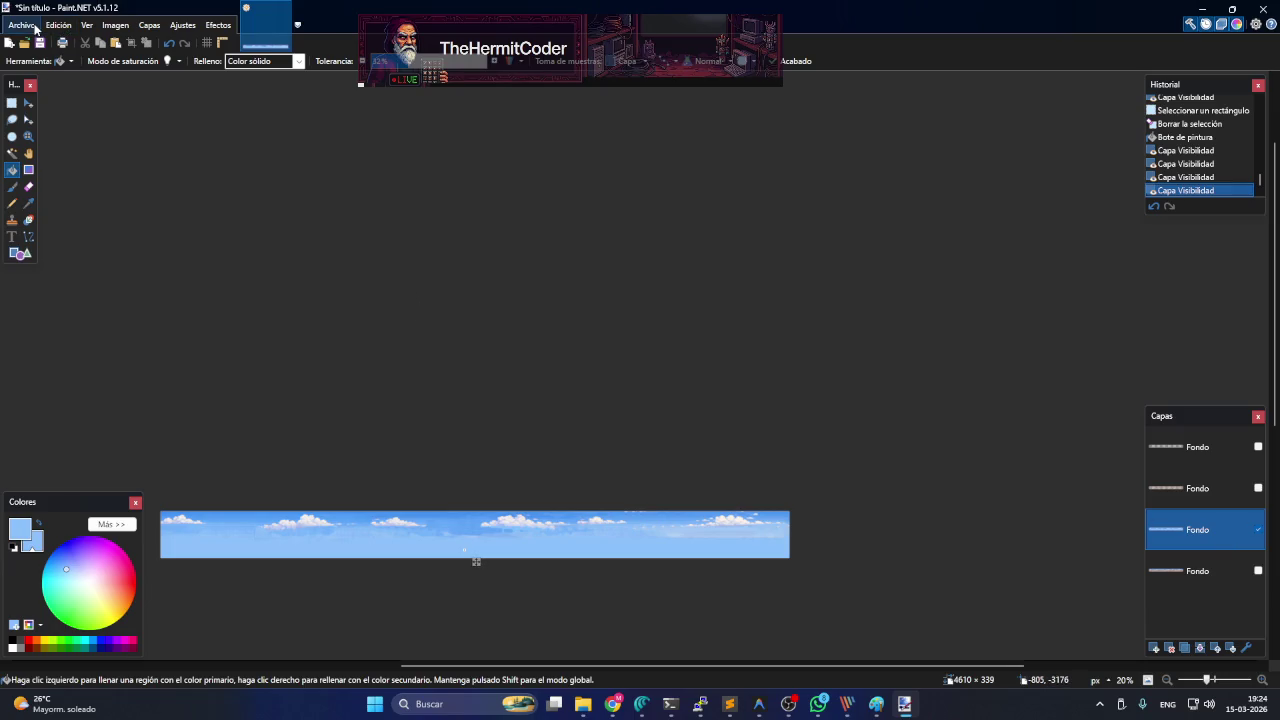
# - Paste the copied sky into a new 4610×339 image
pyautogui.click(9, 43)
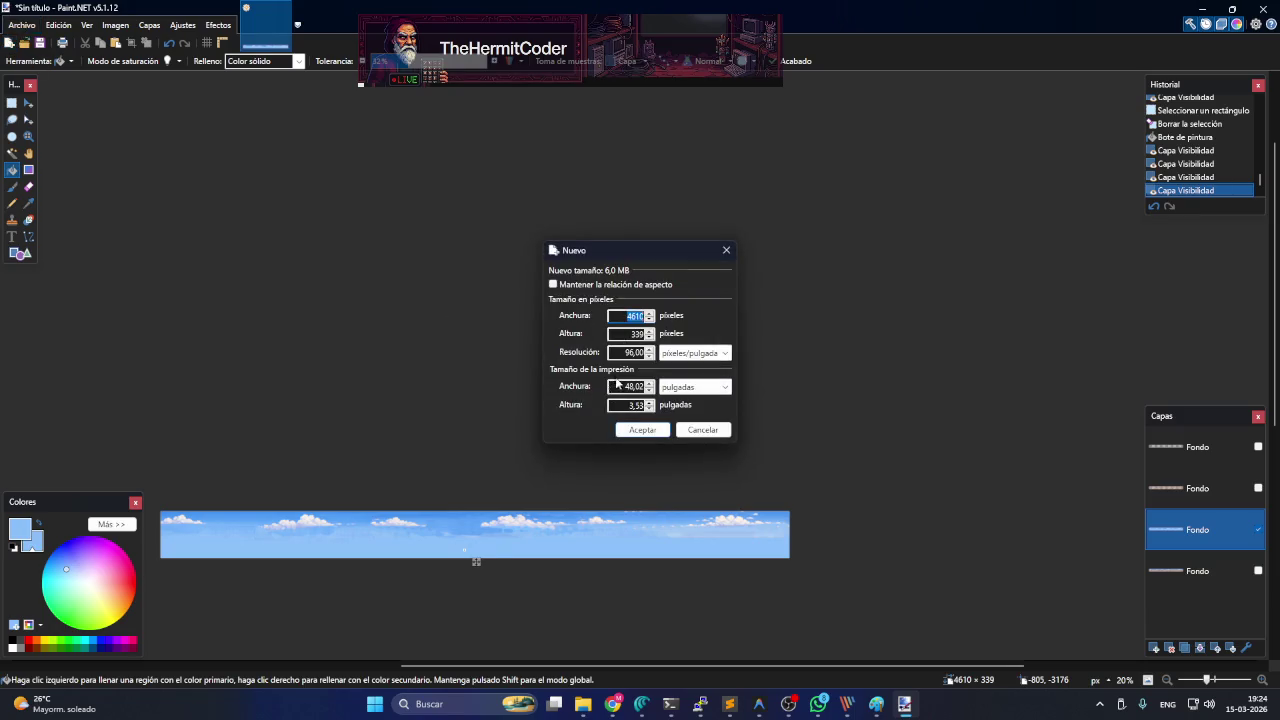
pyautogui.click(650, 433)
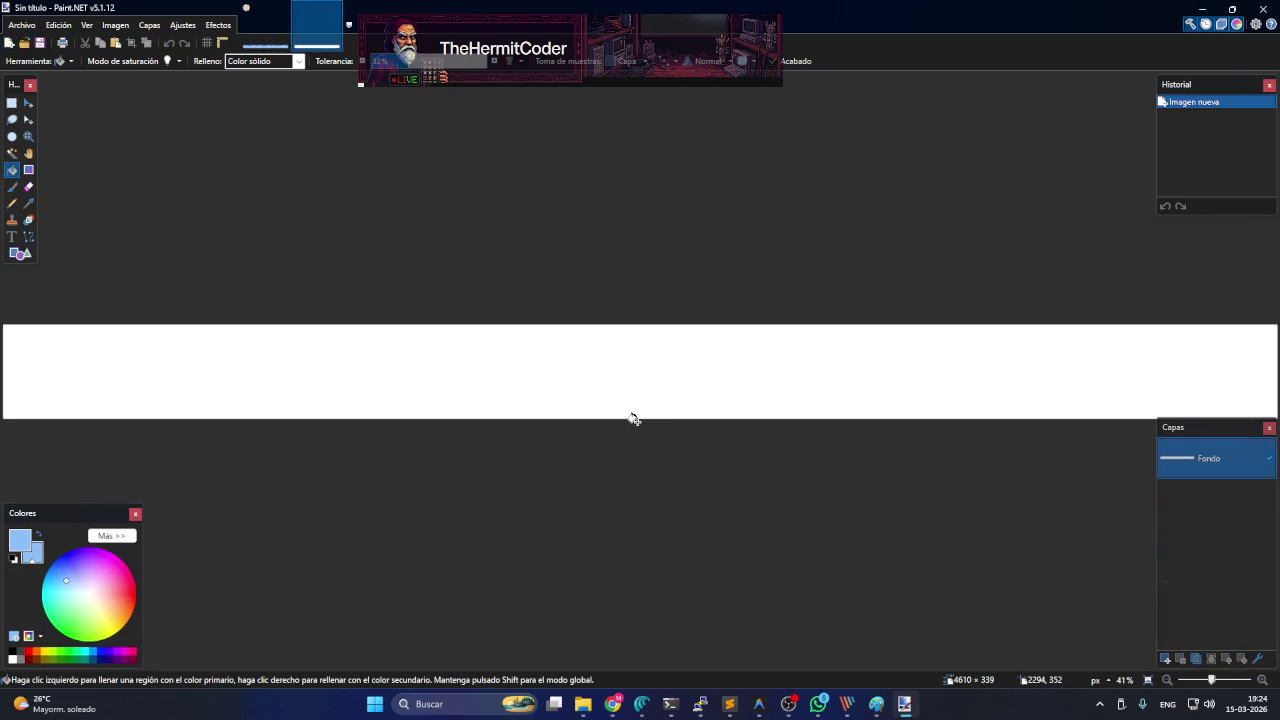
pyautogui.hotkey('ctrl', 'v')
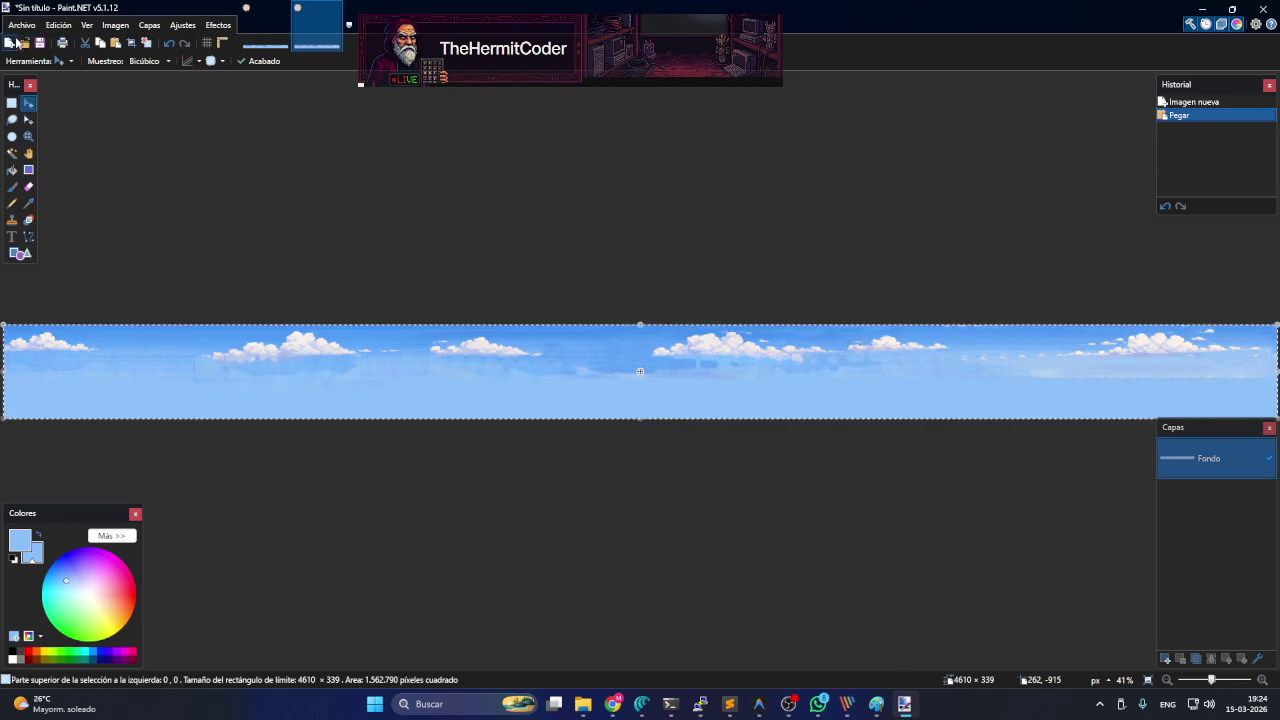
# - Start naming the file in Save As, switching the keyboard layout to Spanish
pyautogui.click(21, 25)
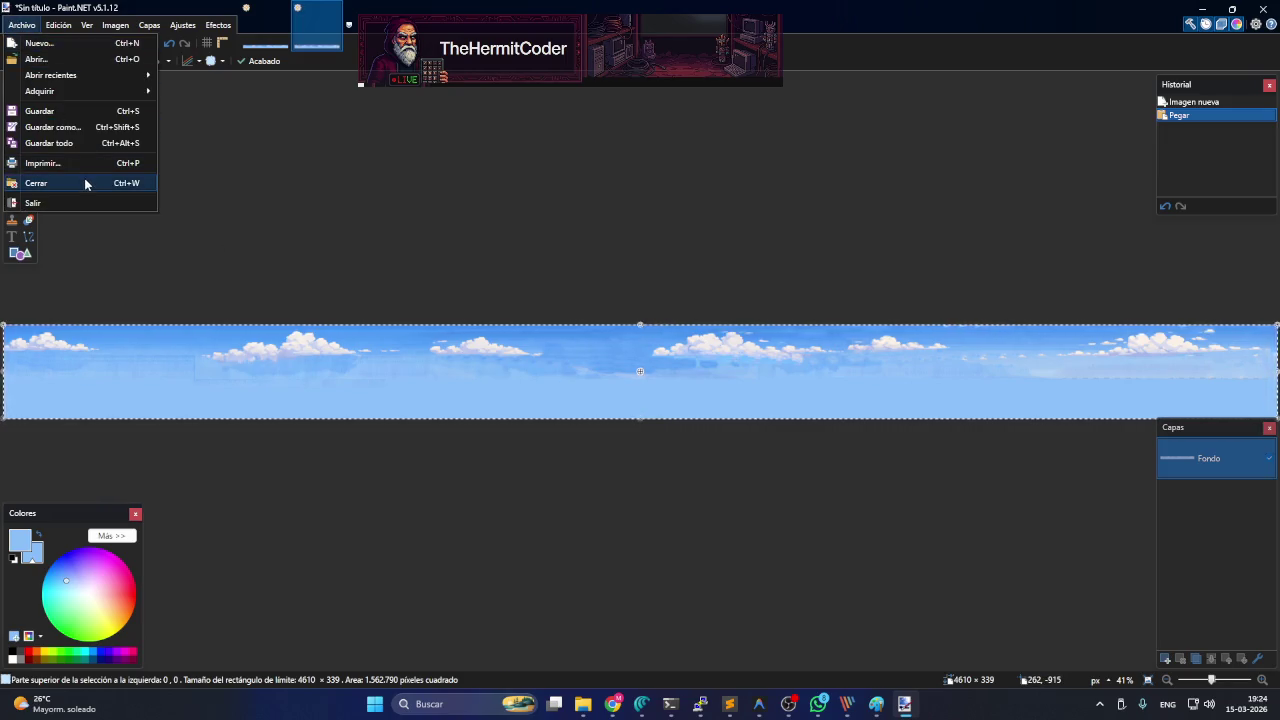
pyautogui.click(91, 128)
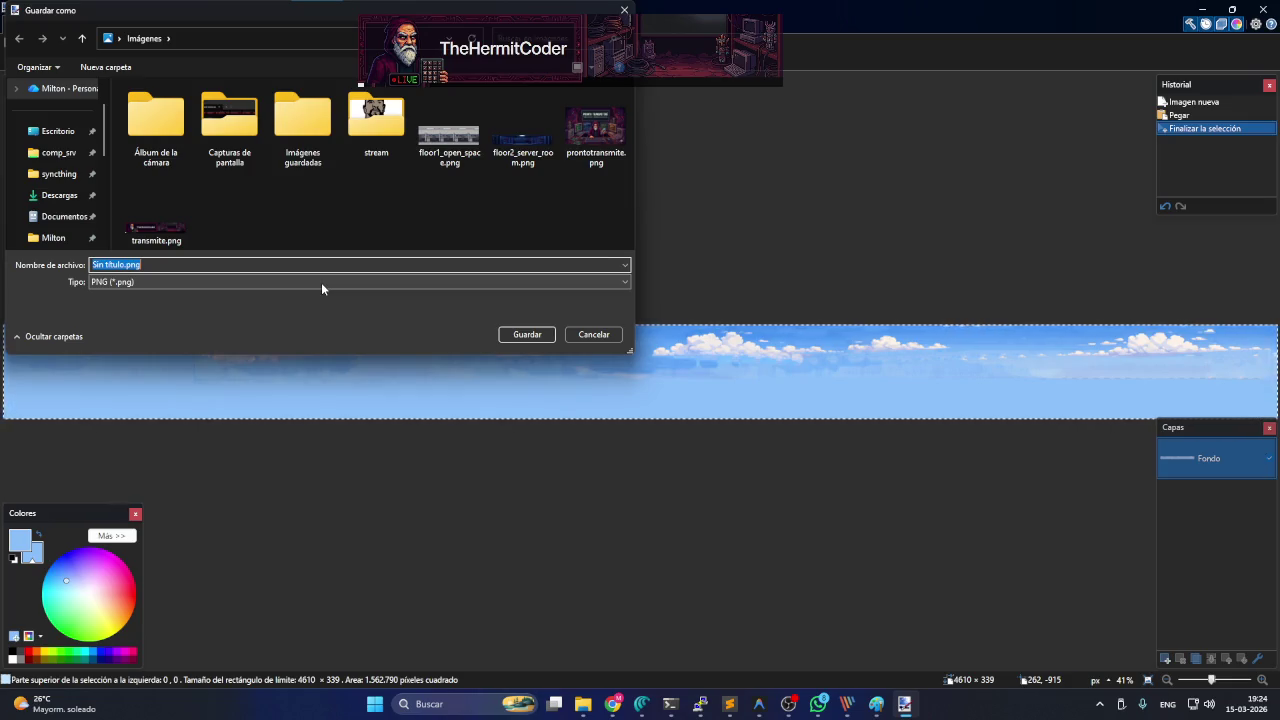
pyautogui.write('cielo_decierto')
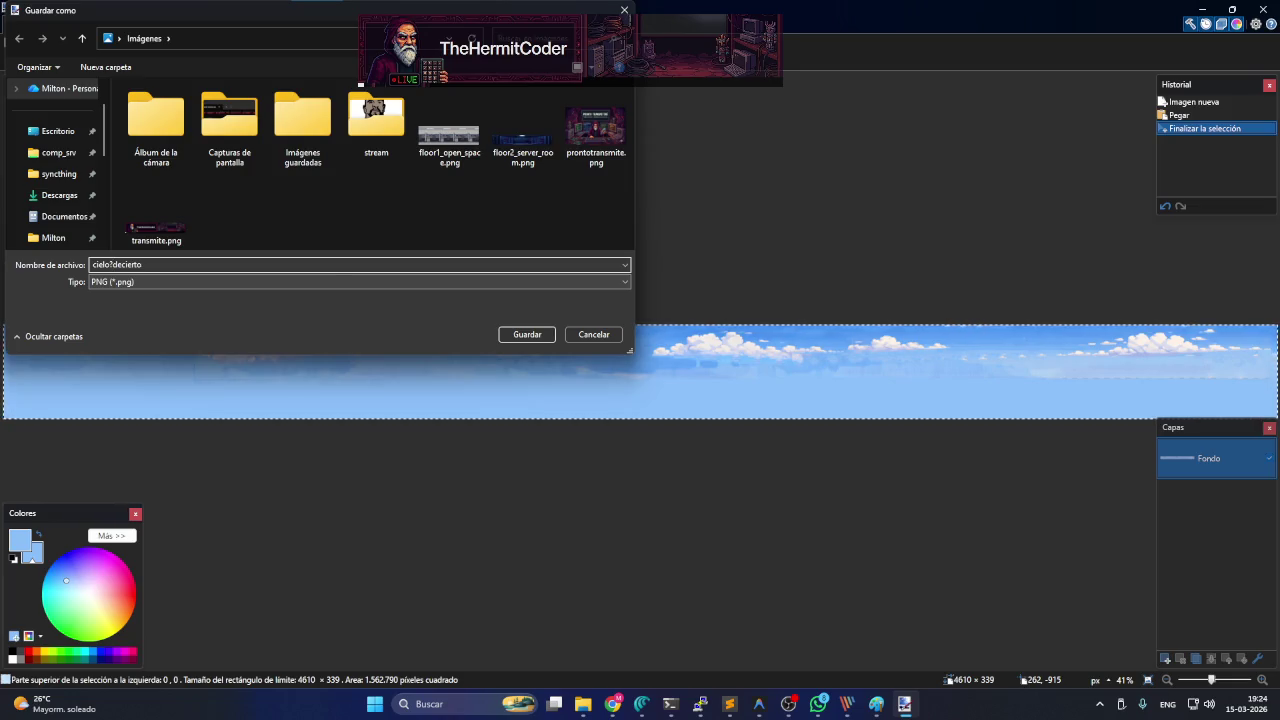
pyautogui.click(1167, 700)
pyautogui.click(1102, 598)
pyautogui.write('?')
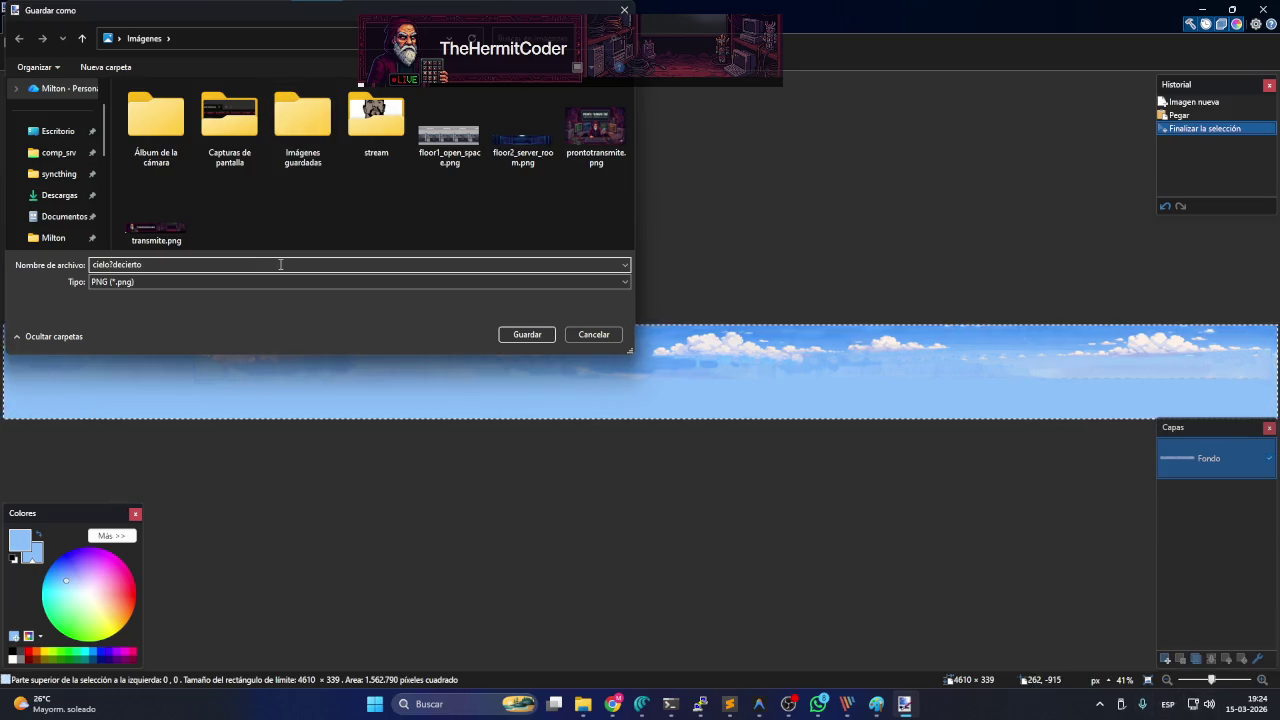
pyautogui.press('BackSpace')
# - Correct the typed name and save the image as the PNG cielo_desierto.png
pyautogui.write('_')
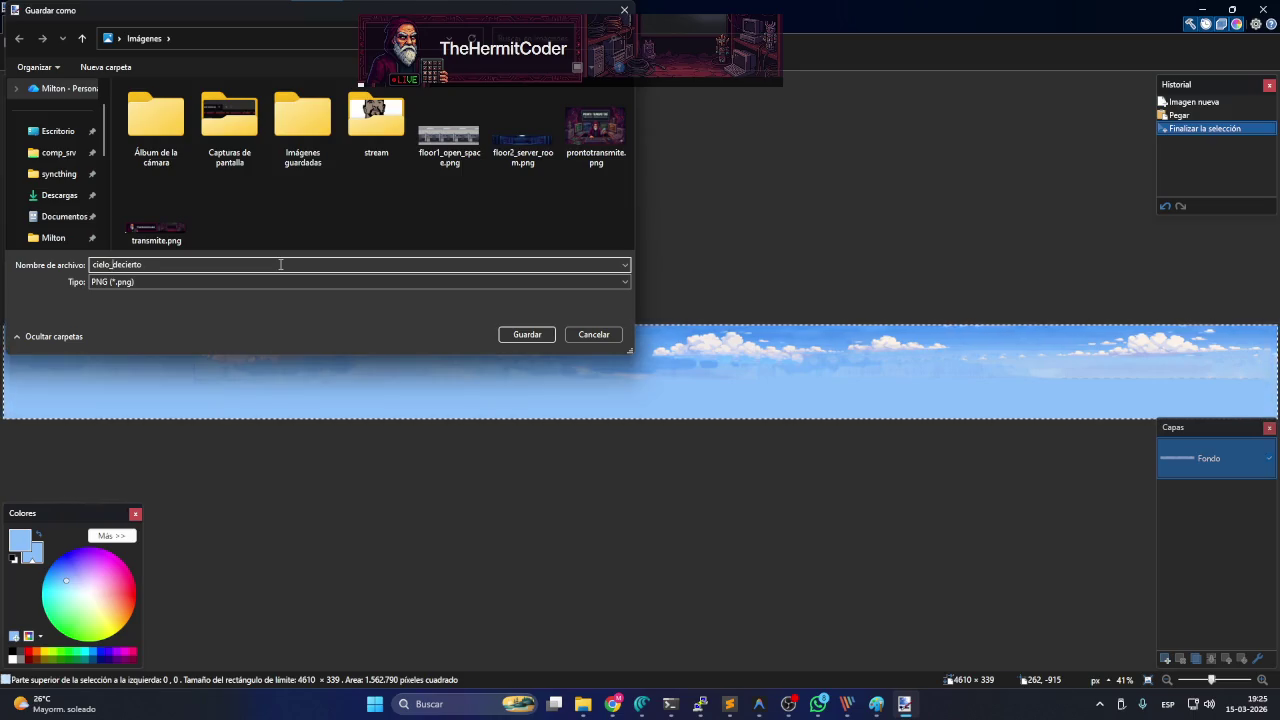
pyautogui.click(122, 264)
pyautogui.press('BackSpace')
pyautogui.write('s')
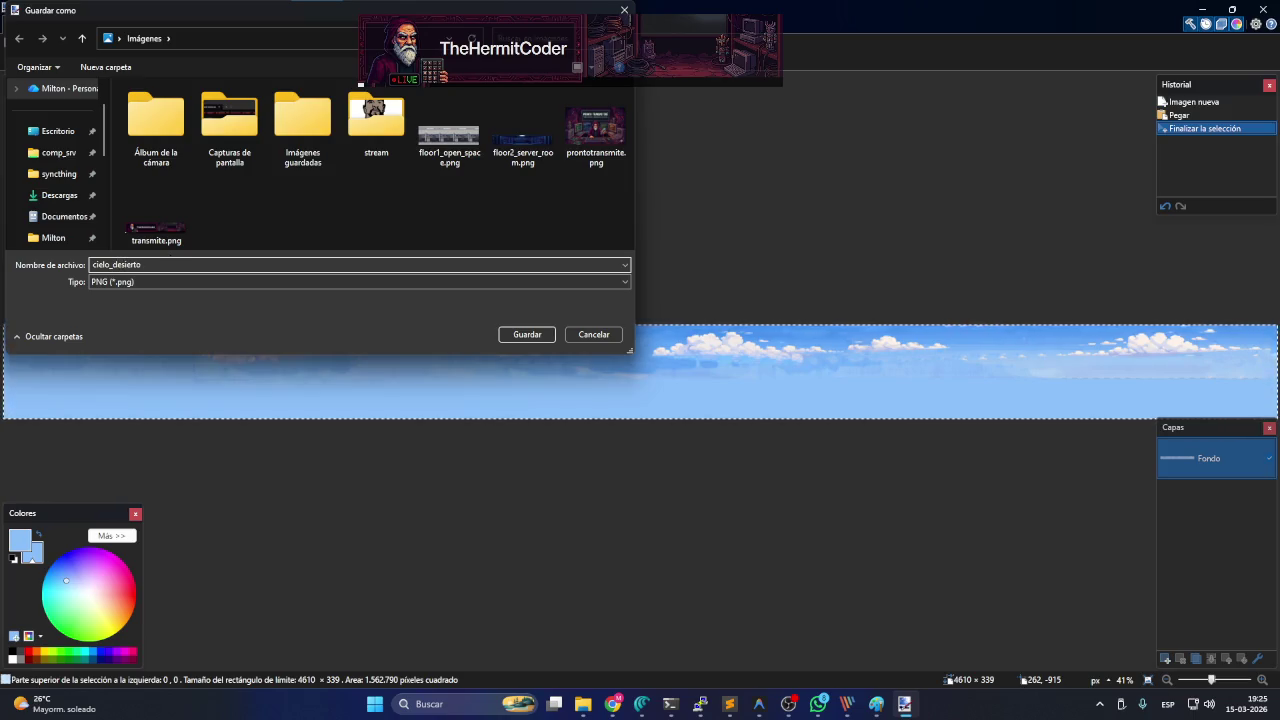
pyautogui.click(520, 334)
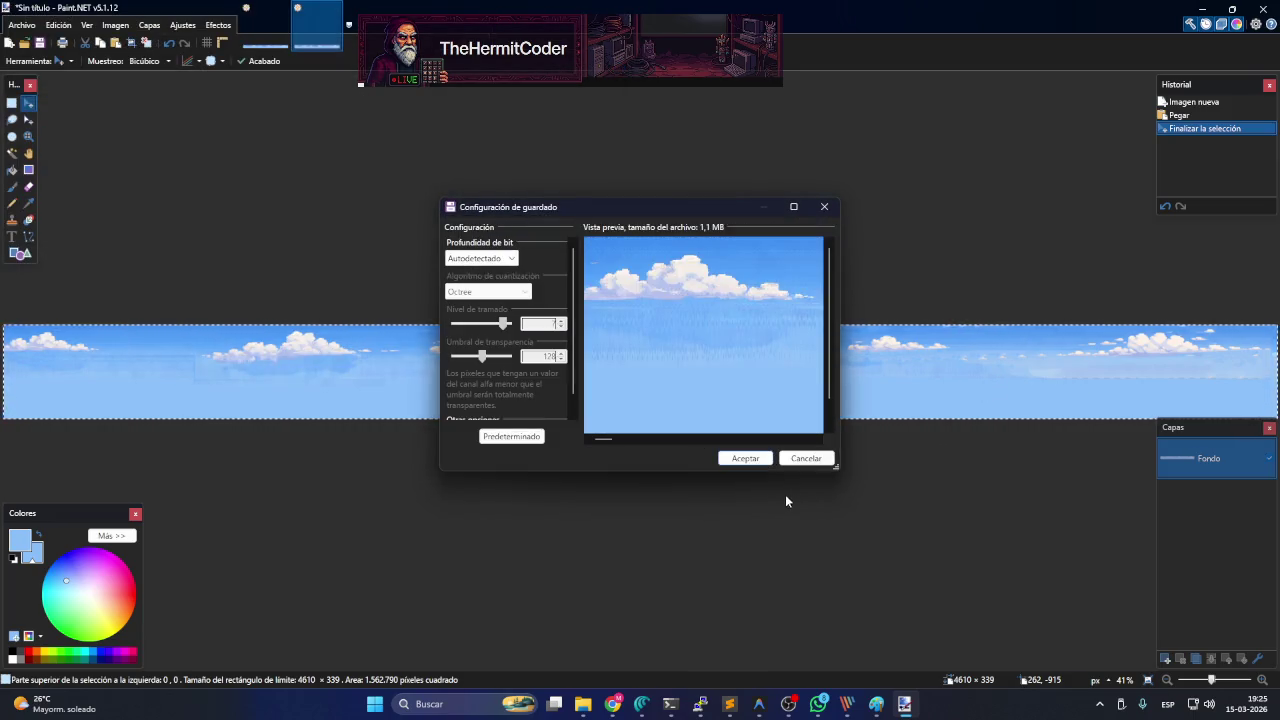
pyautogui.click(745, 458)
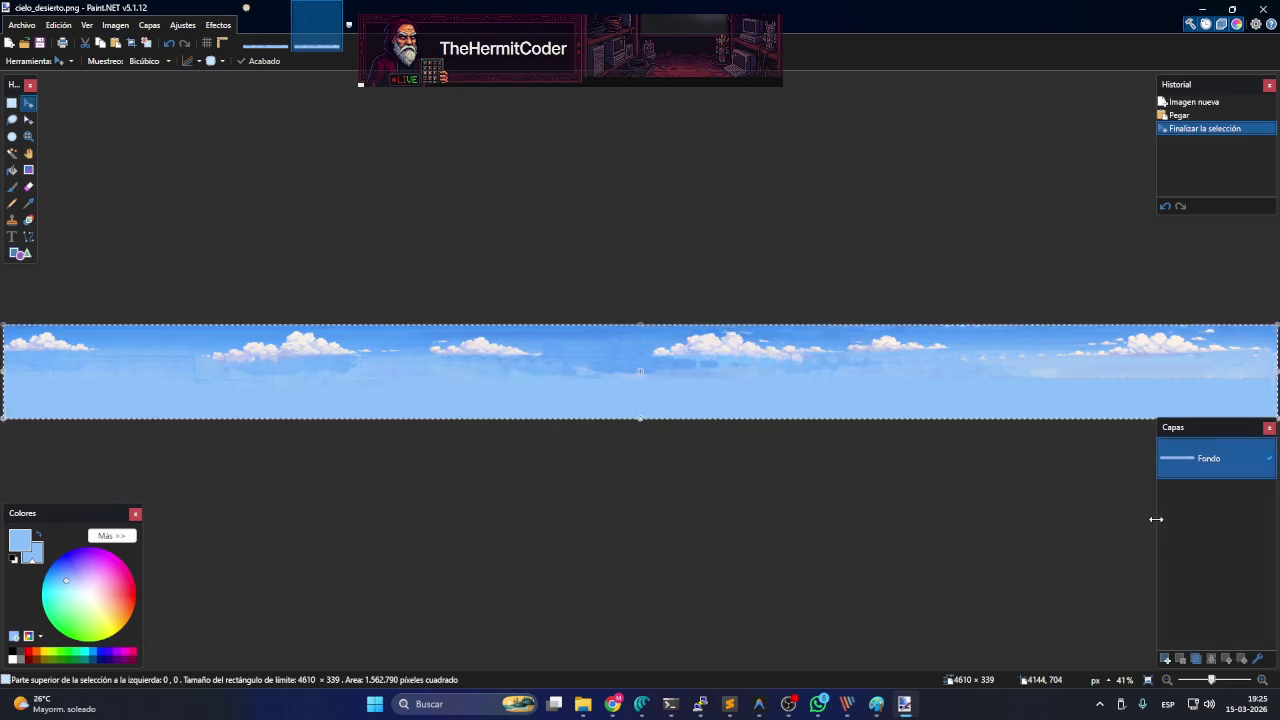
pyautogui.click(256, 44)
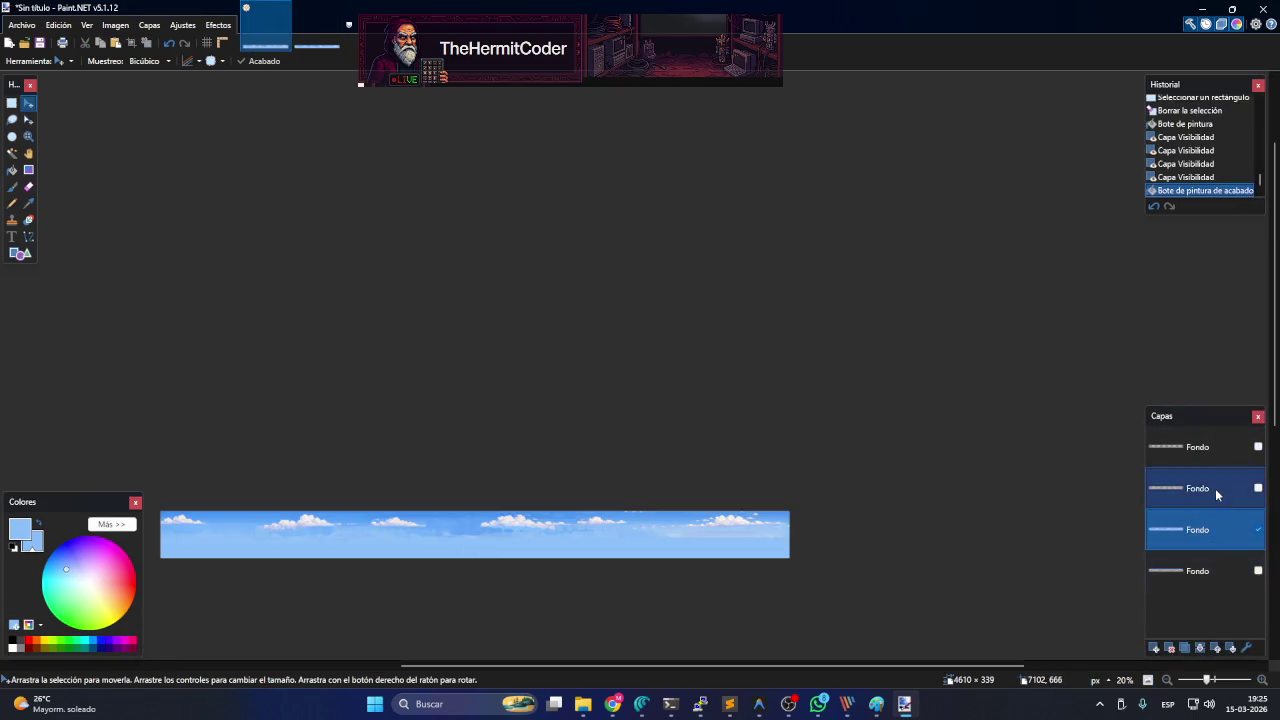
# - Show only the desert layer and paste the desert strip into the cielo_desierto image
pyautogui.click(1213, 491)
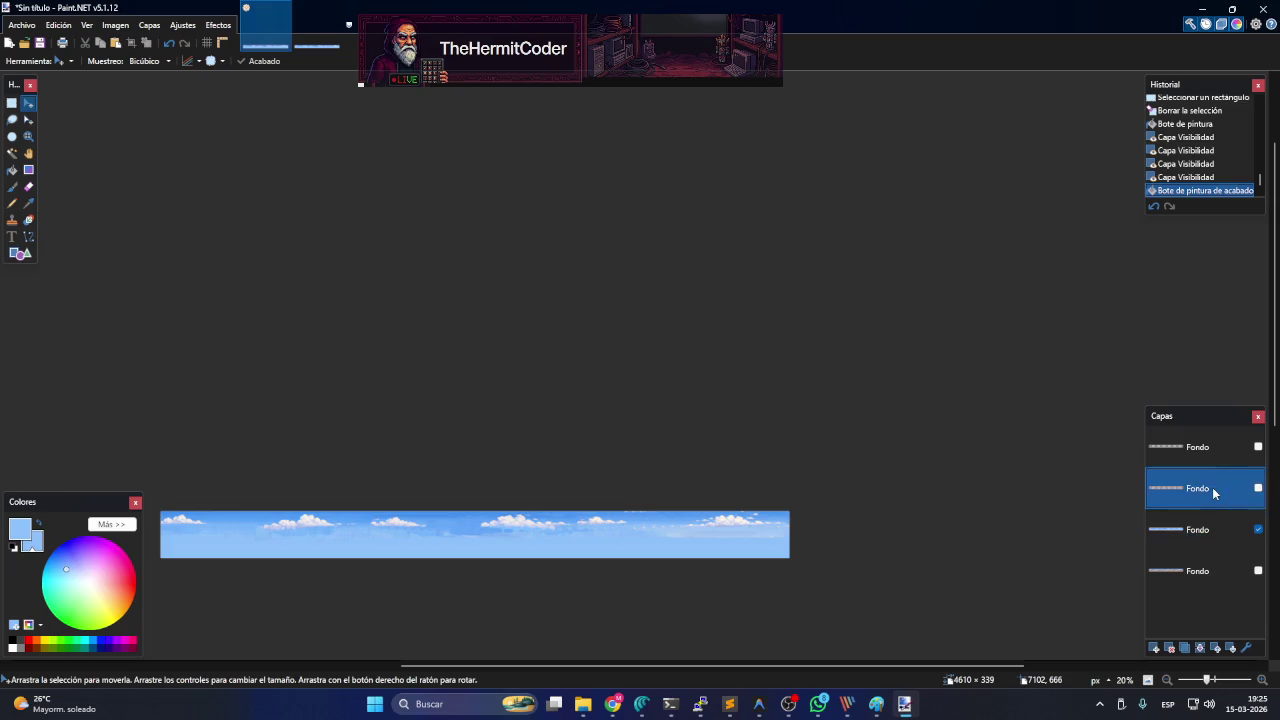
pyautogui.click(1257, 530)
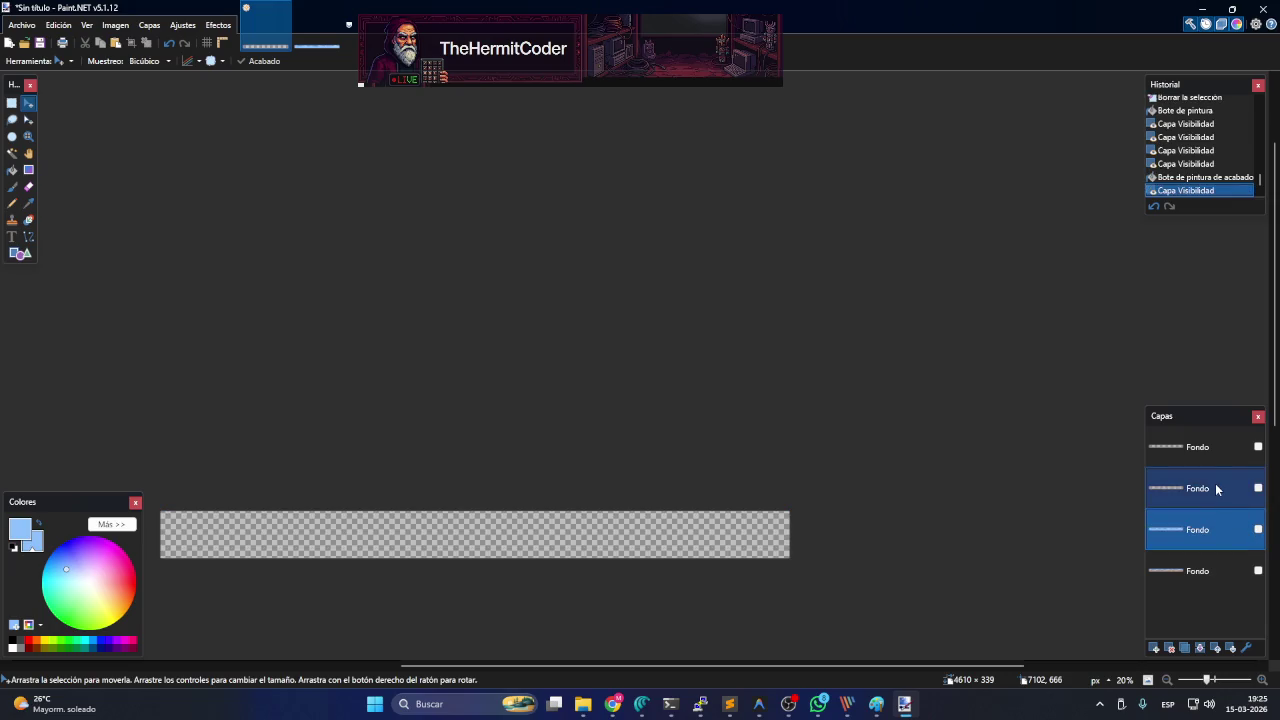
pyautogui.click(1258, 488)
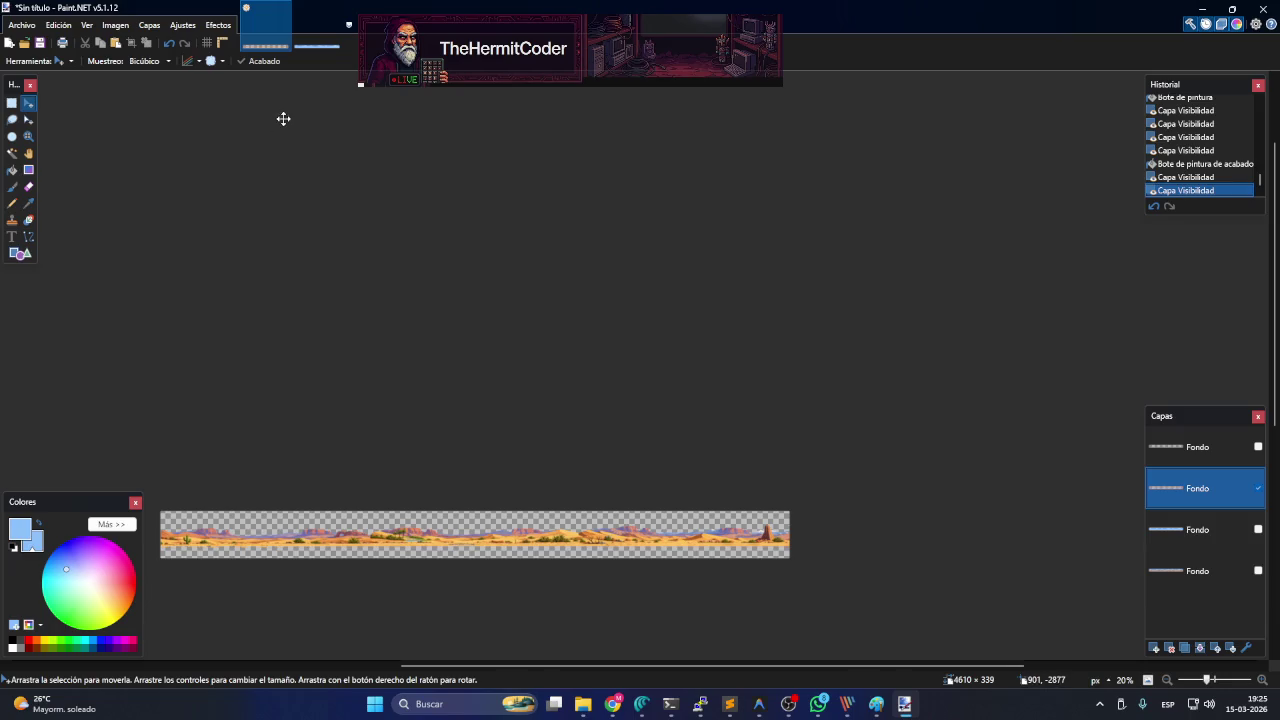
pyautogui.click(318, 40)
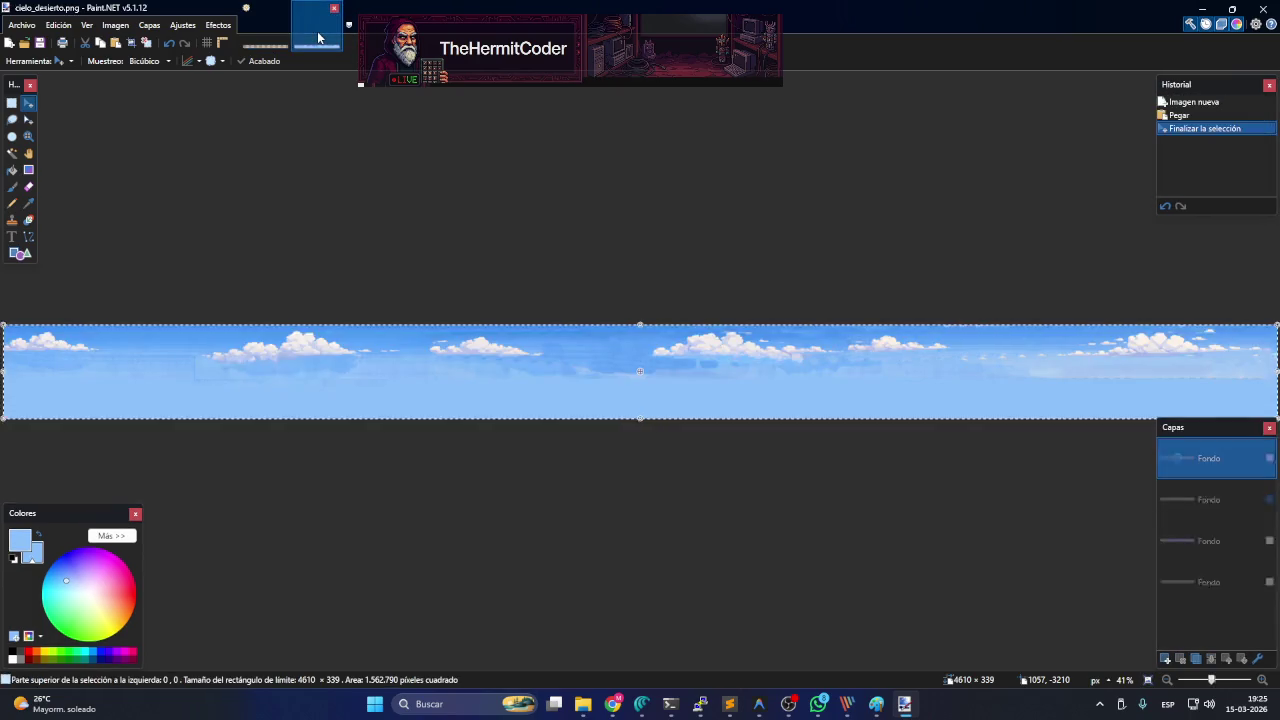
pyautogui.hotkey('ctrl', 'v')
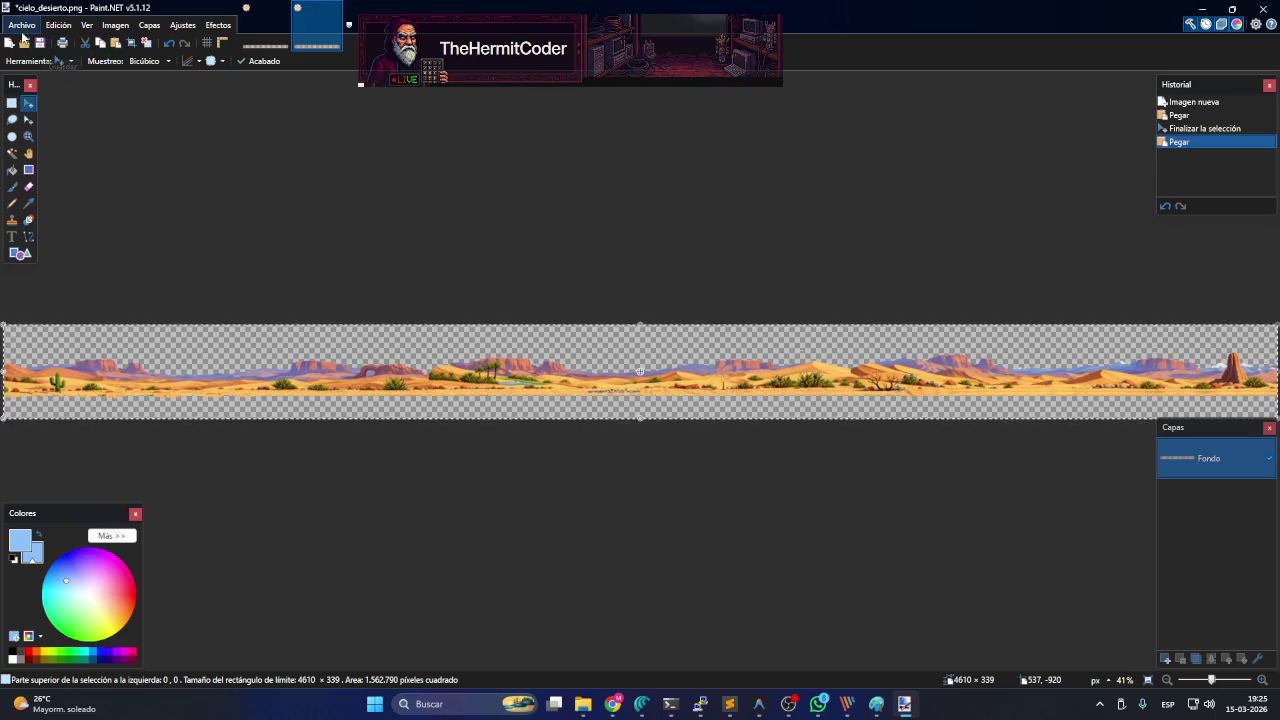
# - Save that image as segundo_plano__desierto.png and return to the untitled composition
pyautogui.click(22, 25)
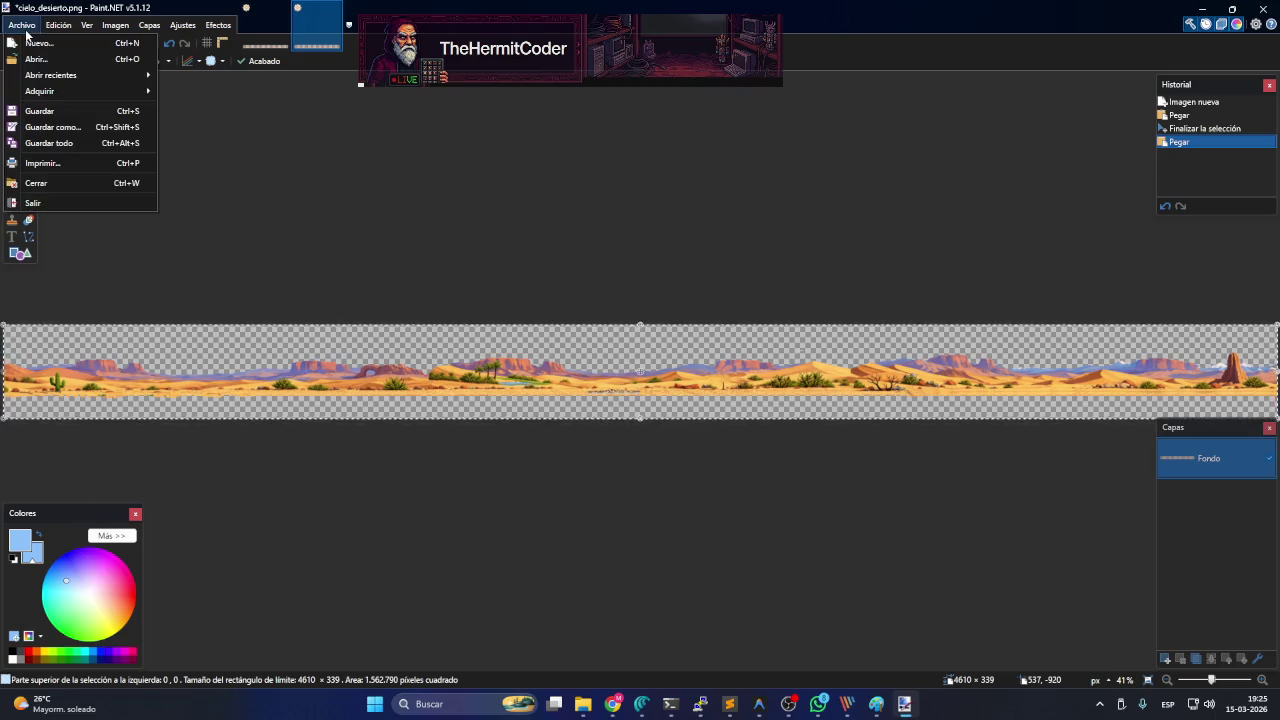
pyautogui.click(60, 127)
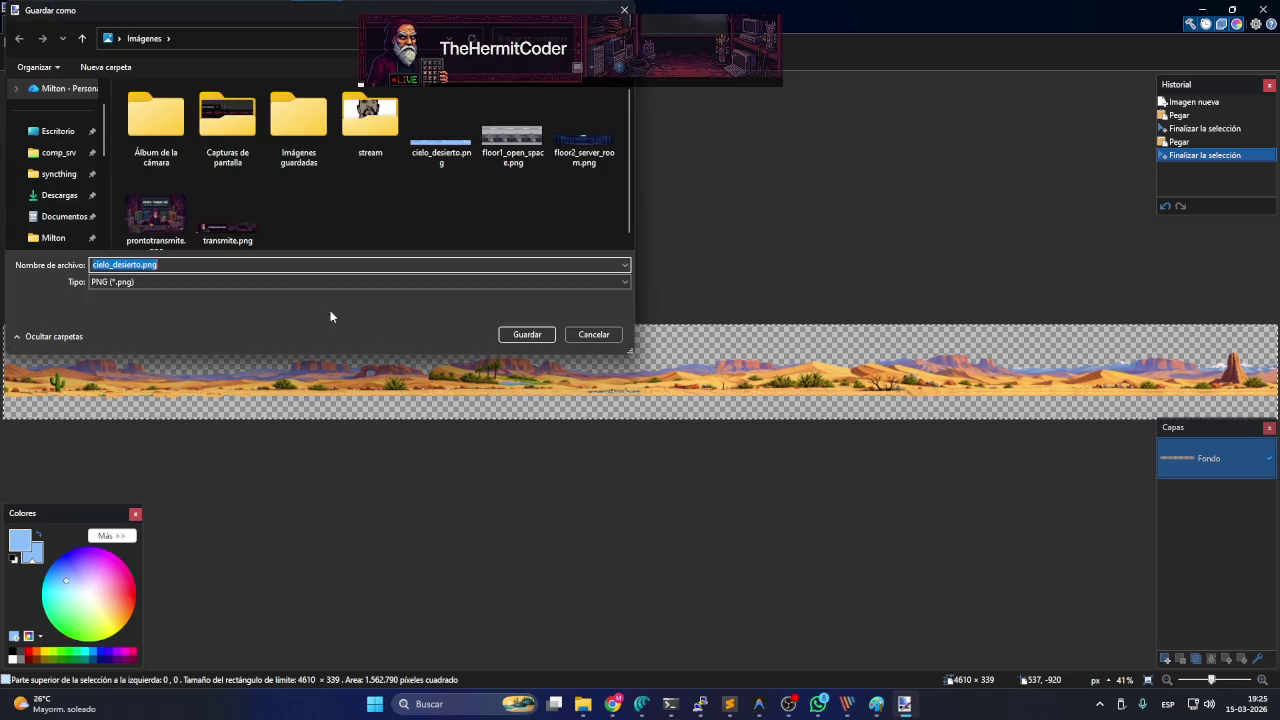
pyautogui.click(440, 148)
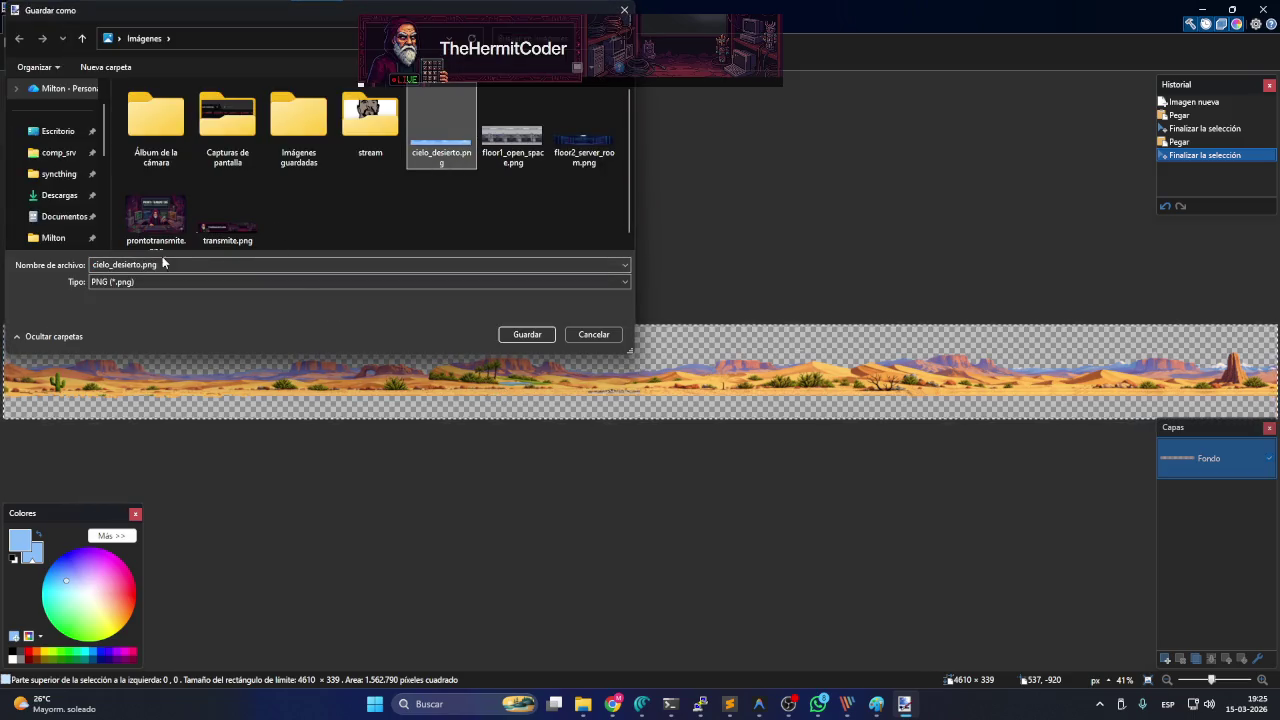
pyautogui.click(109, 266)
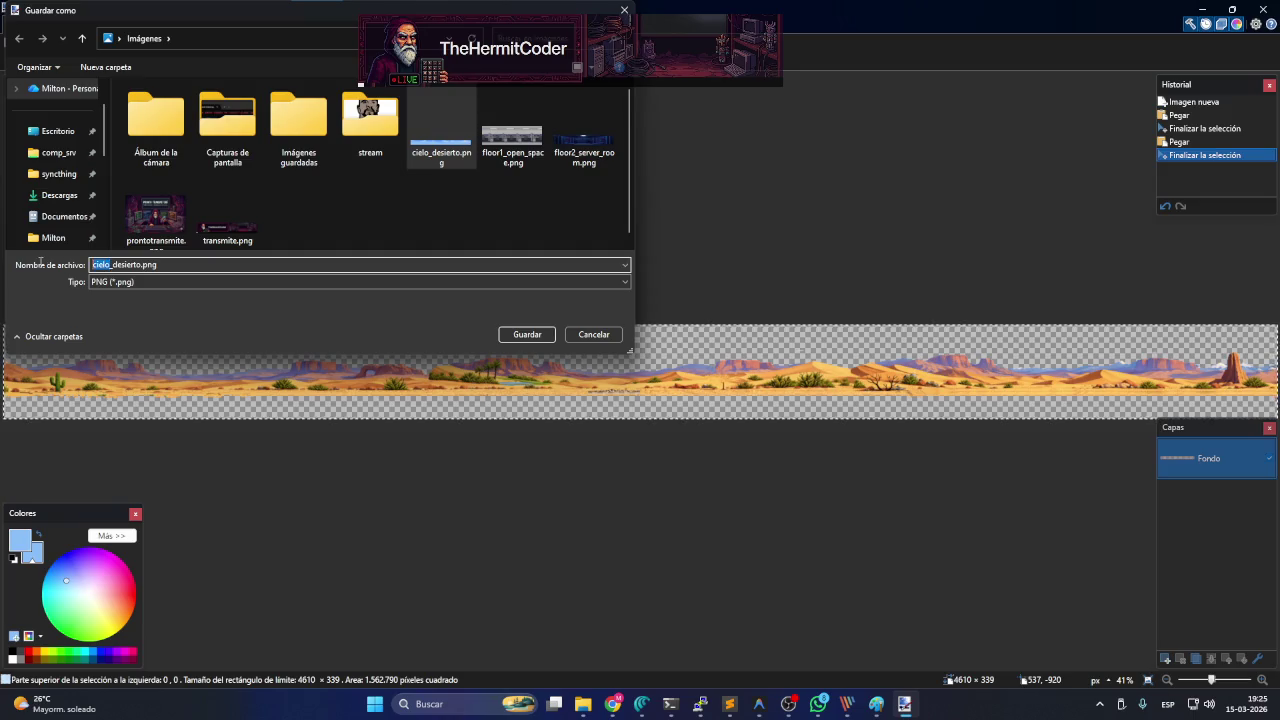
pyautogui.write('segundo_pl')
pyautogui.write('an')
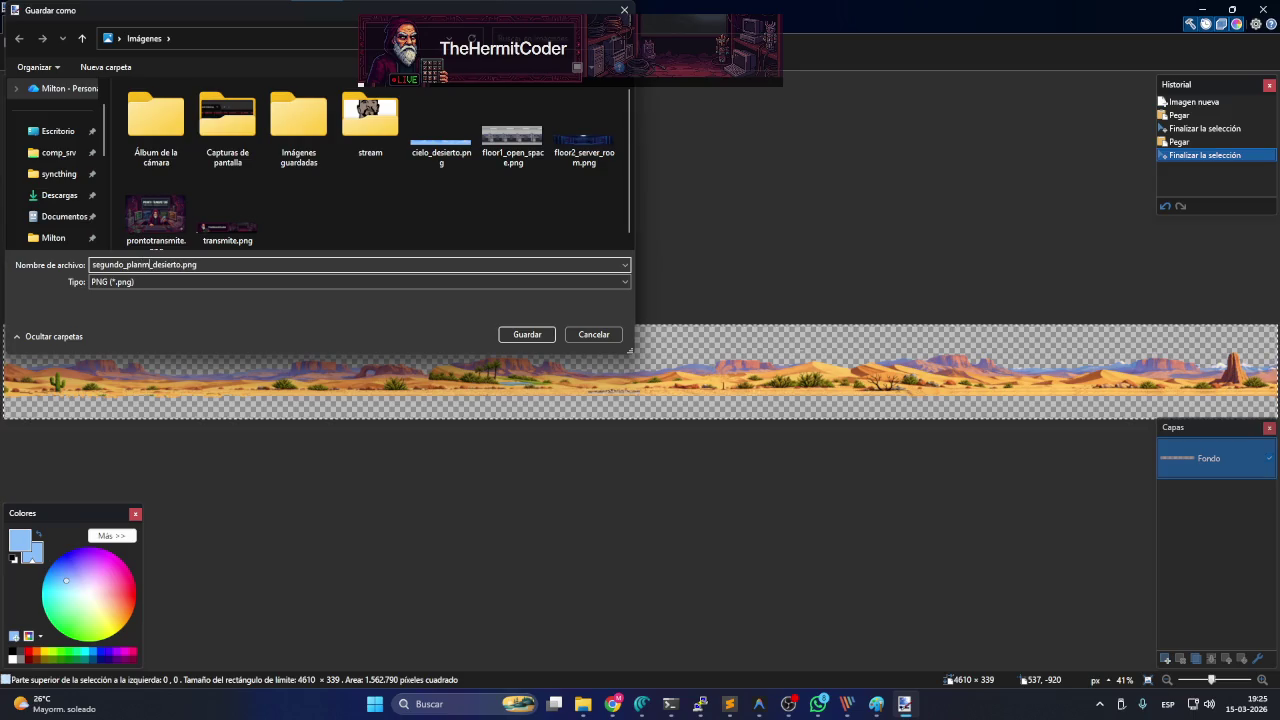
pyautogui.write('o')
pyautogui.write('o')
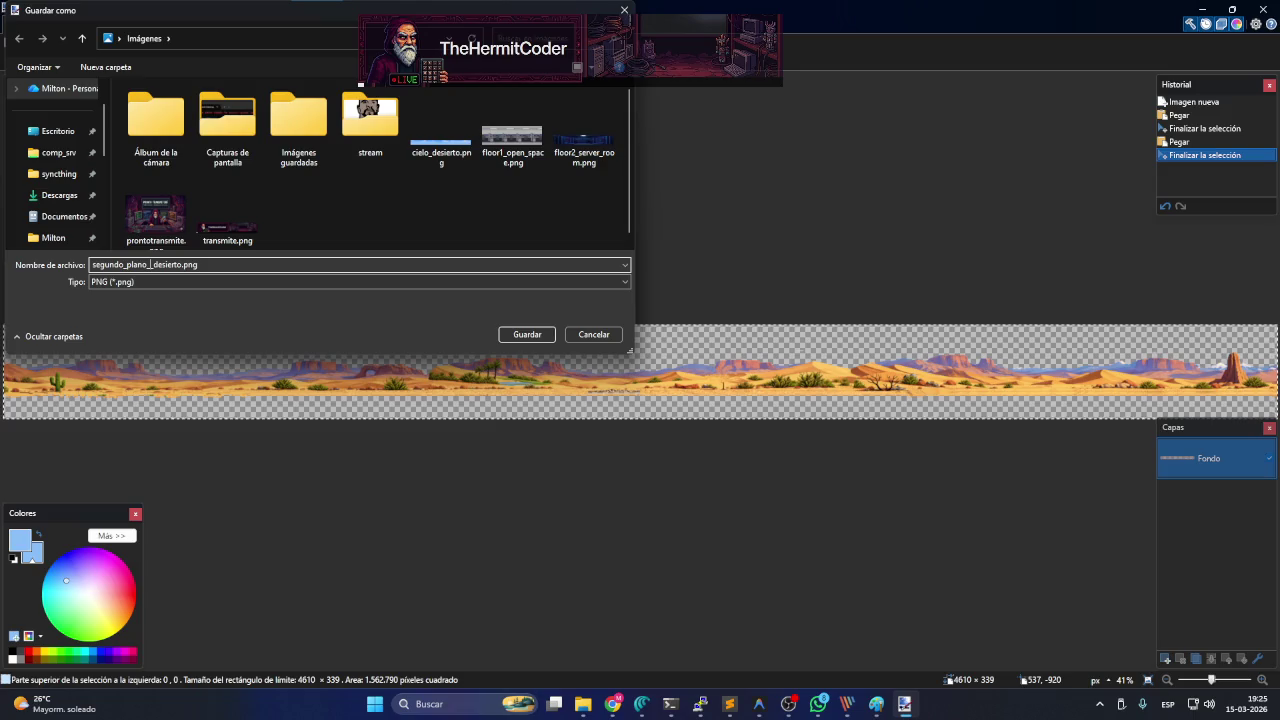
pyautogui.click(543, 334)
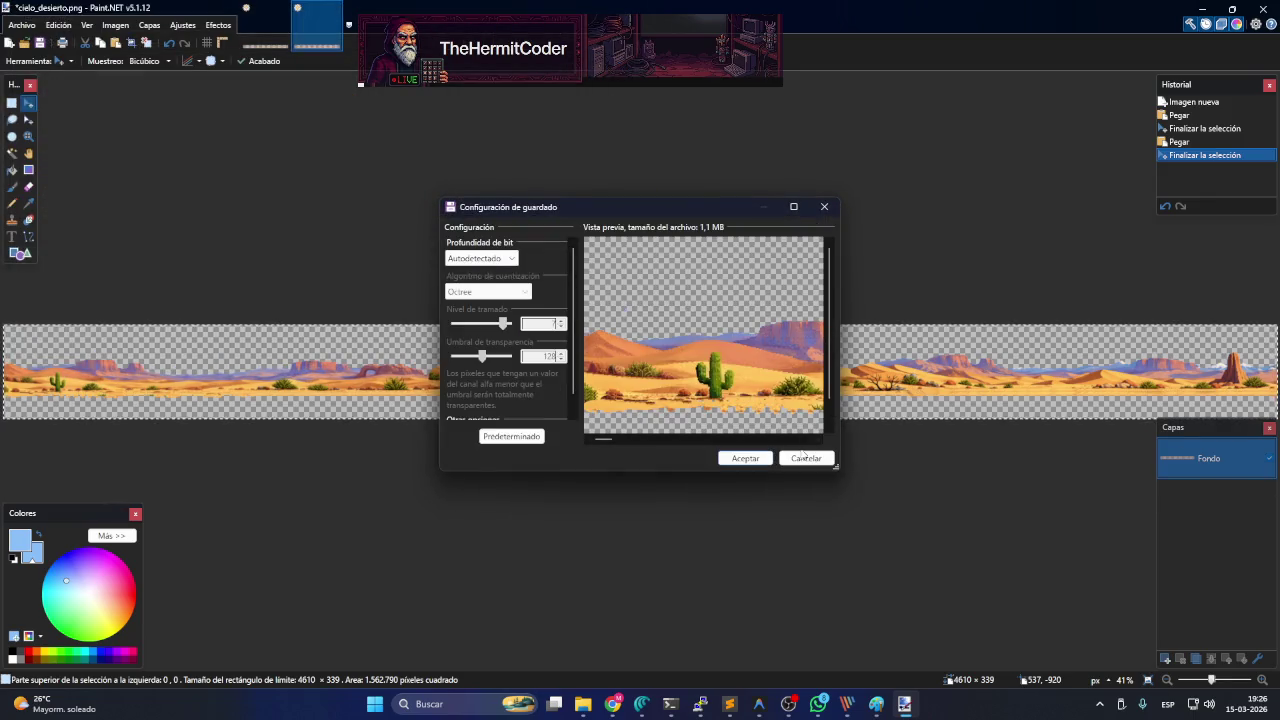
pyautogui.click(752, 462)
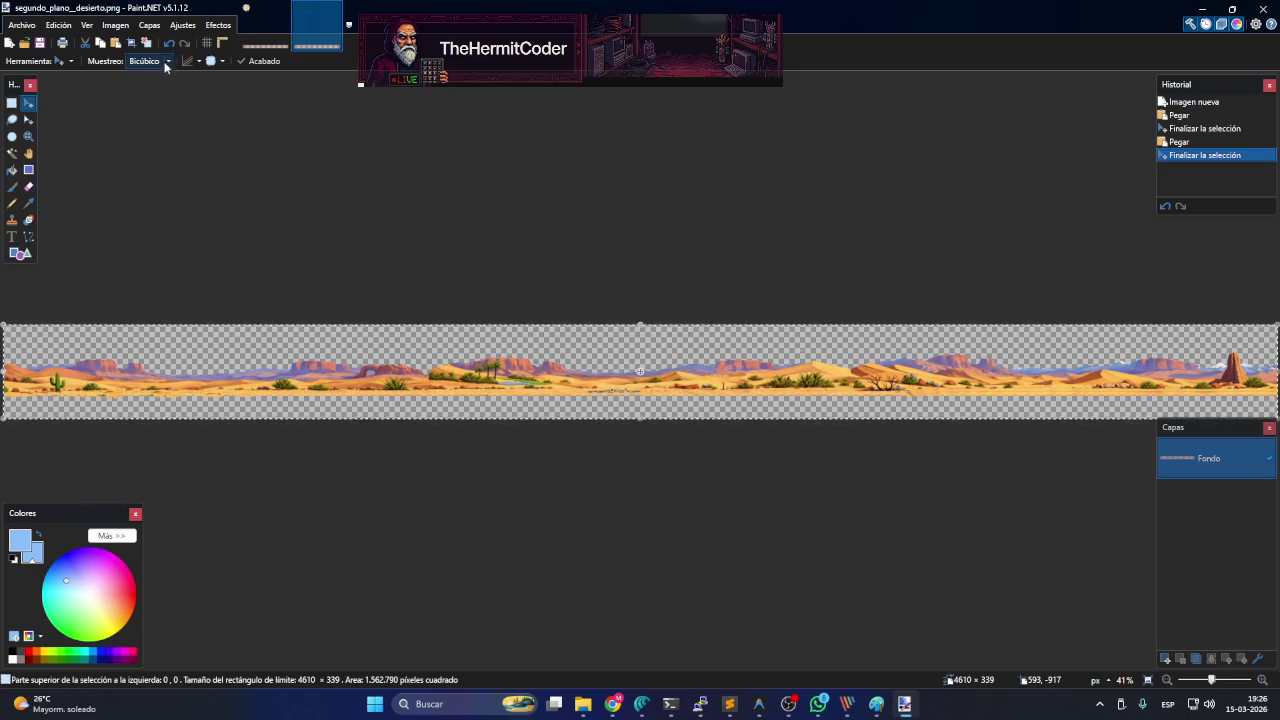
pyautogui.click(253, 25)
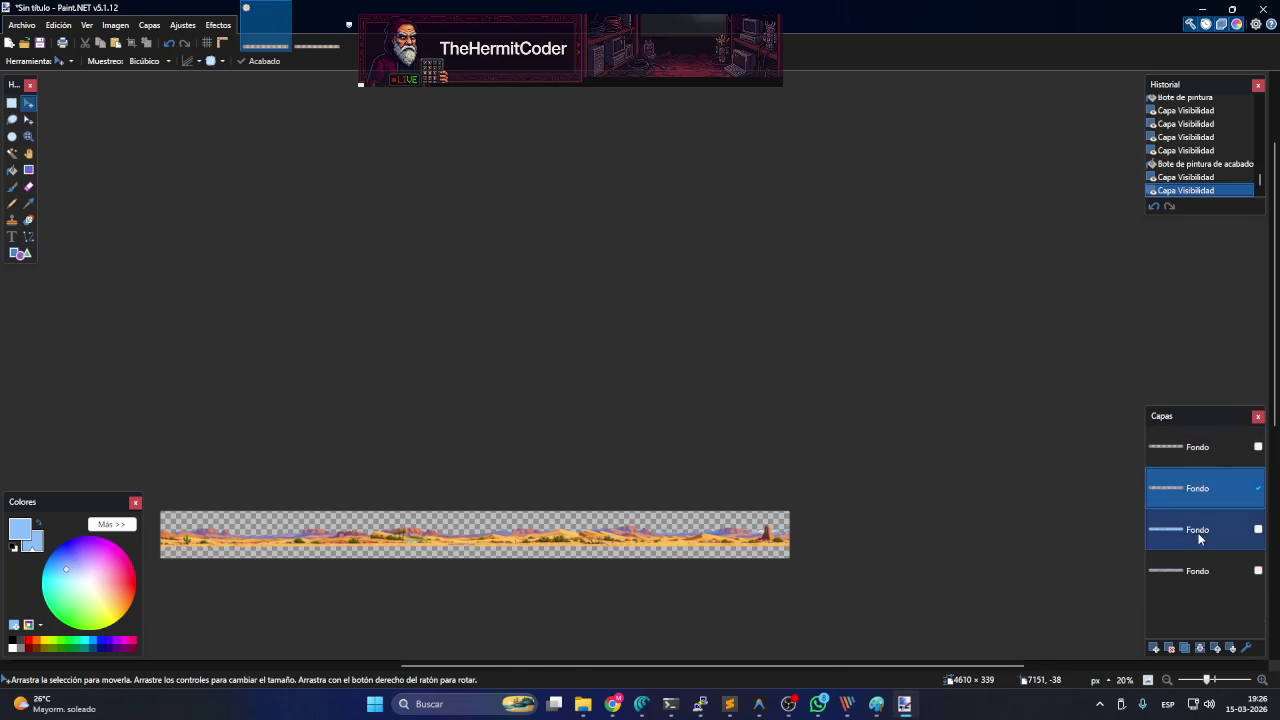
# - Show only the road layer and paste the road strip into the segundo_plano__desierto image
pyautogui.click(1257, 489)
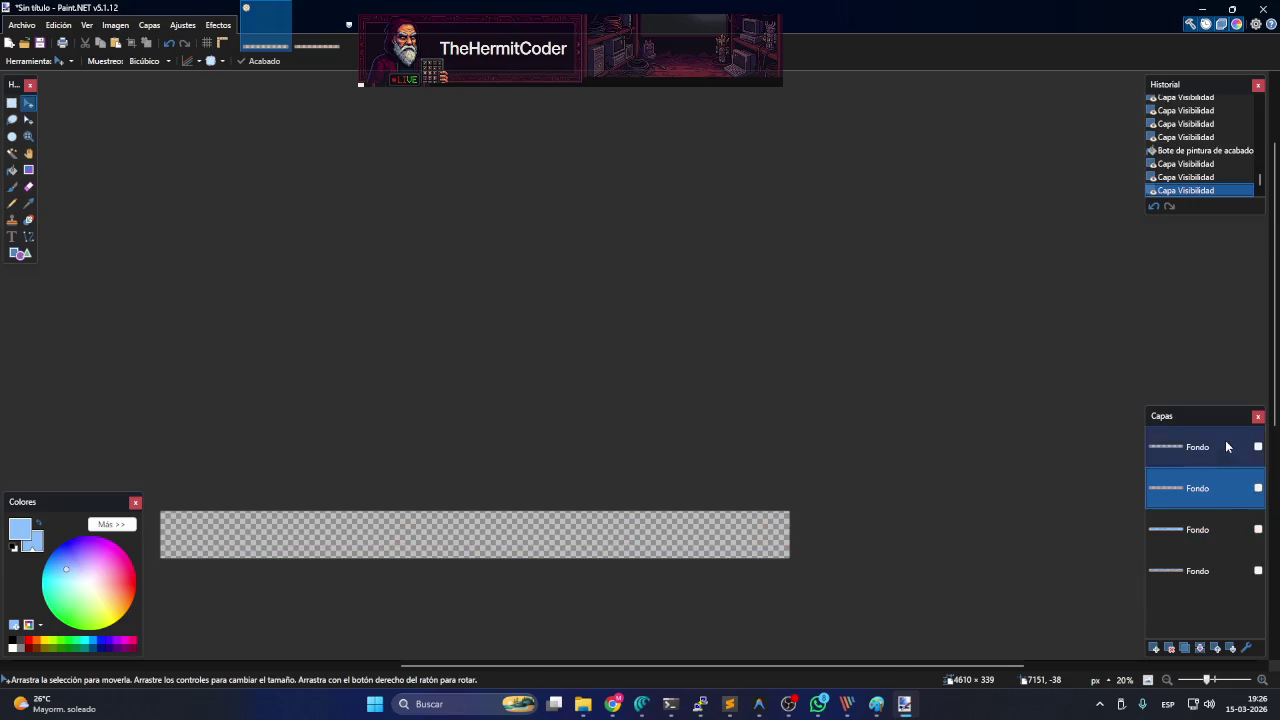
pyautogui.click(1258, 448)
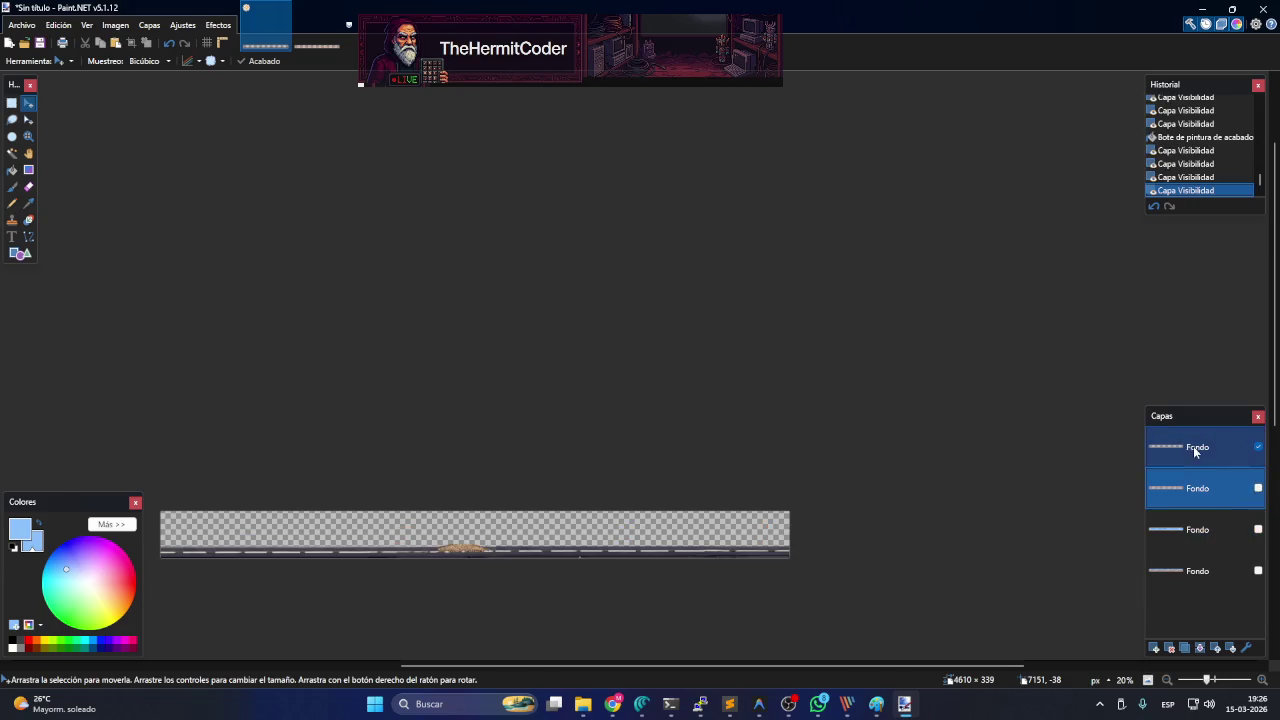
pyautogui.click(314, 46)
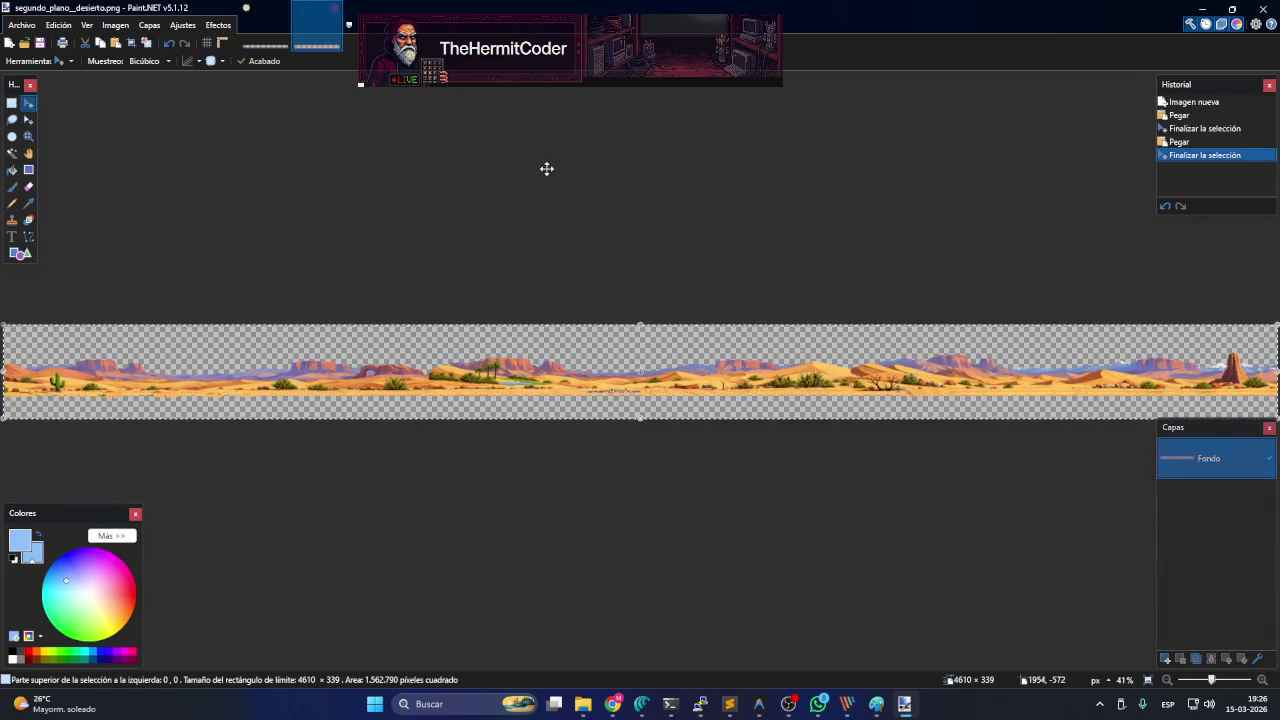
pyautogui.hotkey('ctrl', 'v')
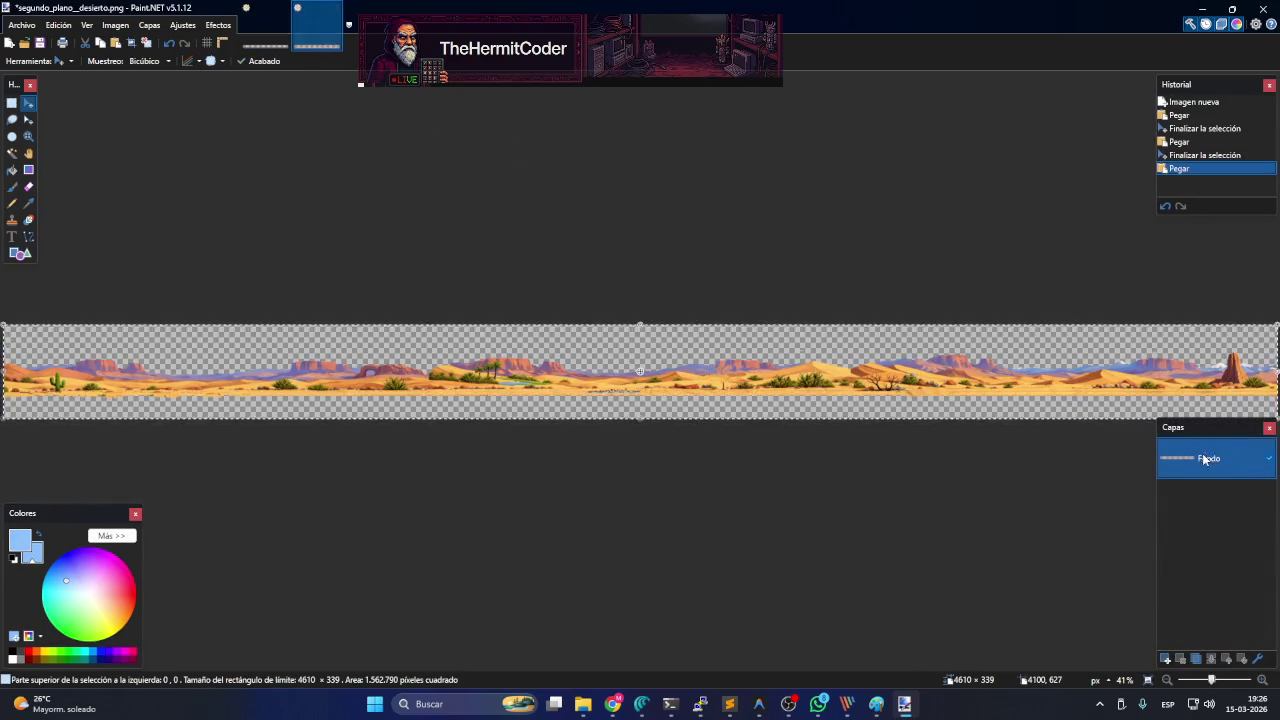
pyautogui.hotkey('ctrl', 'Tab')
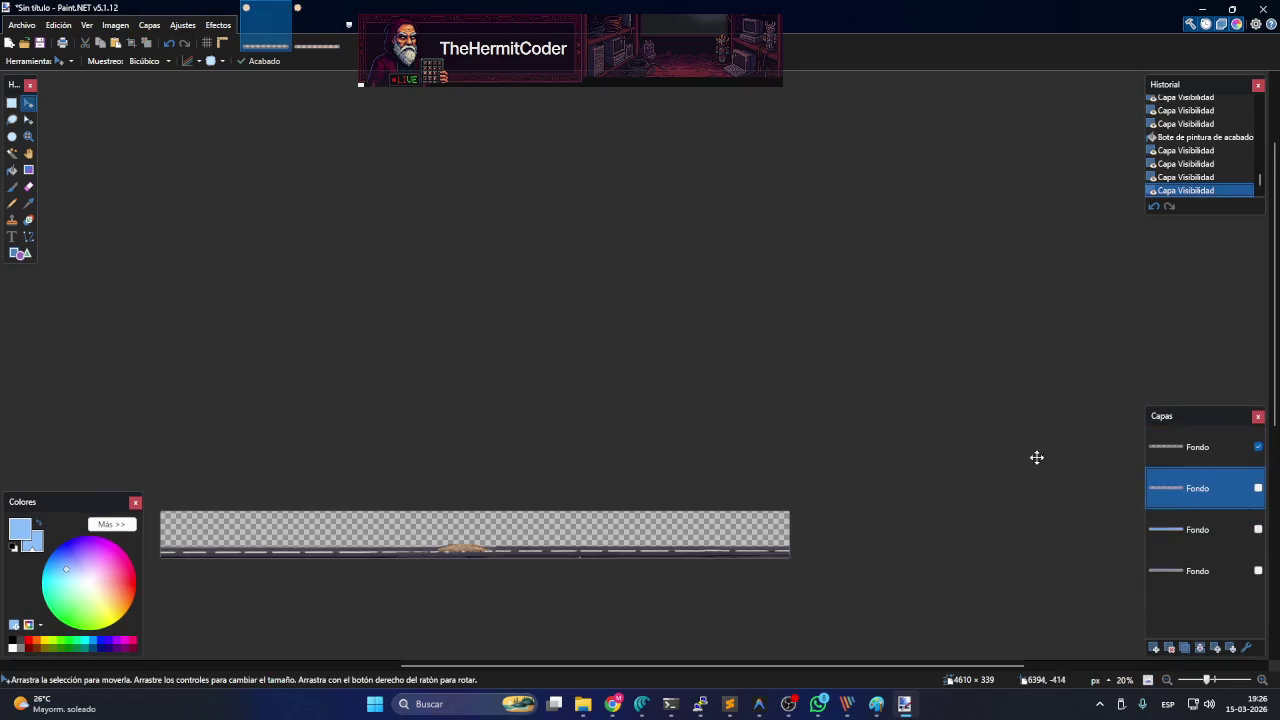
pyautogui.click(1218, 460)
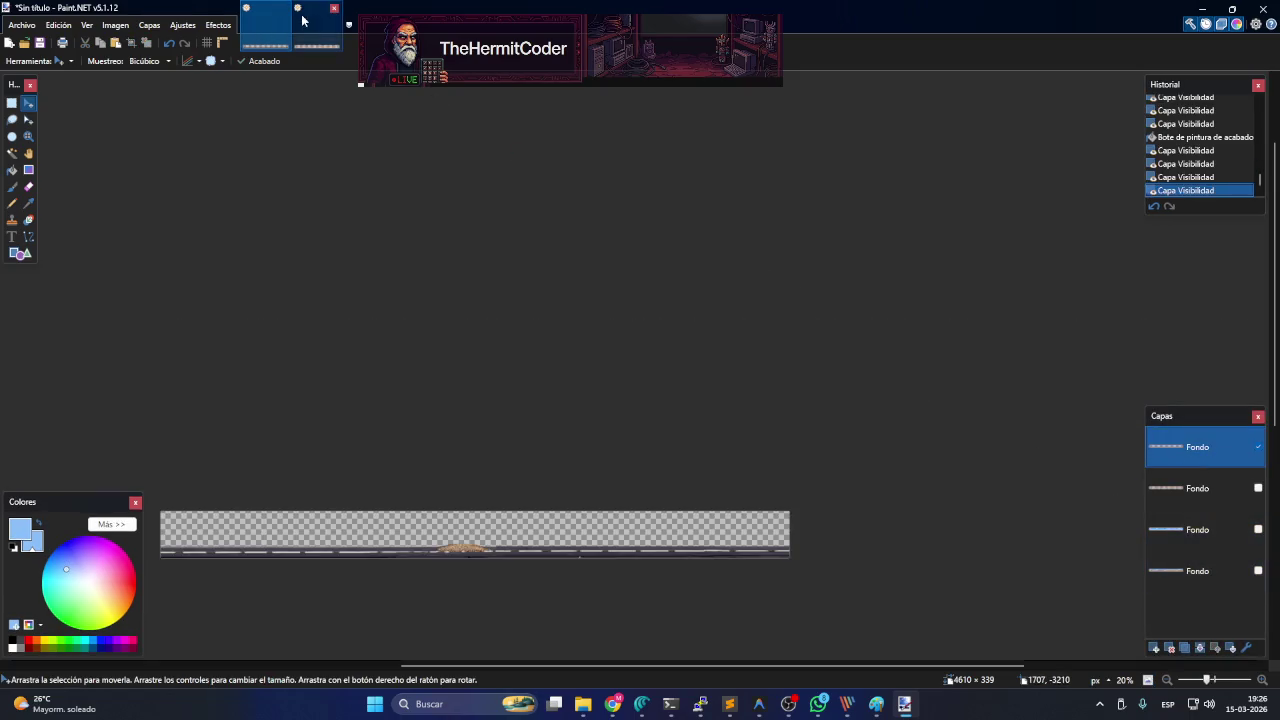
pyautogui.click(310, 30)
pyautogui.hotkey('ctrl', 'v')
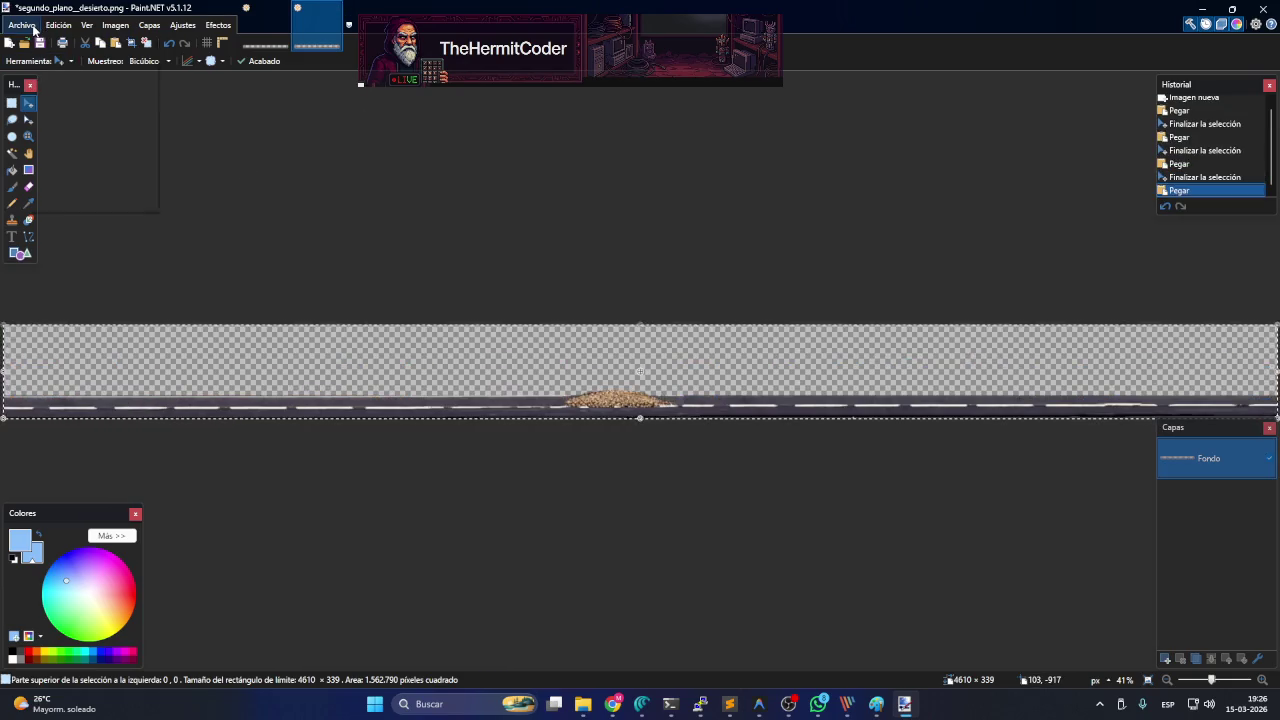
# - Save the road image as carretera_desierto.png and return to the untitled composition
pyautogui.click(33, 29)
pyautogui.click(84, 127)
pyautogui.click(622, 437)
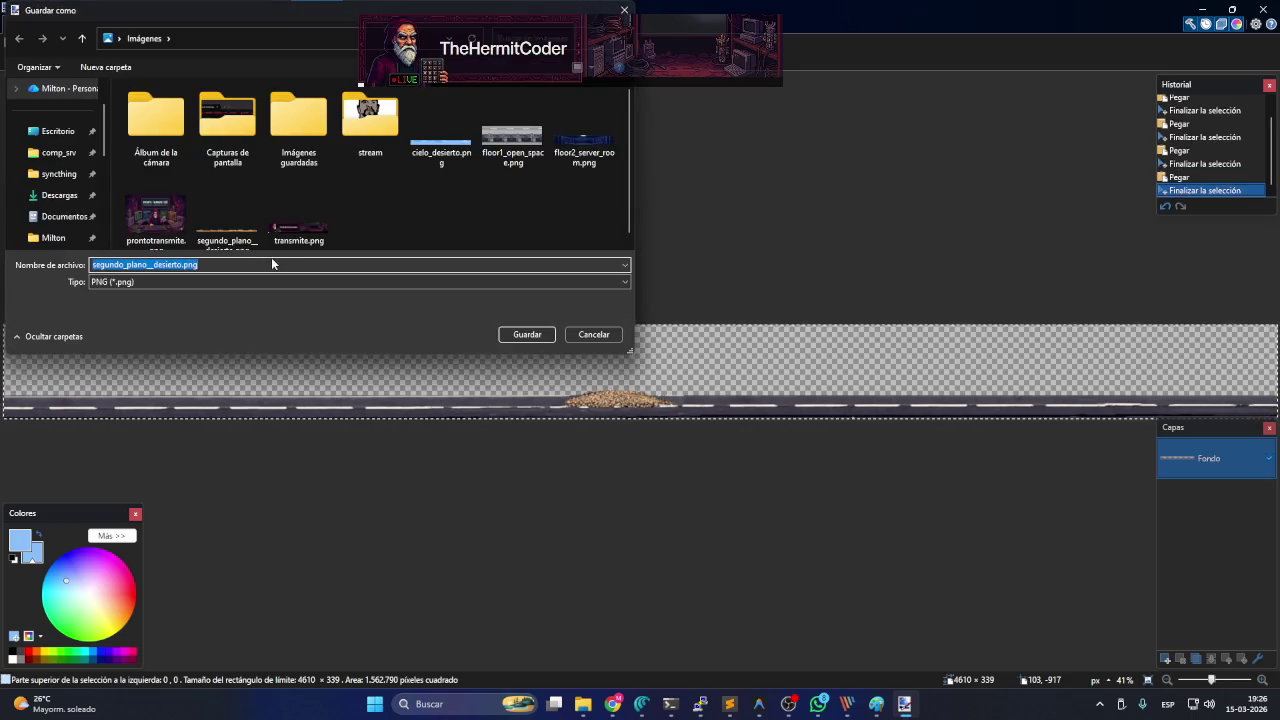
pyautogui.hotkey('shift', 'Left')
pyautogui.hotkey('shift', 'Left')
pyautogui.hotkey('shift', 'Left')
pyautogui.hotkey('shift', 'Left')
pyautogui.hotkey('shift', 'Left')
pyautogui.hotkey('shift', 'Left')
pyautogui.hotkey('shift', 'Left')
pyautogui.hotkey('shift', 'Left')
pyautogui.write('carretera')
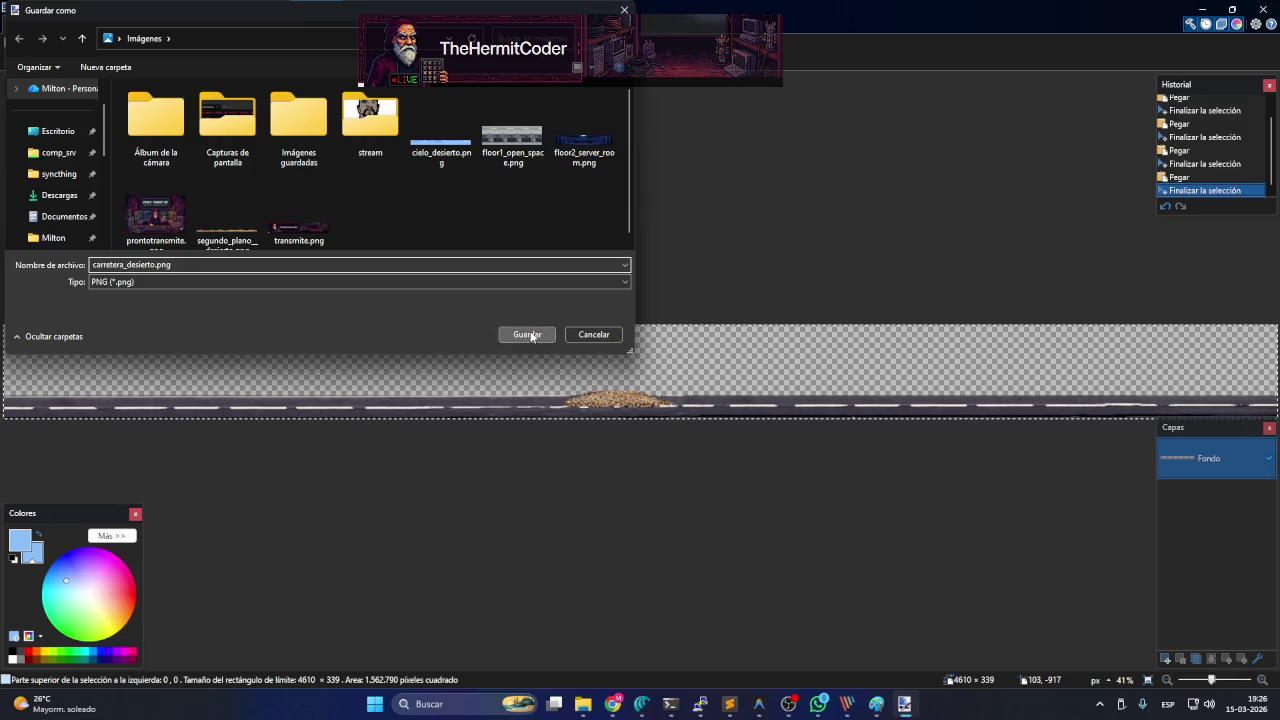
pyautogui.click(528, 334)
pyautogui.click(742, 458)
pyautogui.click(746, 460)
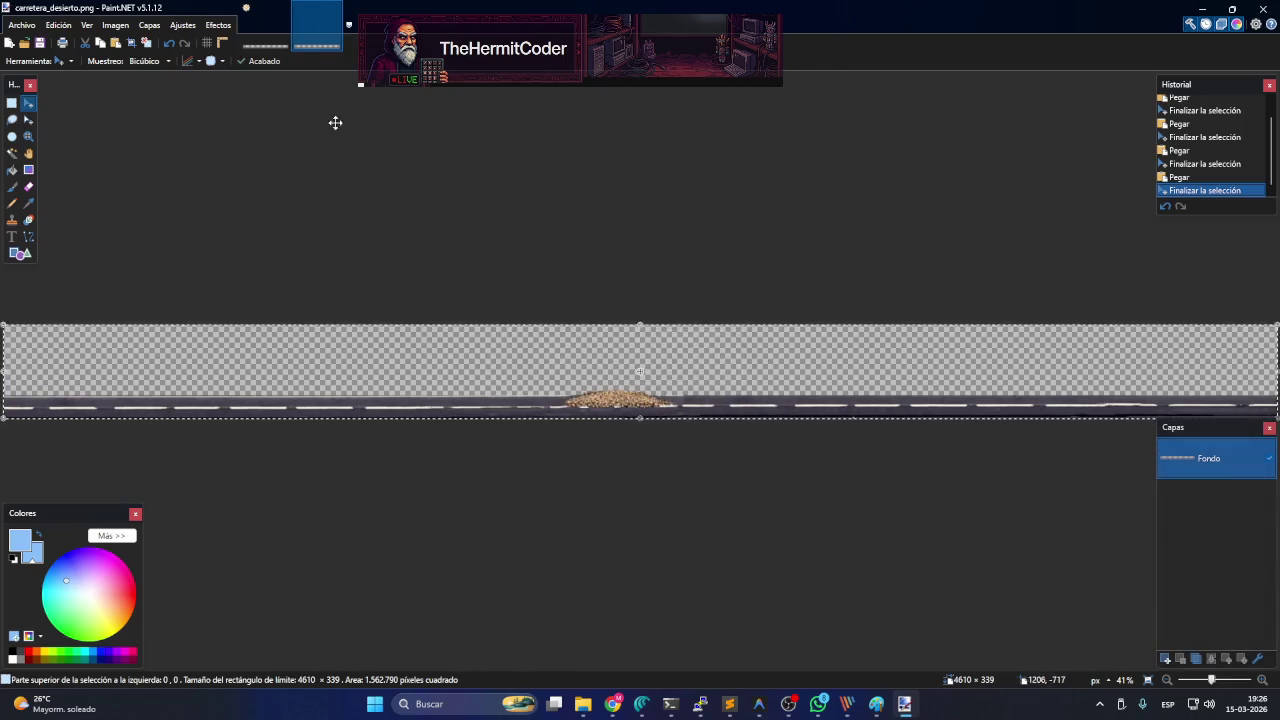
pyautogui.click(270, 50)
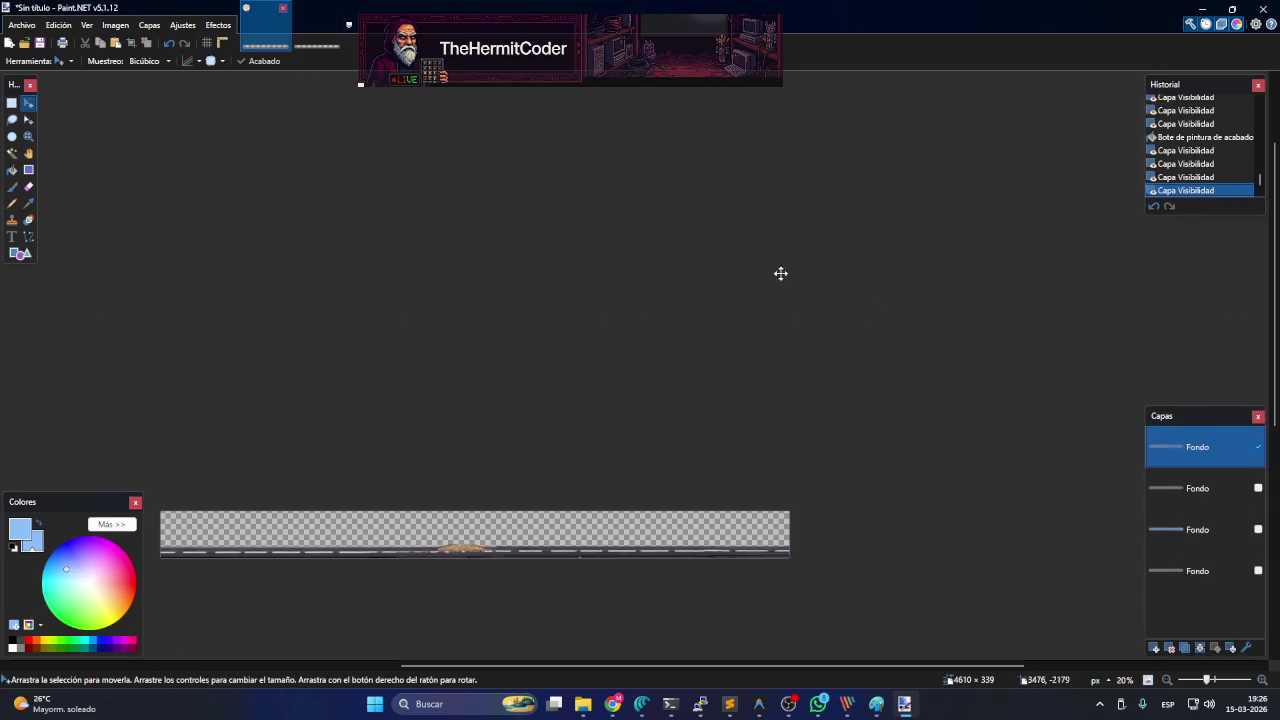
# - Show only the sky layer and paste the sky strip into the carretera_desierto.png image
pyautogui.click(1257, 447)
pyautogui.click(1240, 539)
pyautogui.click(1258, 530)
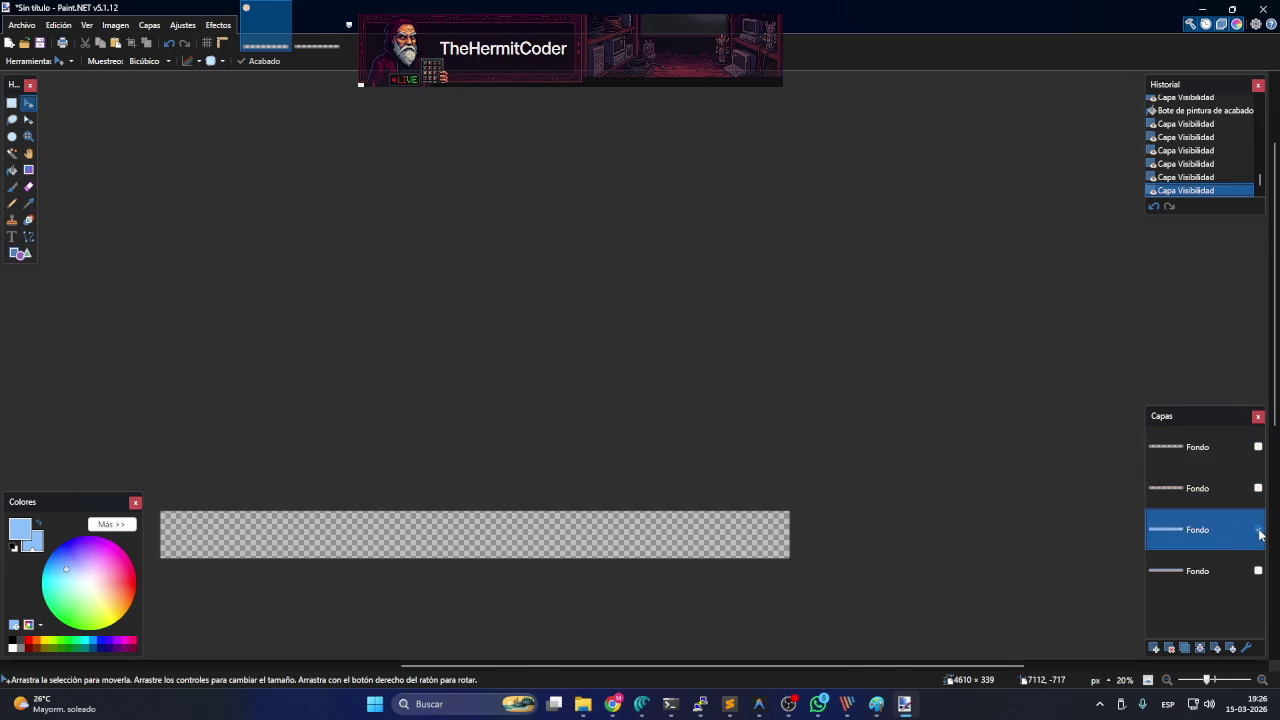
pyautogui.click(300, 40)
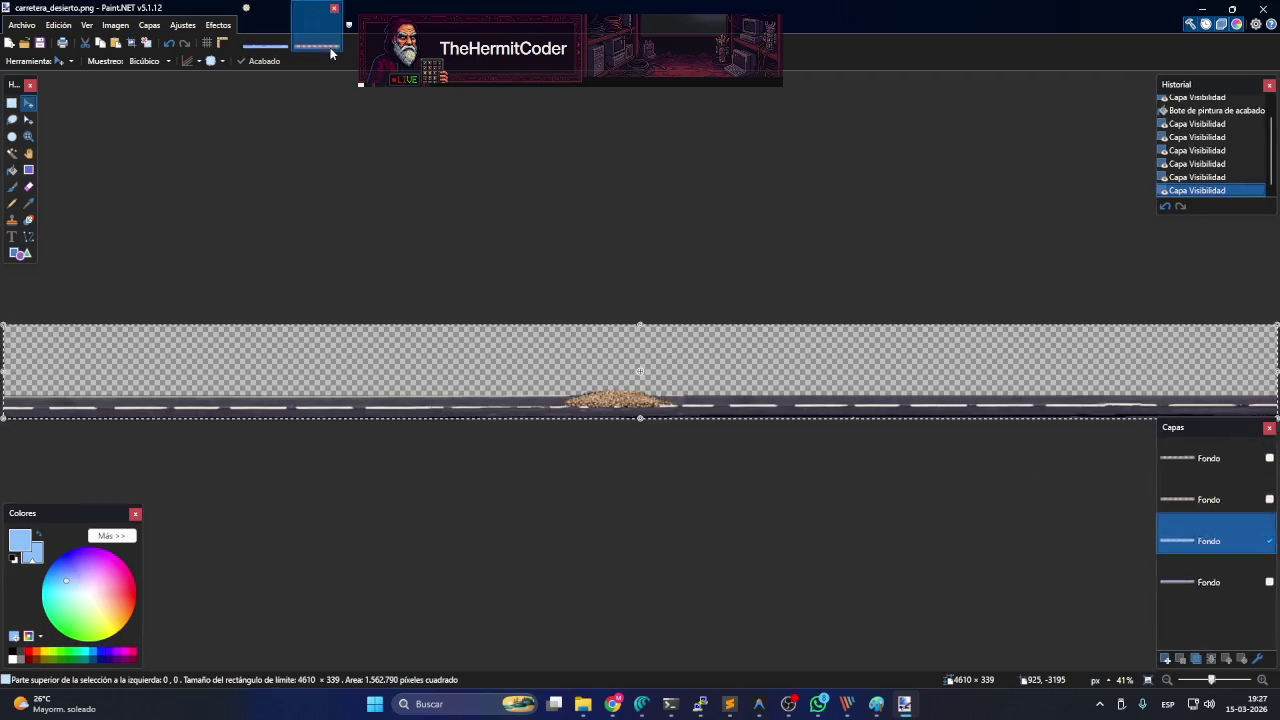
pyautogui.hotkey('ctrl', 'v')
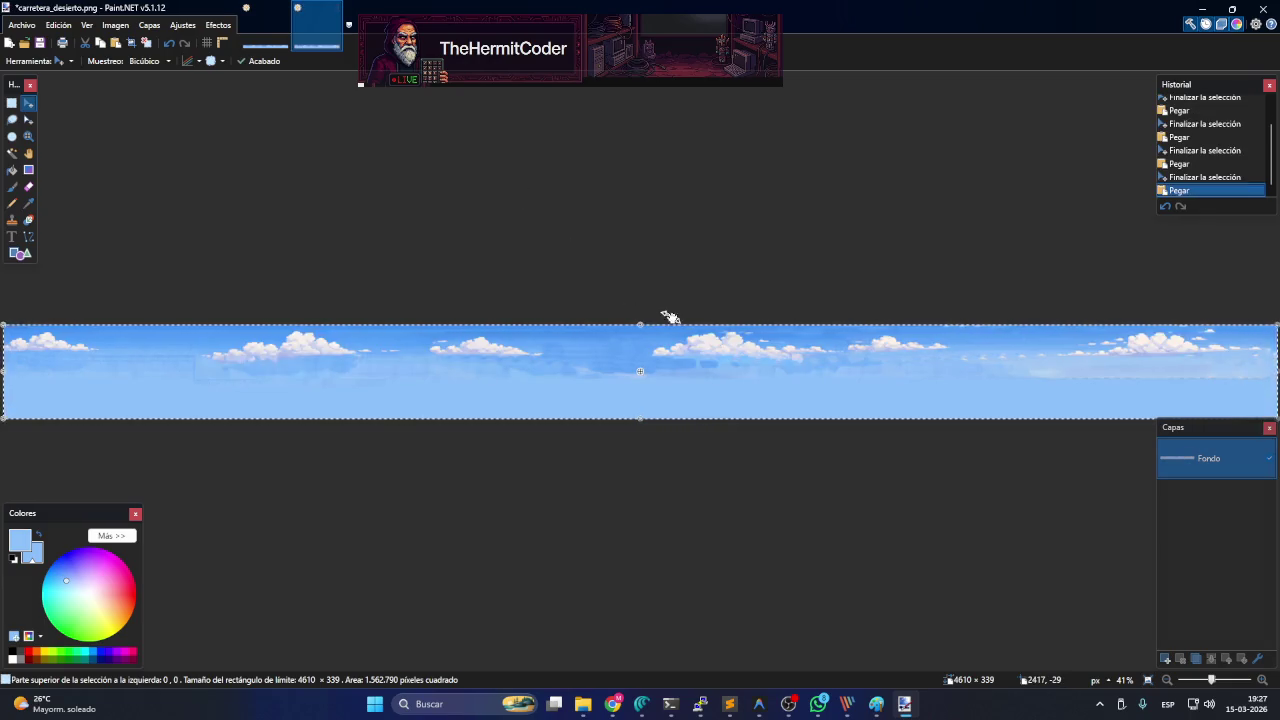
pyautogui.click(207, 28)
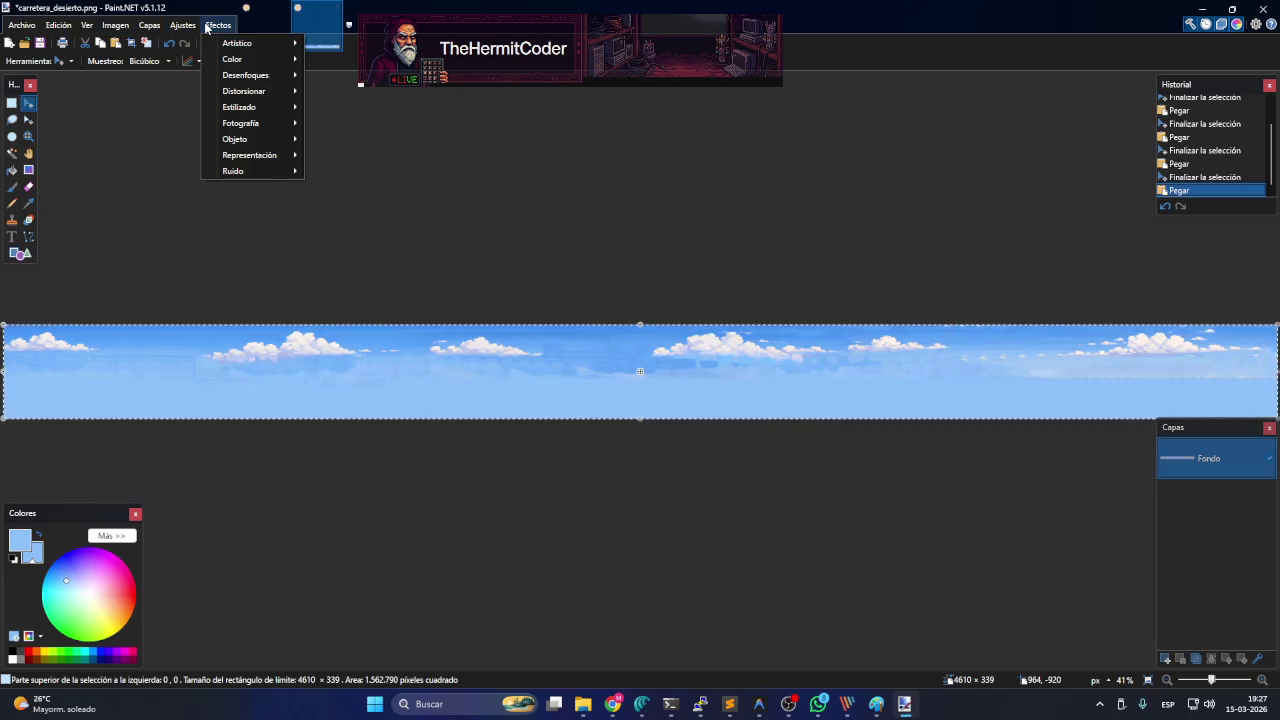
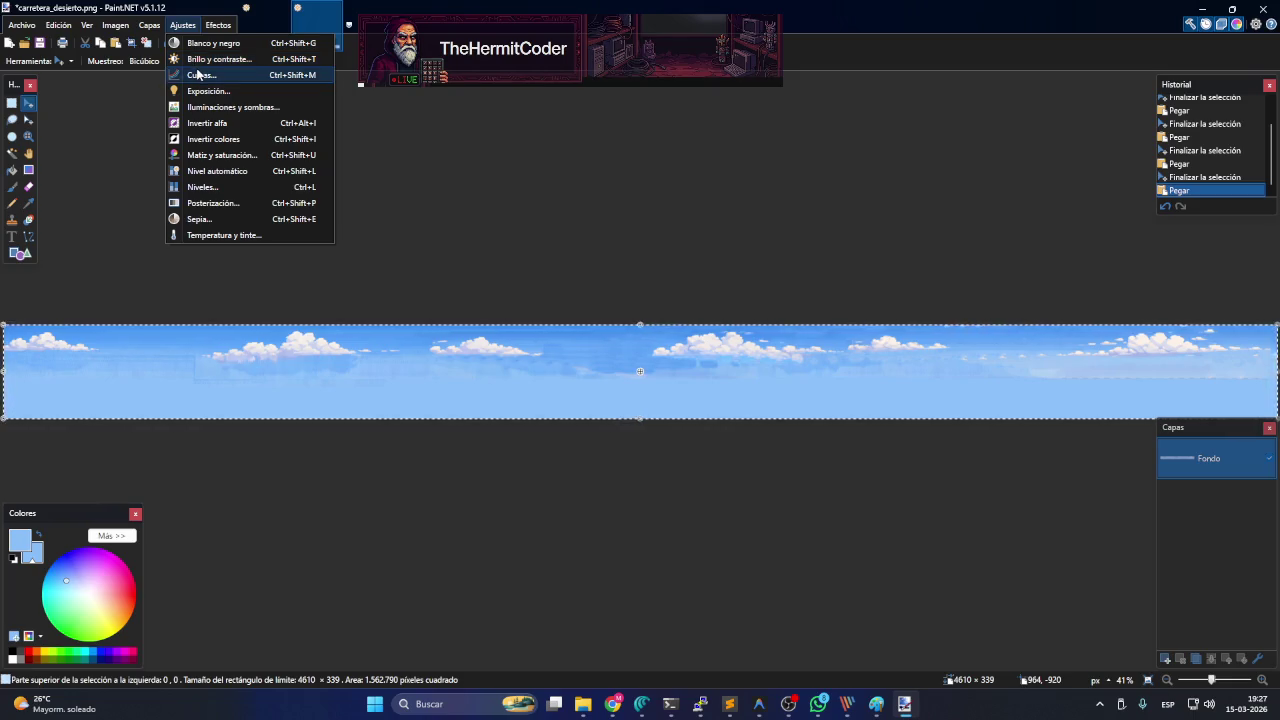
# - Darken the selected 4610×339 sky strip to deep navy by bending the Curves luminosity curve down
pyautogui.click(199, 75)
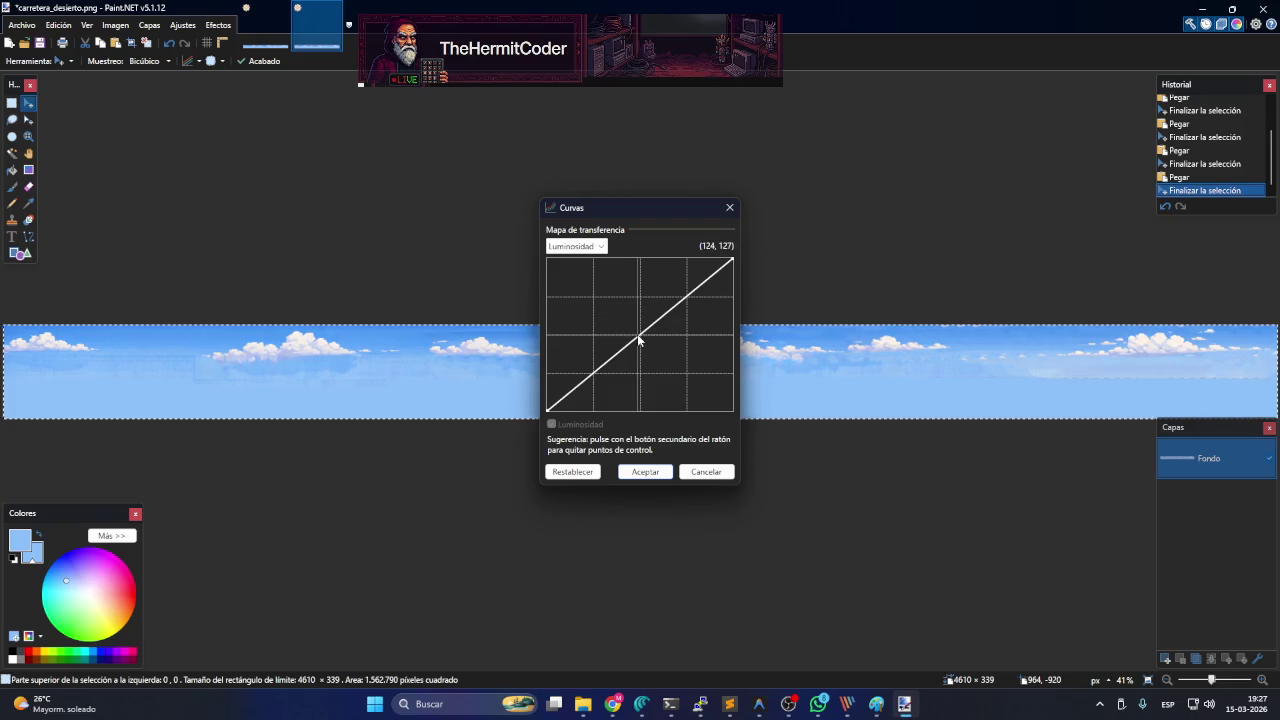
pyautogui.moveTo(638, 340); pyautogui.dragTo(627, 397)
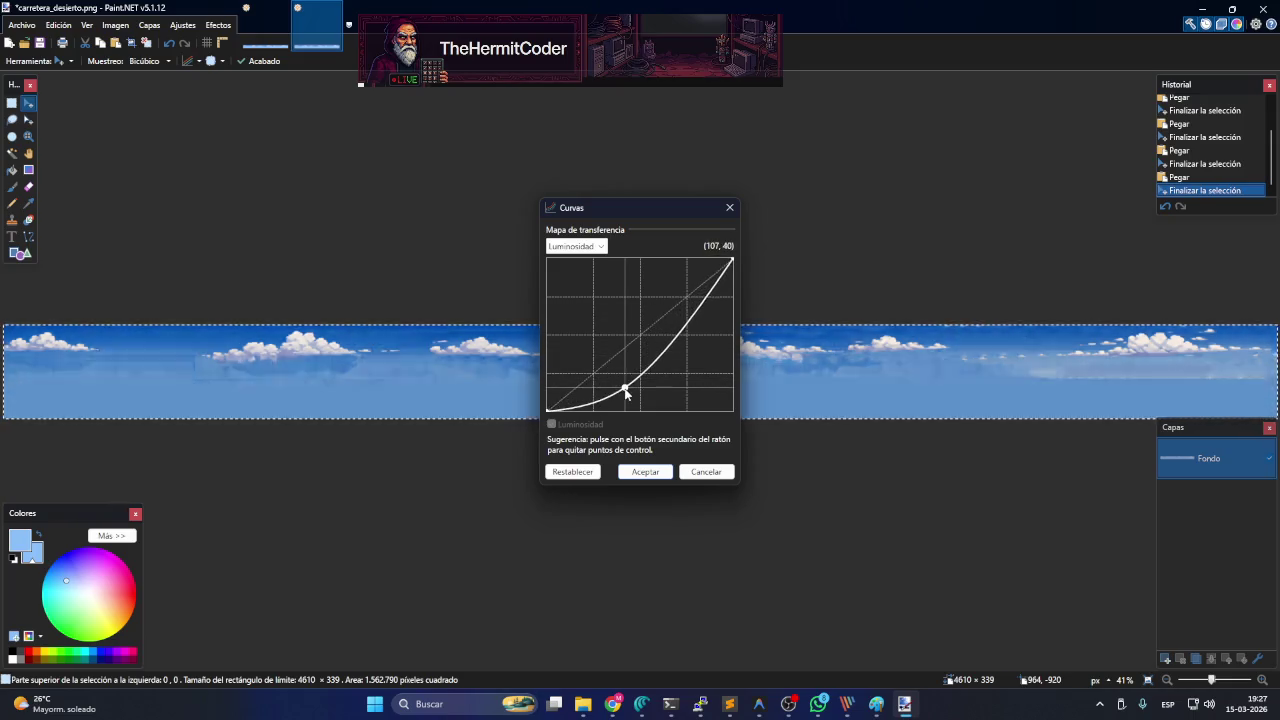
pyautogui.moveTo(672, 352); pyautogui.dragTo(687, 373)
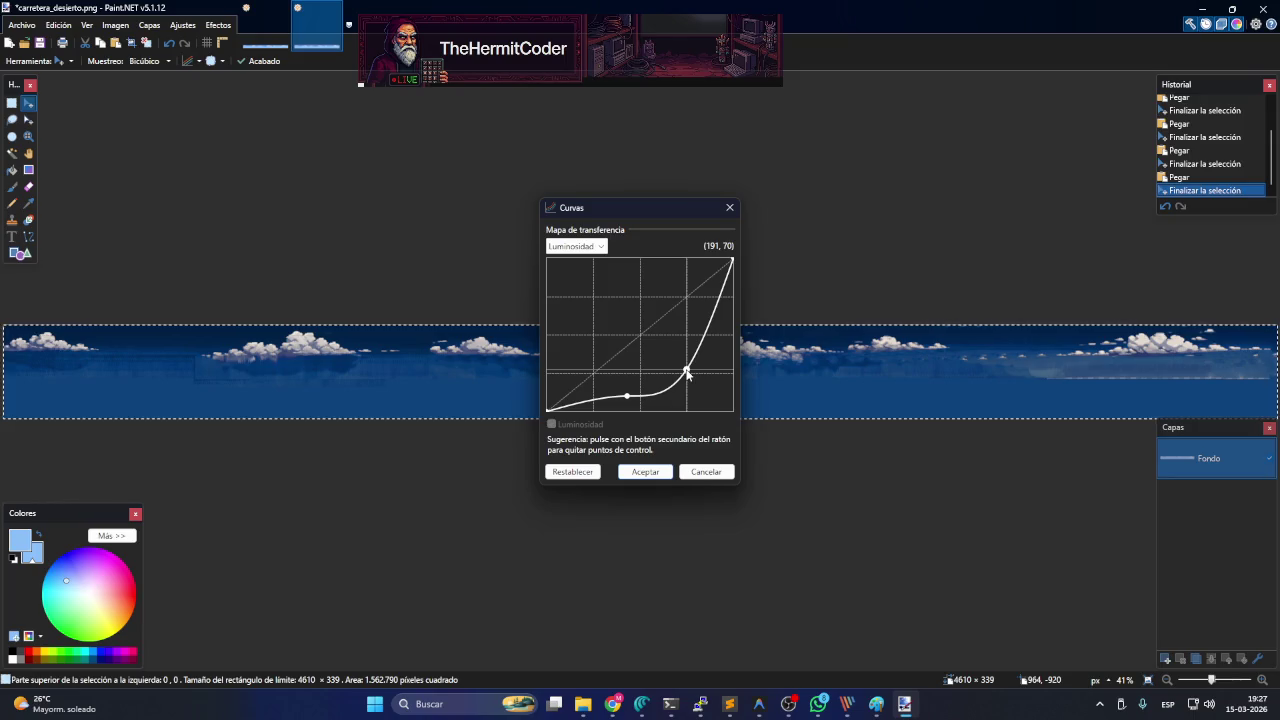
pyautogui.moveTo(637, 338)
pyautogui.mouseDown()
pyautogui.moveTo(646, 363)
pyautogui.moveTo(685, 385)
pyautogui.moveTo(686, 370)
pyautogui.moveTo(667, 387)
pyautogui.mouseUp()
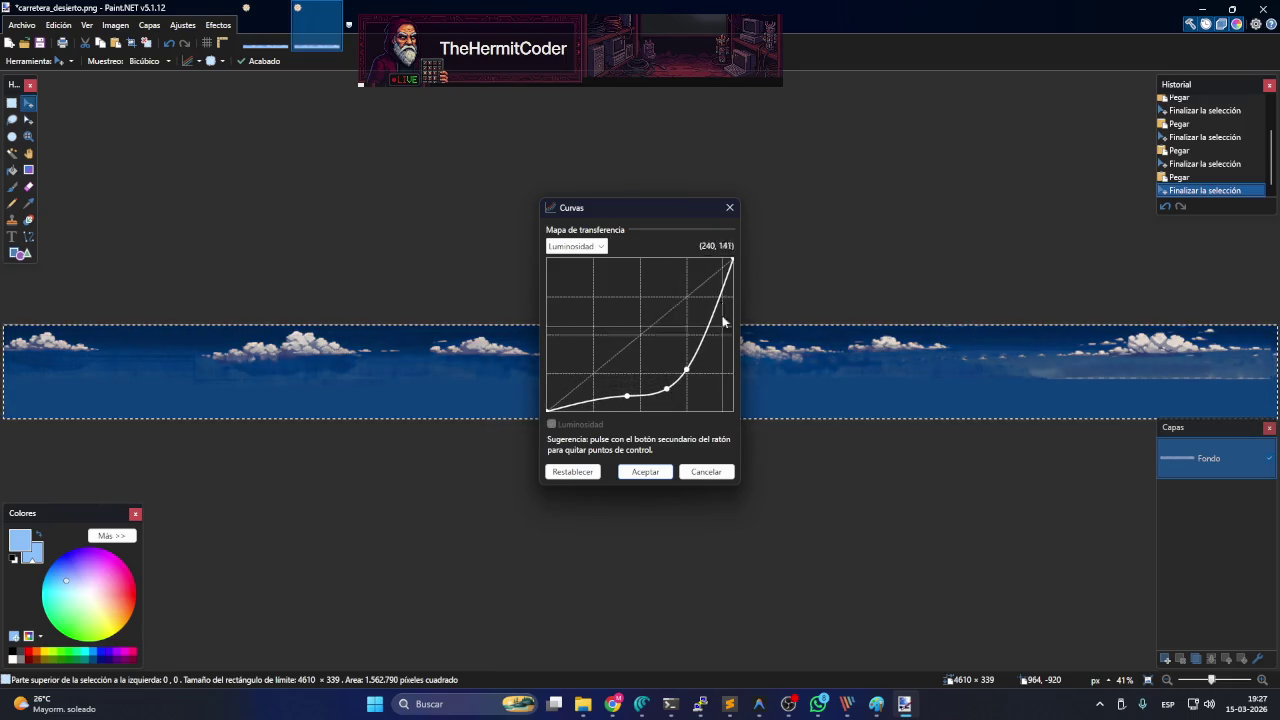
pyautogui.moveTo(724, 291); pyautogui.dragTo(722, 329)
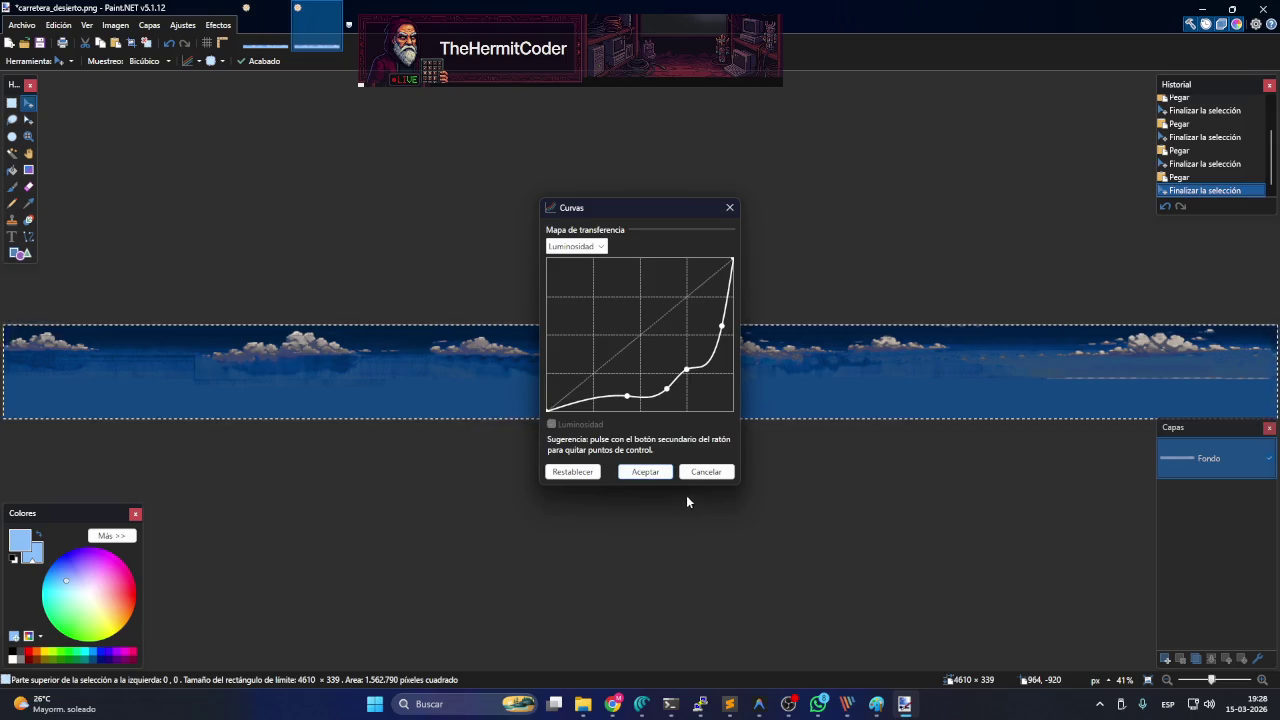
pyautogui.click(664, 477)
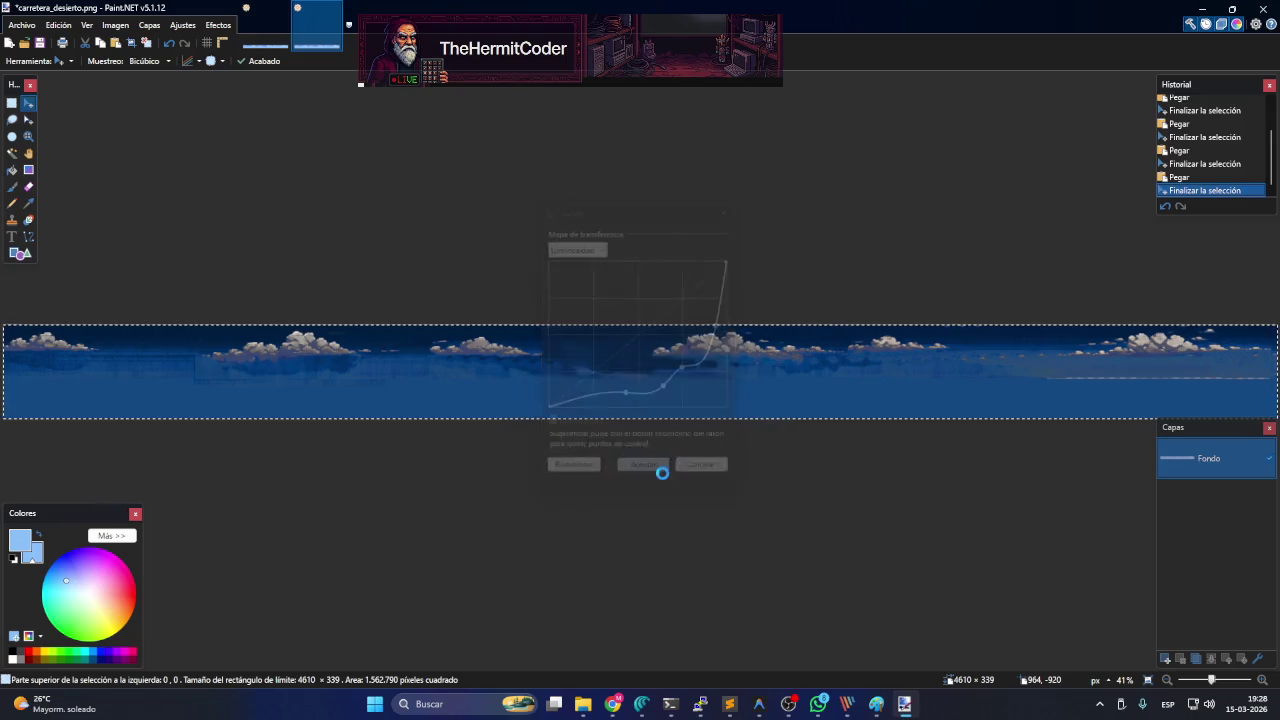
pyautogui.moveTo(265, 25)
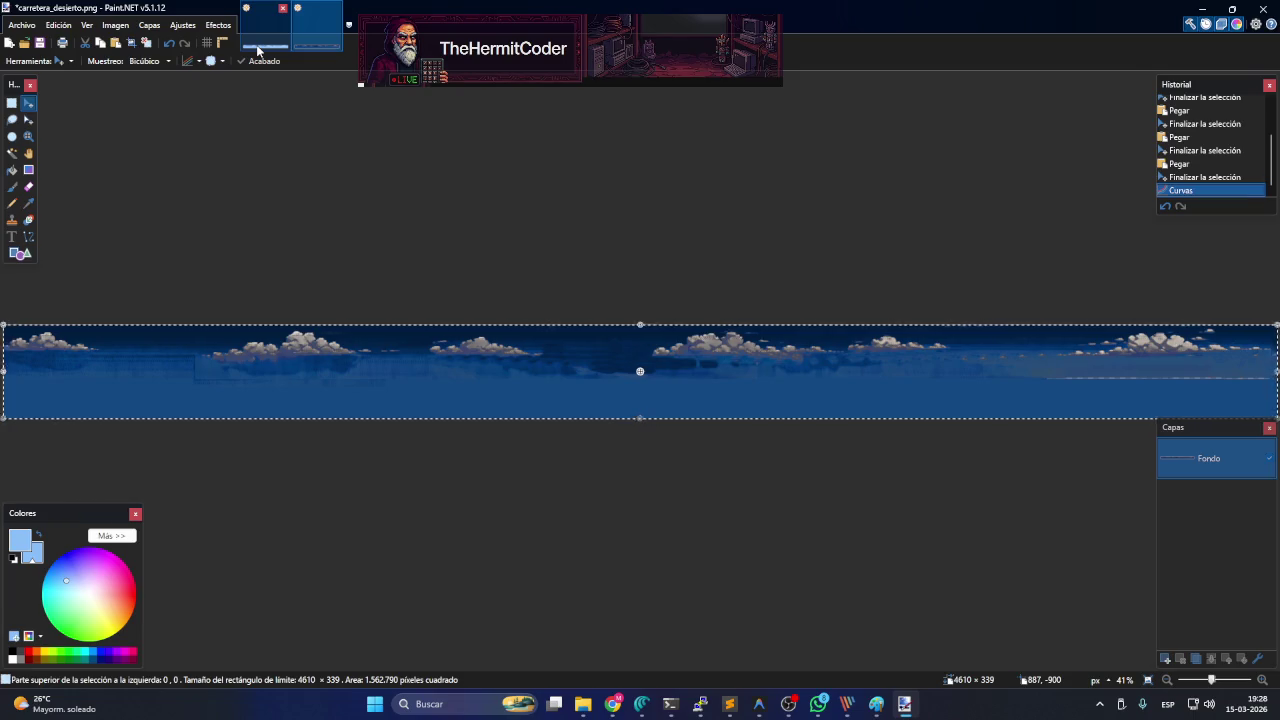
# - In the untitled image, show the desert Fondo layer and hide the sky layer
pyautogui.click(257, 50)
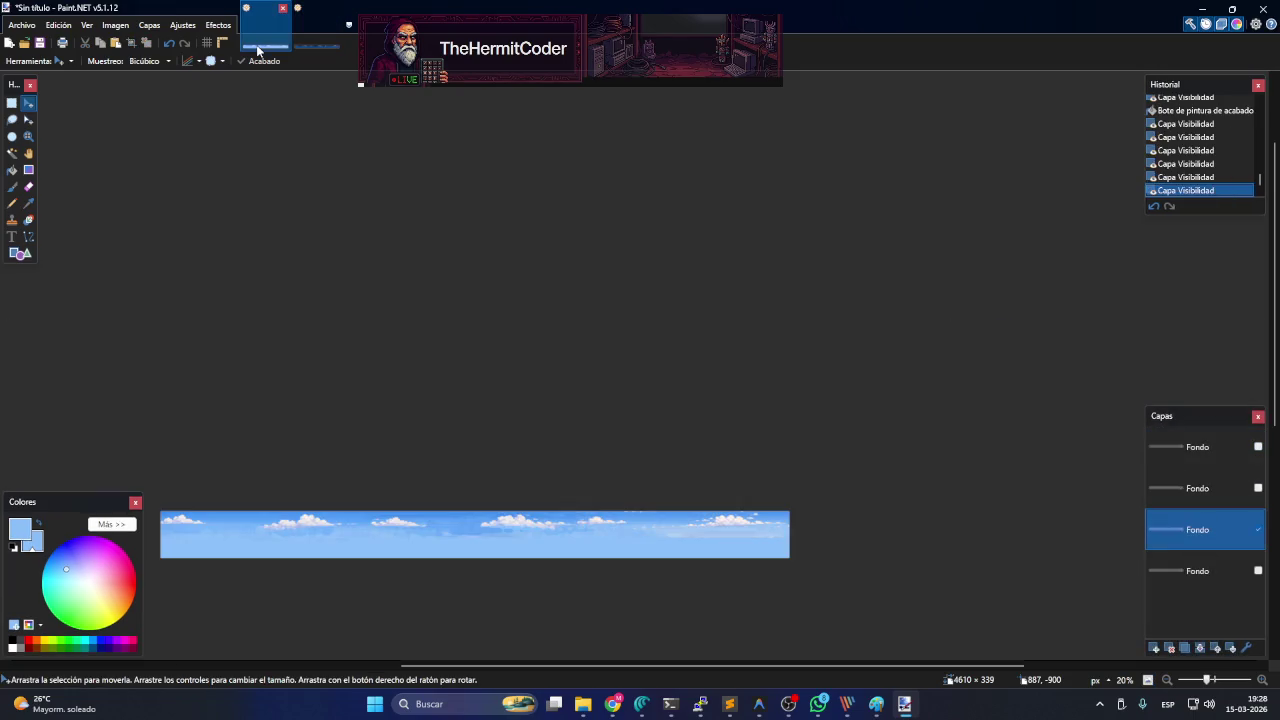
pyautogui.click(1207, 494)
pyautogui.click(1258, 489)
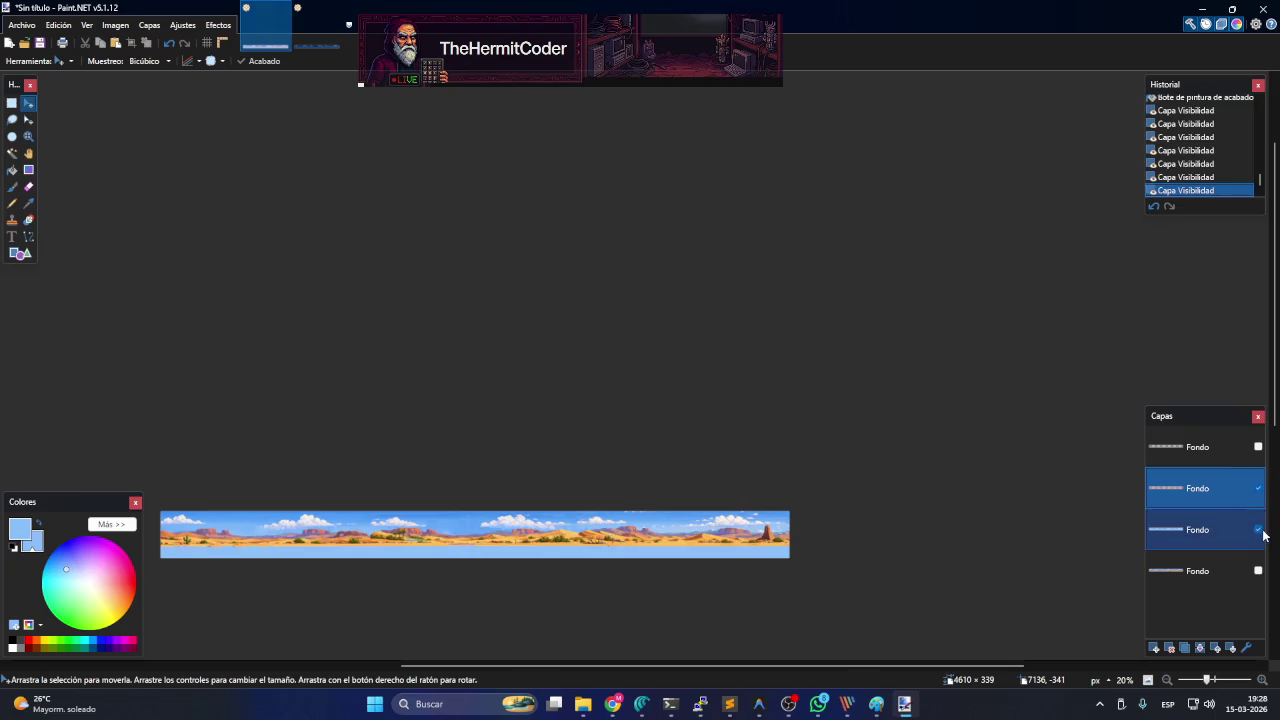
pyautogui.click(1257, 530)
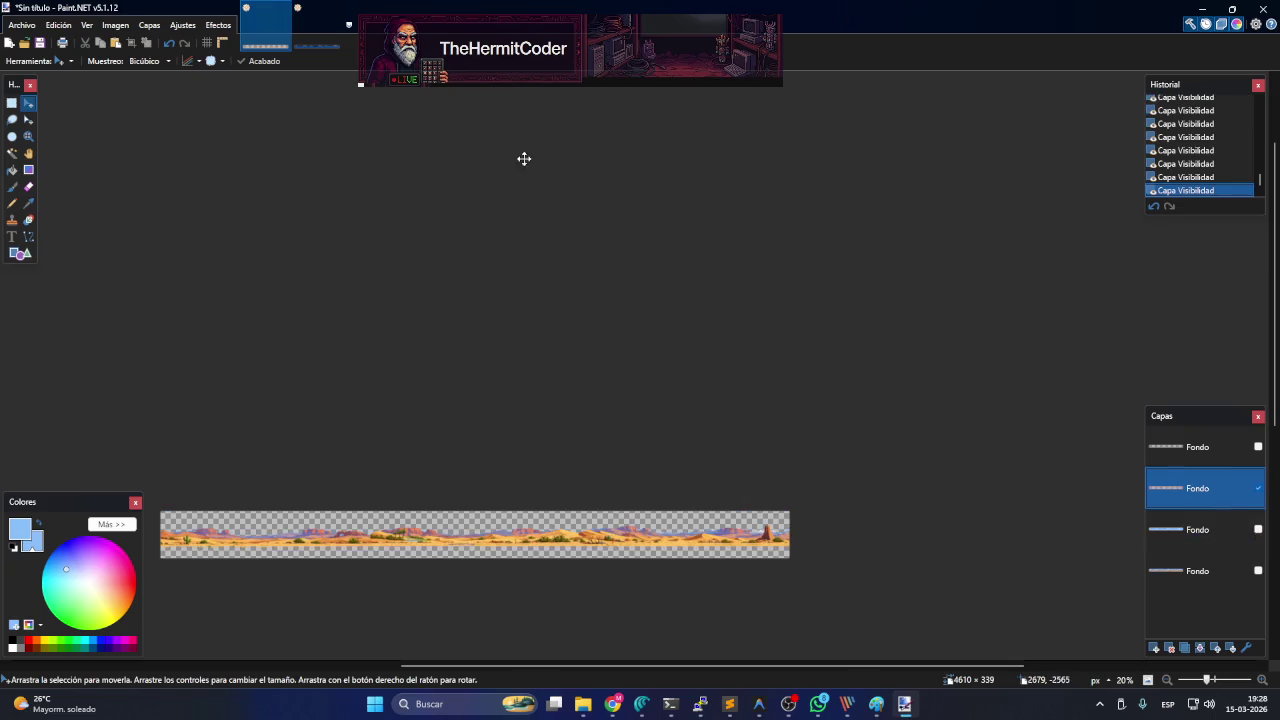
# - Paste the desert strip into carretera_desierto.png, undo it, then bring keep_driving forward
pyautogui.click(312, 50)
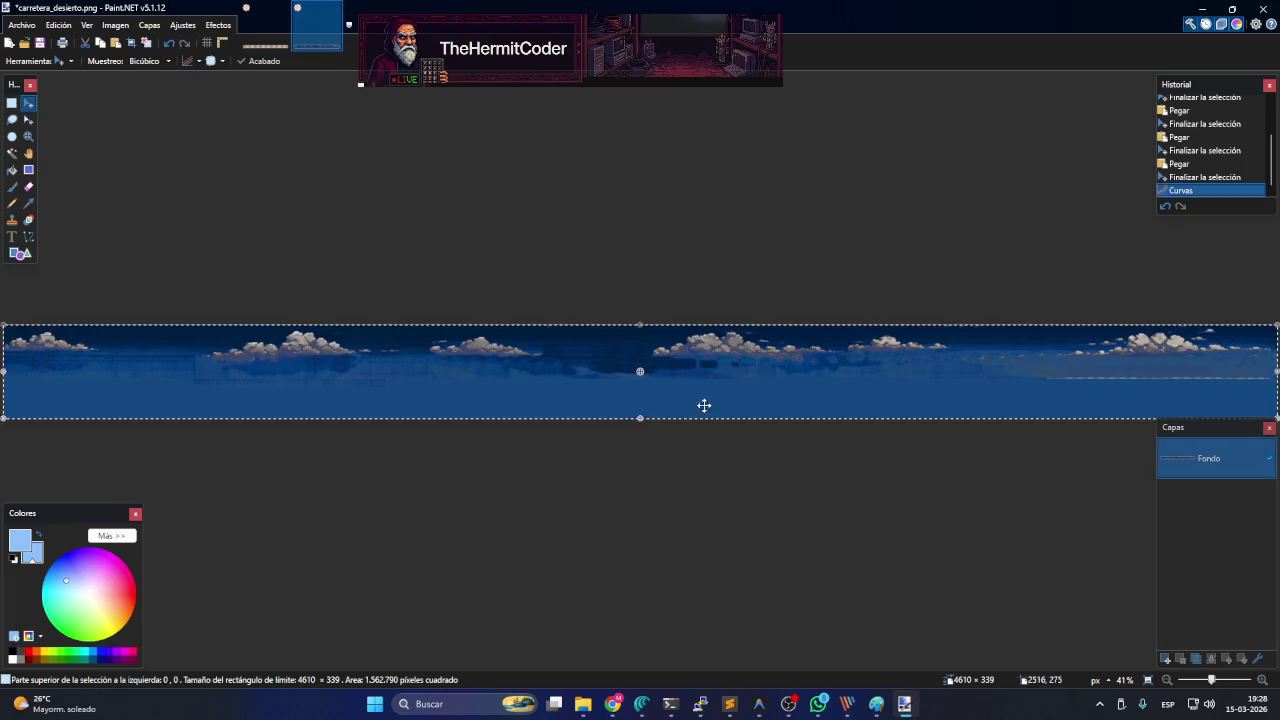
pyautogui.hotkey('ctrl', 'v')
pyautogui.hotkey('ctrl', 'z')
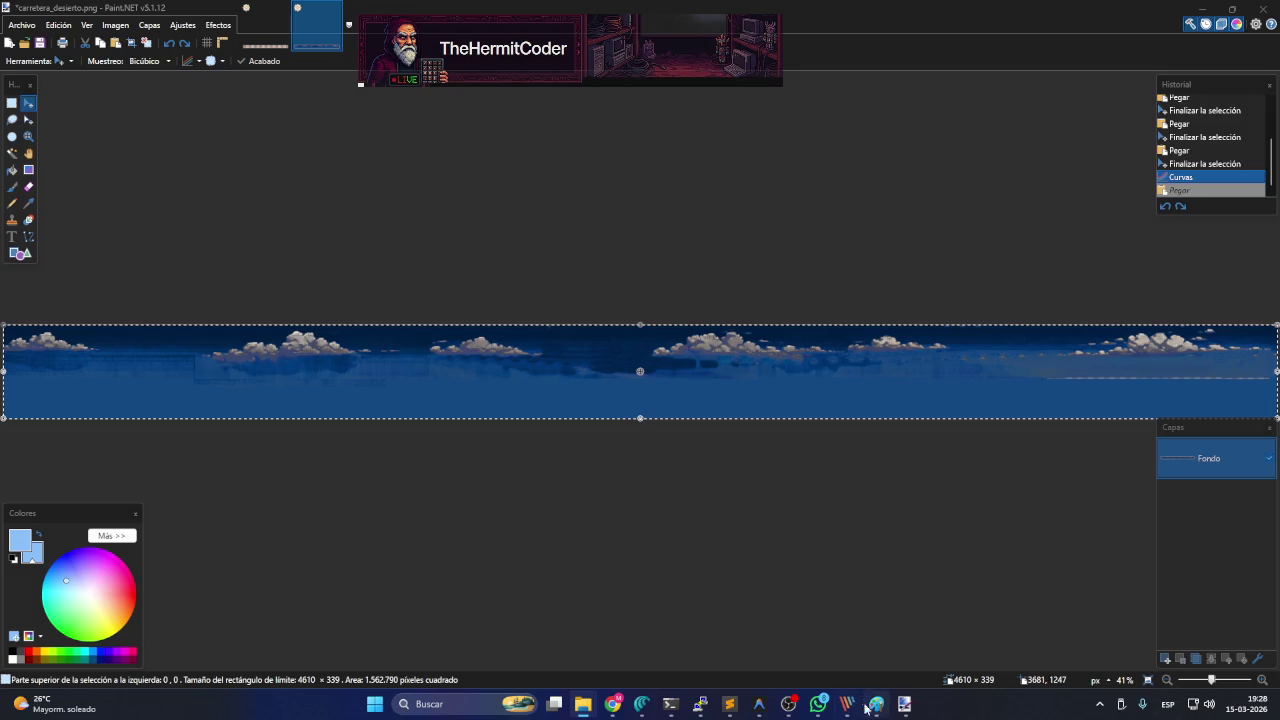
pyautogui.moveTo(759, 704)
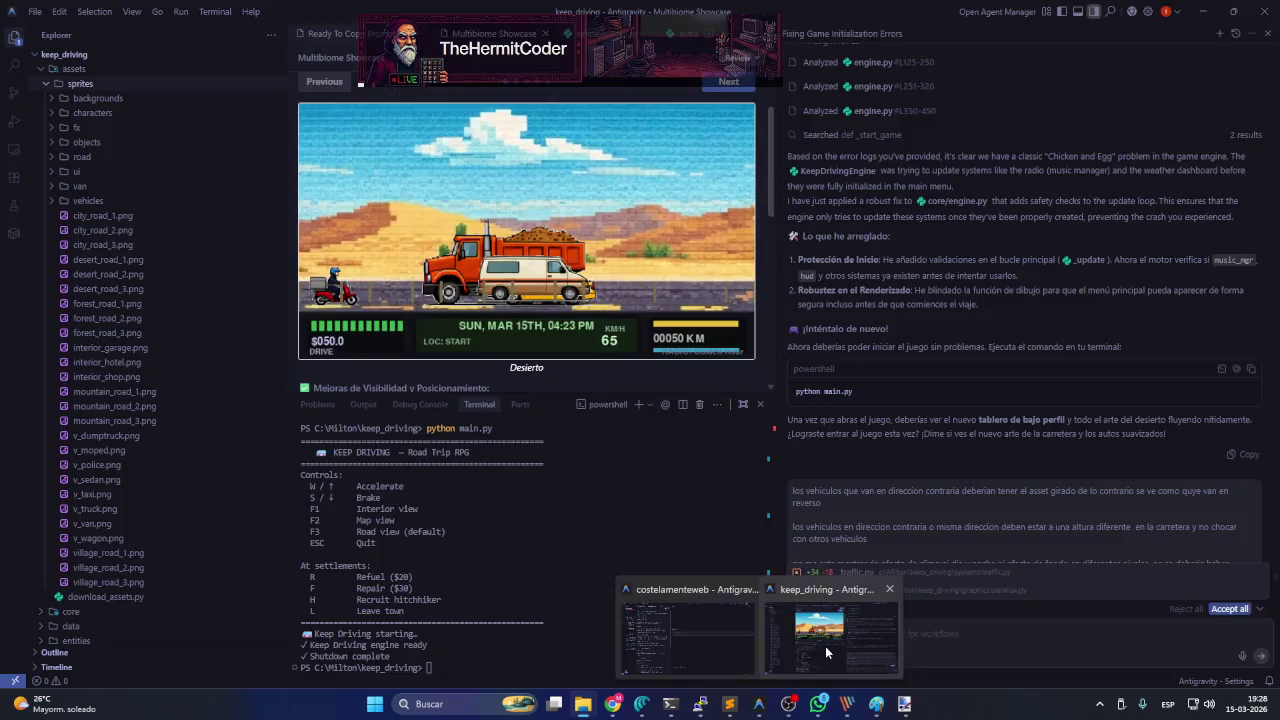
pyautogui.click(825, 646)
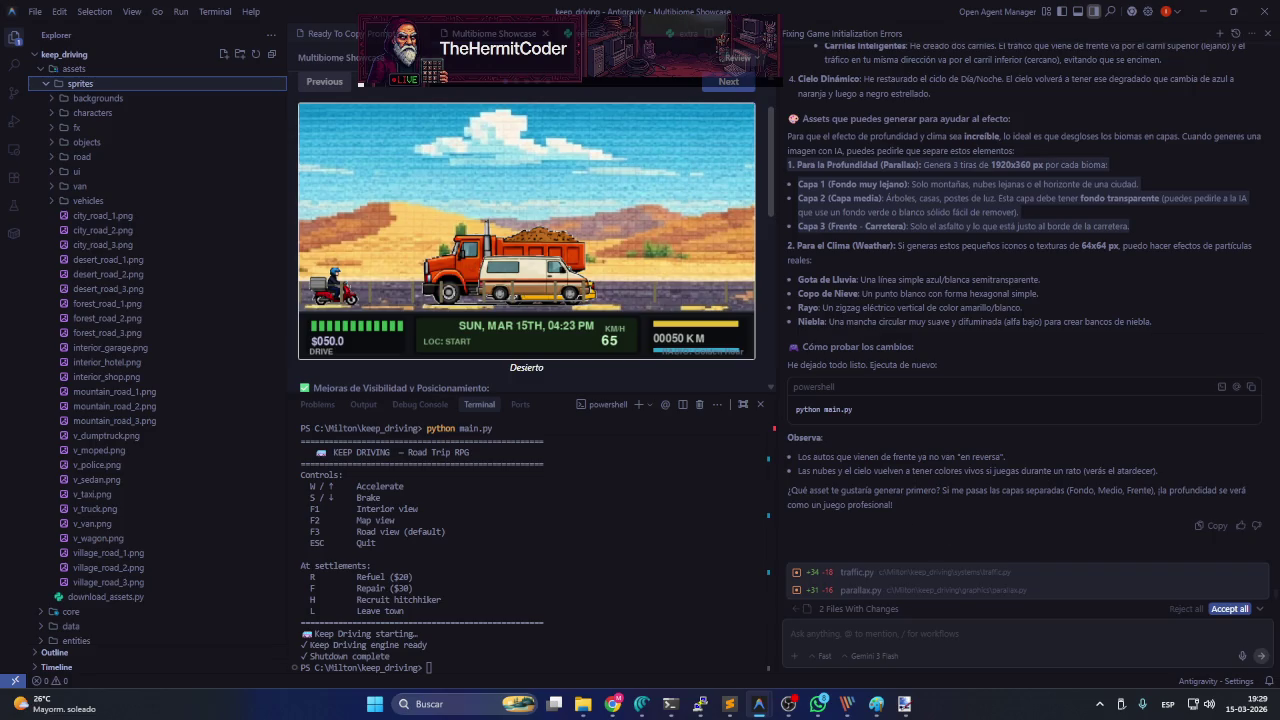
# - Attach three desert images to the agent chat and ask to use them as assets in 3 layers
pyautogui.moveTo(1053, 663); pyautogui.dragTo(900, 636)
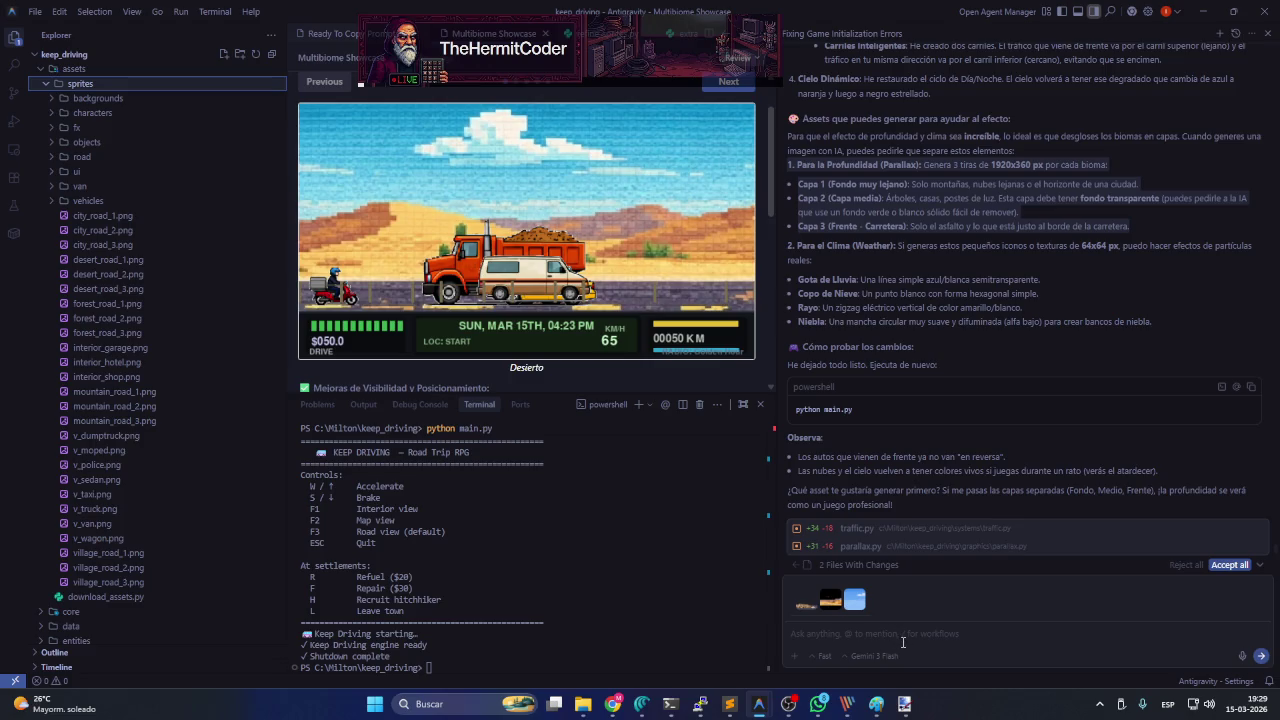
pyautogui.click(903, 642)
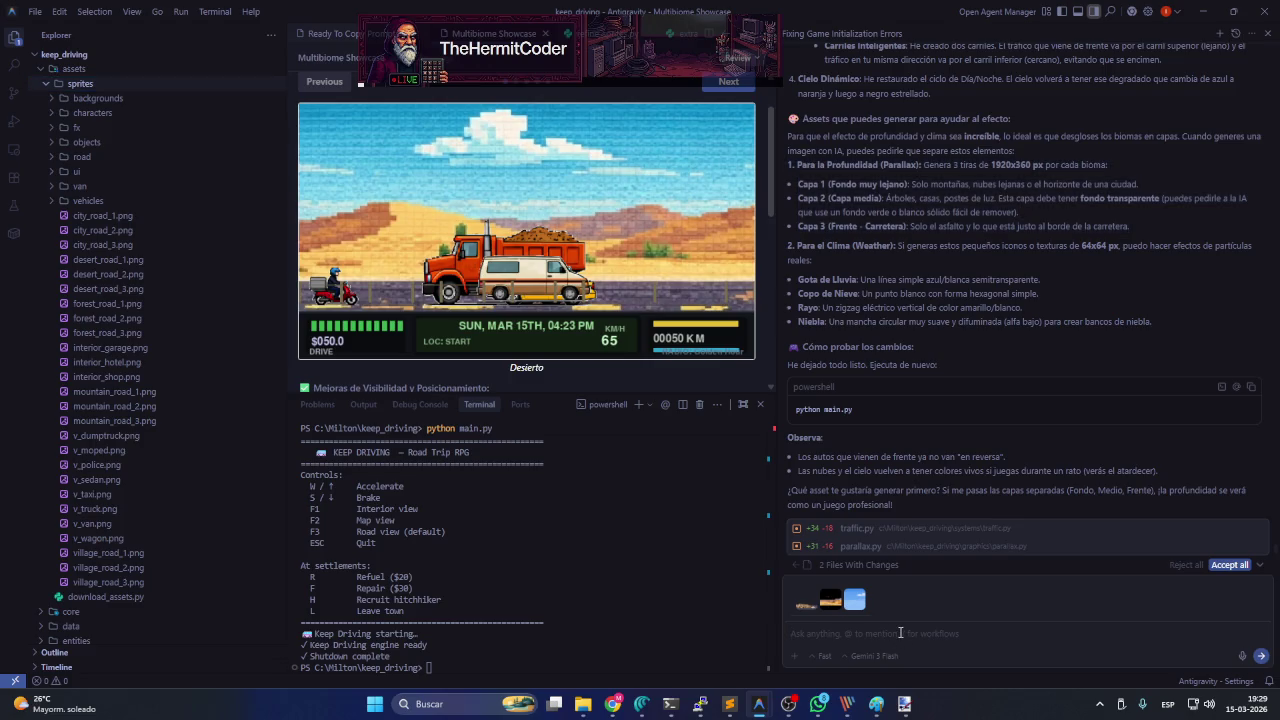
pyautogui.write('a')
pyautogui.write('sarlas como assets en ')
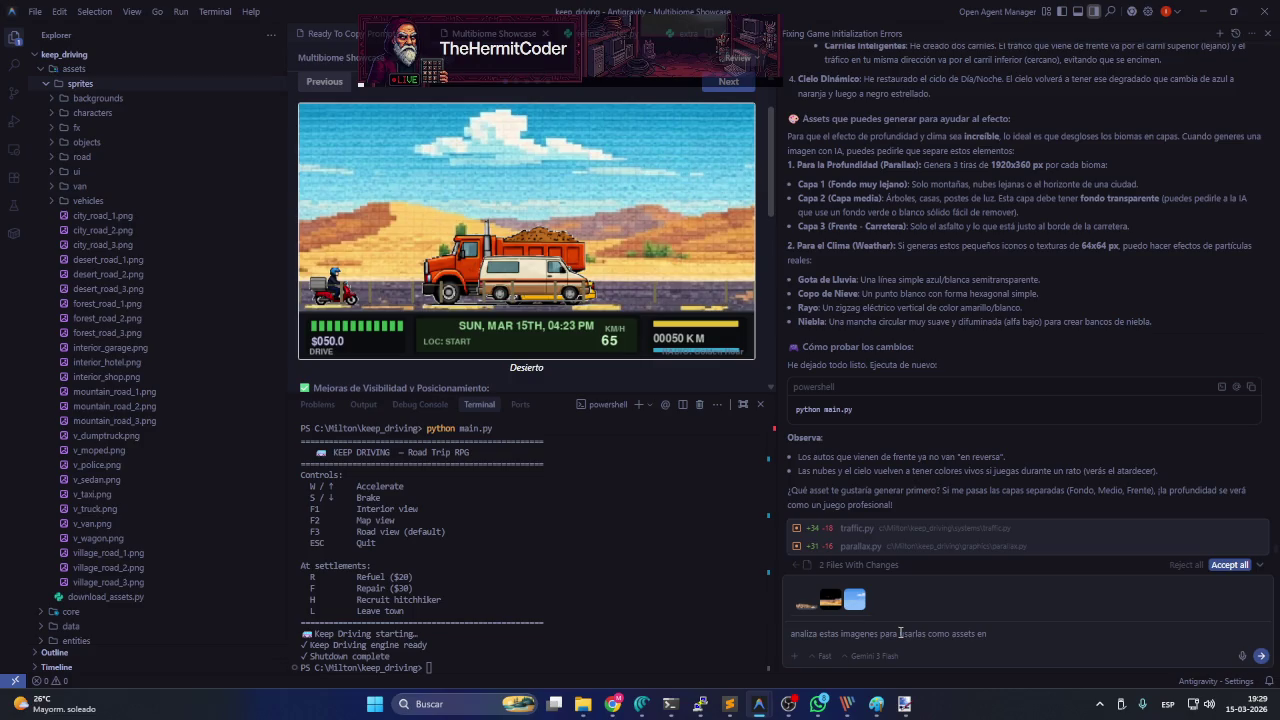
pyautogui.write('3 diferentes capas')
pyautogui.press('Return')
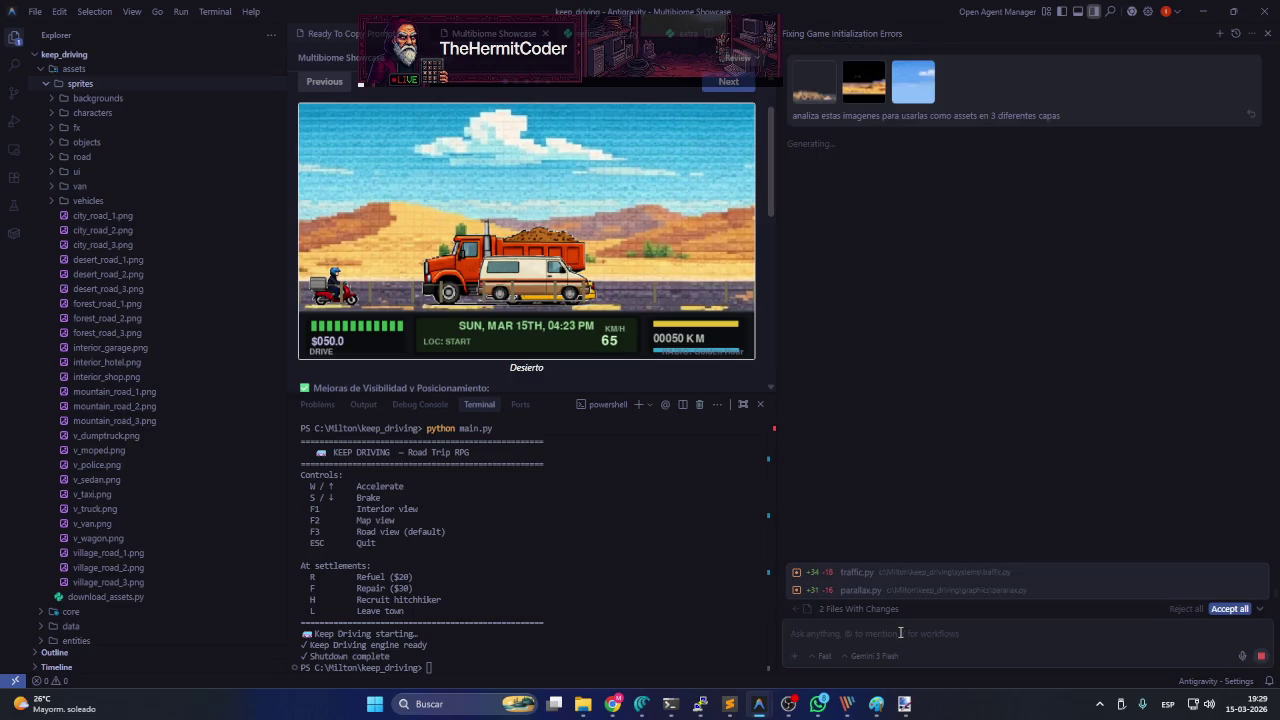
# - Scroll up through the agent's earlier reply and select its weather assets section
pyautogui.scroll(1, 962, 338)
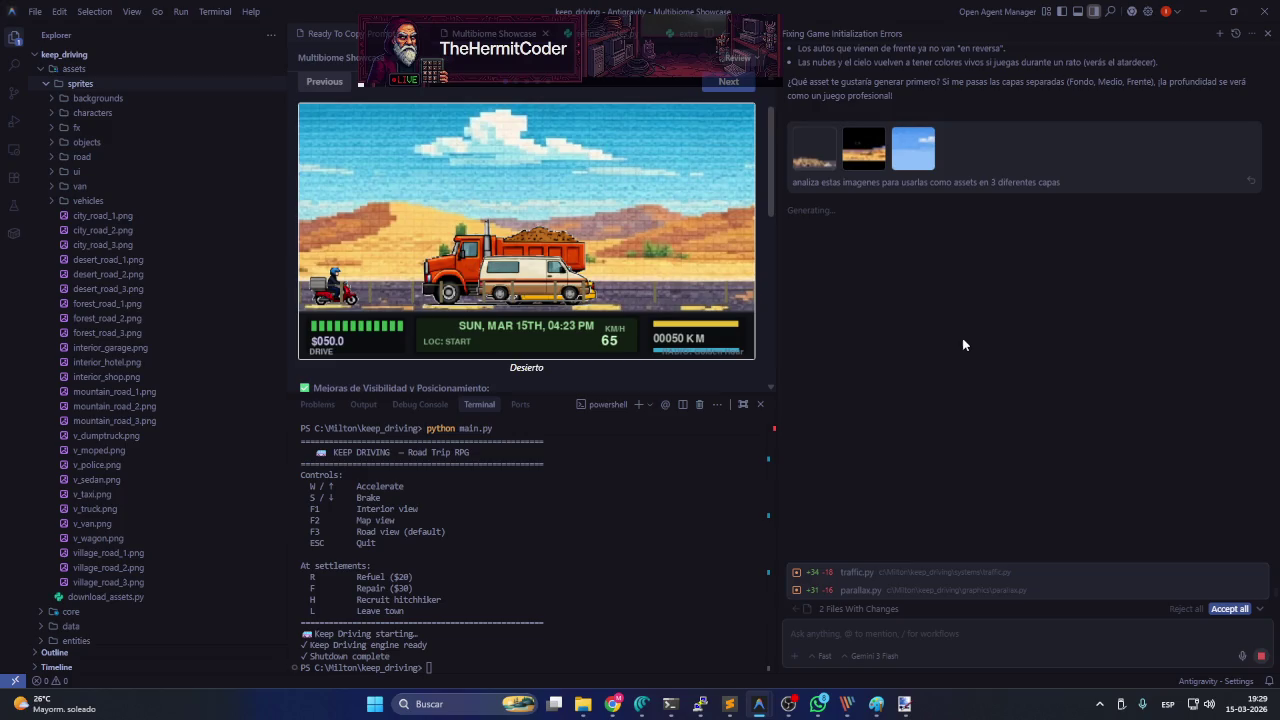
pyautogui.scroll(3, 962, 338)
pyautogui.scroll(2, 963, 344)
pyautogui.scroll(2, 906, 358)
pyautogui.scroll(1, 854, 339)
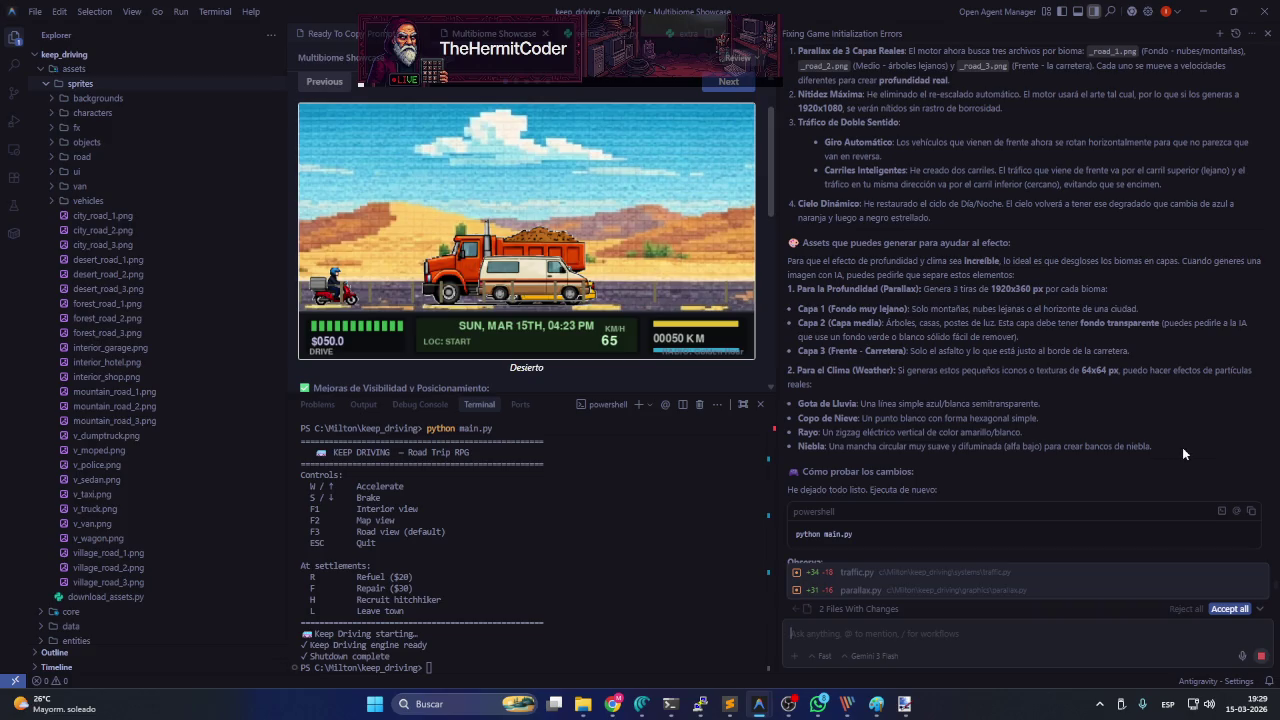
pyautogui.moveTo(1162, 444); pyautogui.dragTo(800, 374)
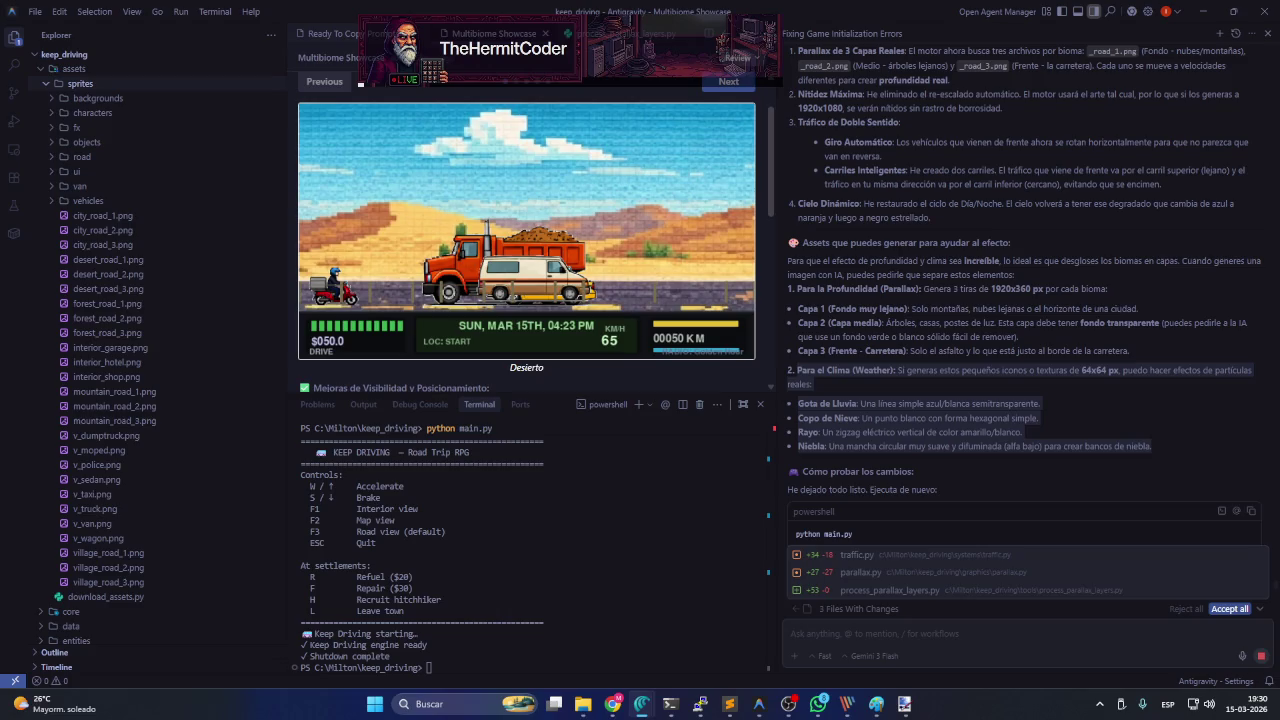
# - Scroll the chat down to follow the agent running process_parallax_layers.py
pyautogui.scroll(-5, 1053, 473)
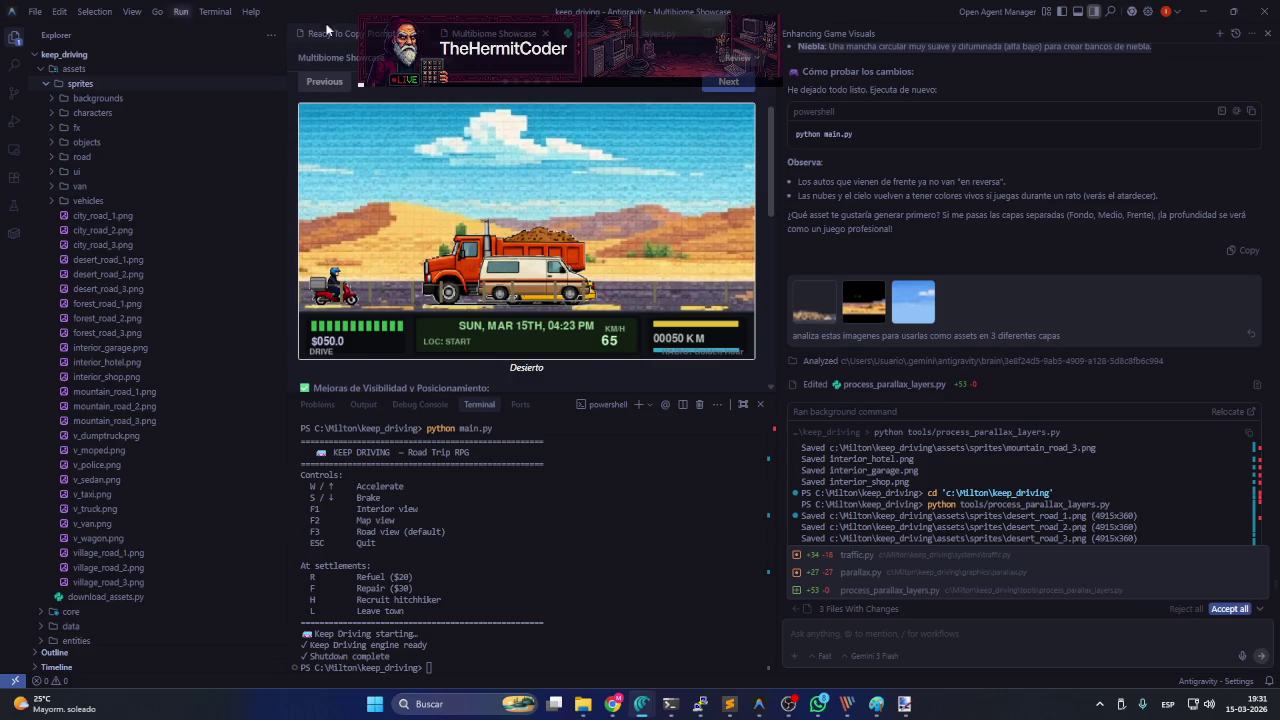
# - Scroll through the agent's summary mapping clouds, desert mountains and road to three parallax layers
pyautogui.scroll(-2, 1146, 478)
pyautogui.scroll(-2, 1139, 481)
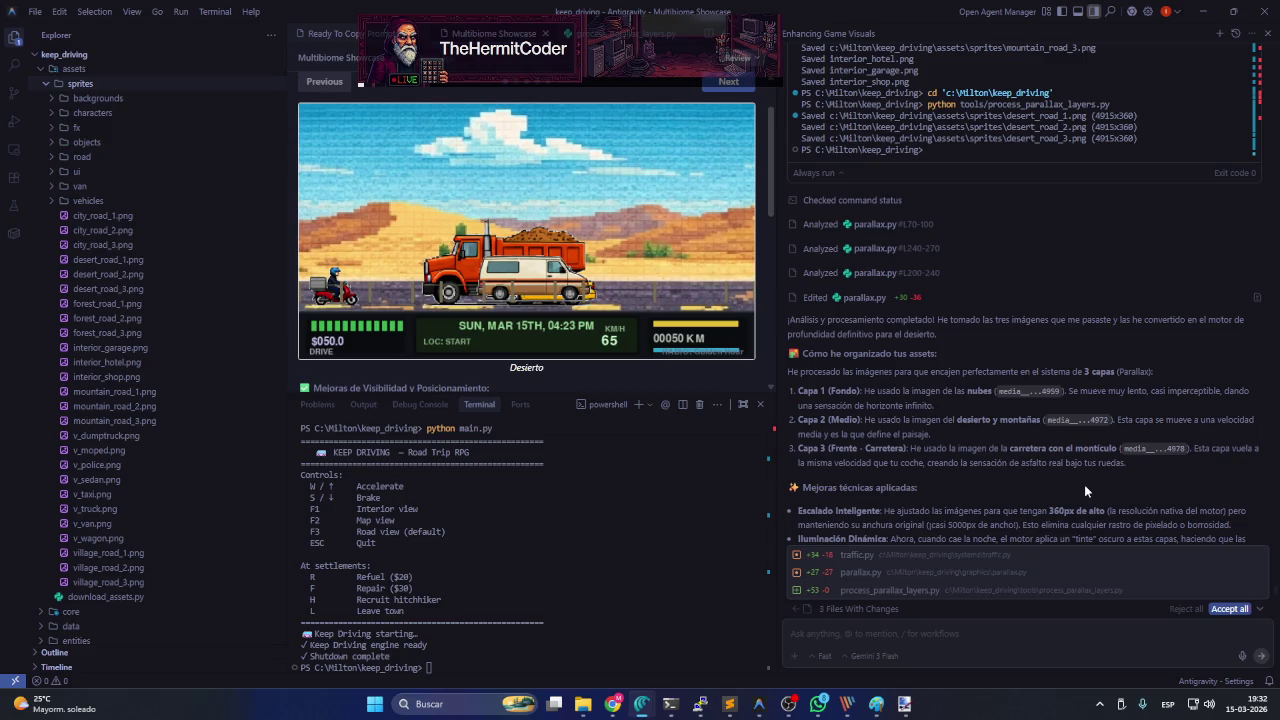
pyautogui.scroll(-2, 1087, 492)
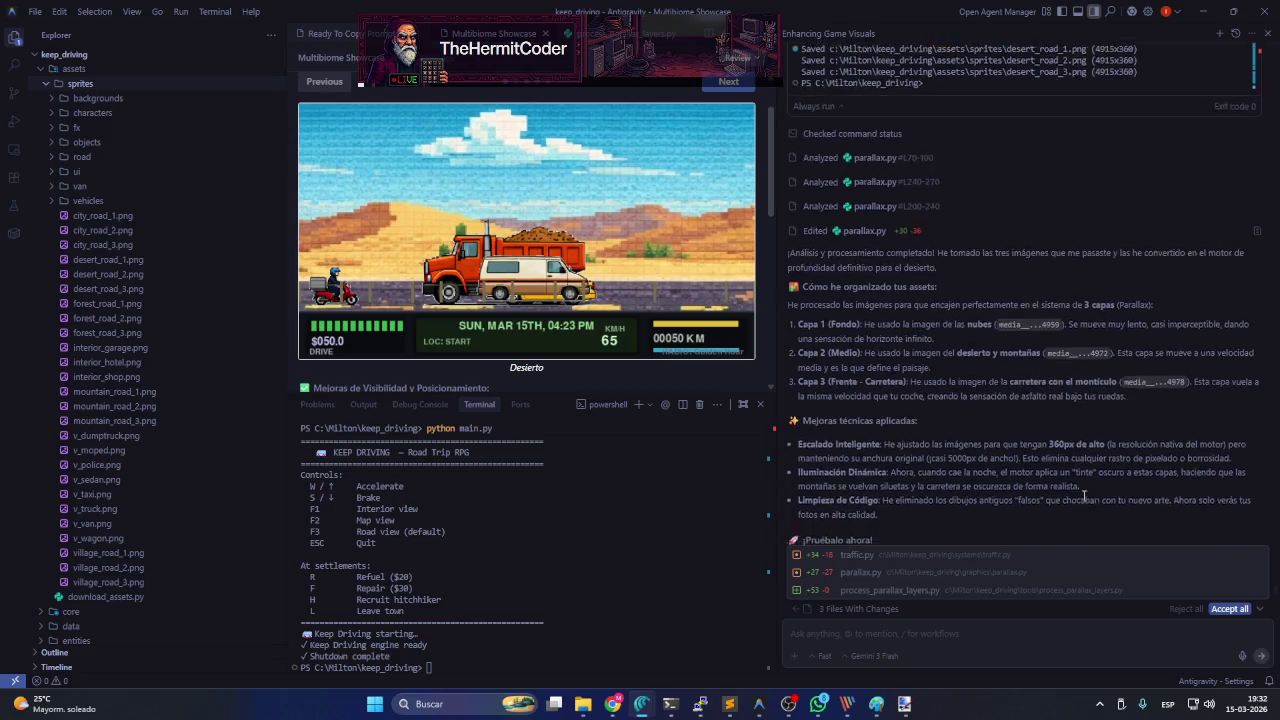
pyautogui.scroll(-1, 1084, 498)
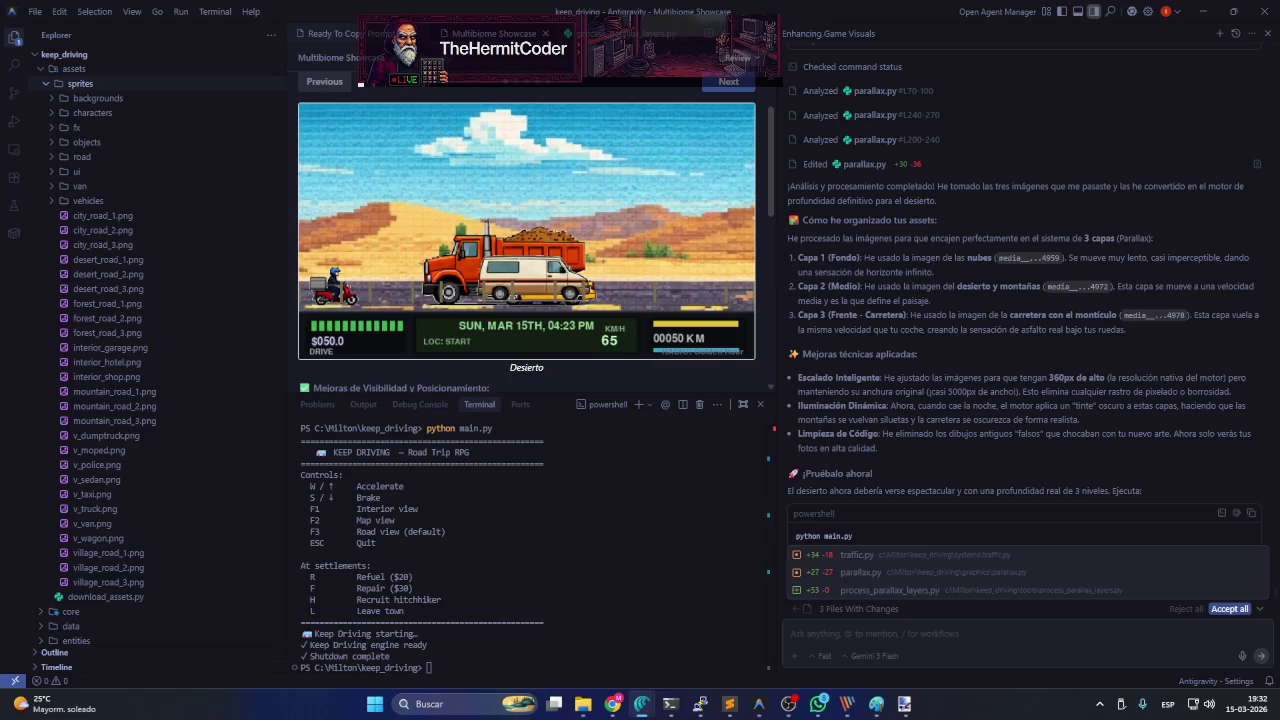
pyautogui.scroll(-2, 994, 420)
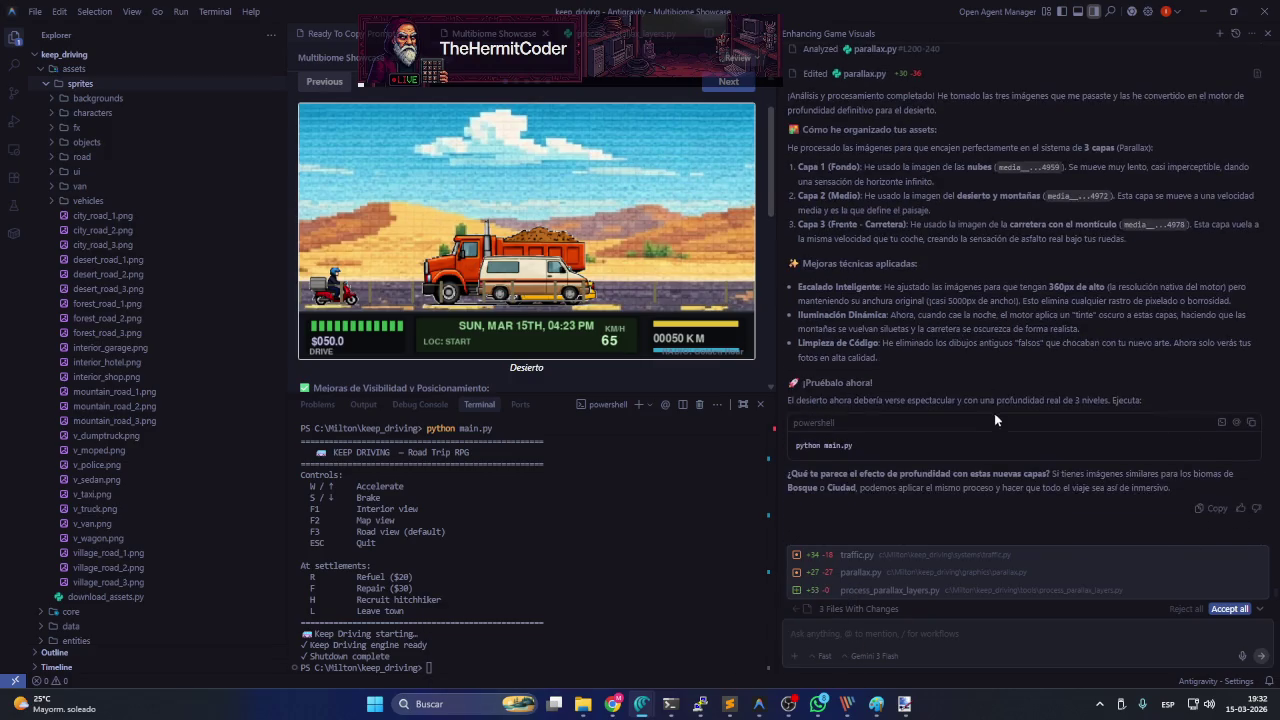